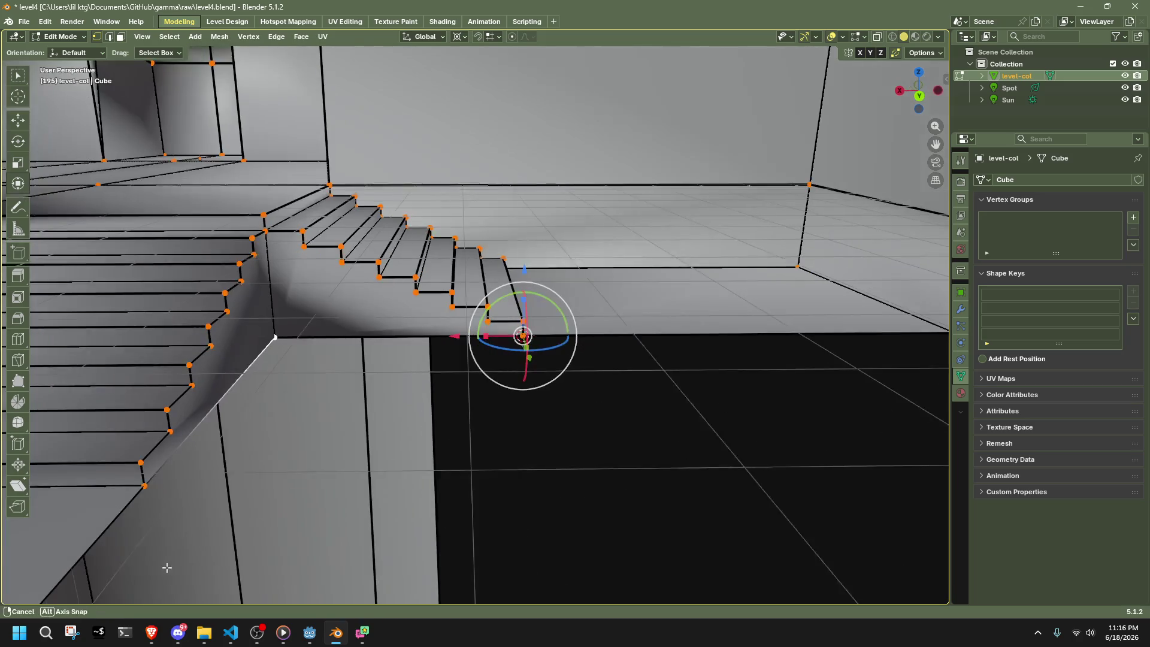
# - Try moving a stair vertex and extruding from the stair corner, undoing both changes
pyautogui.click(150, 488)
pyautogui.press('f')
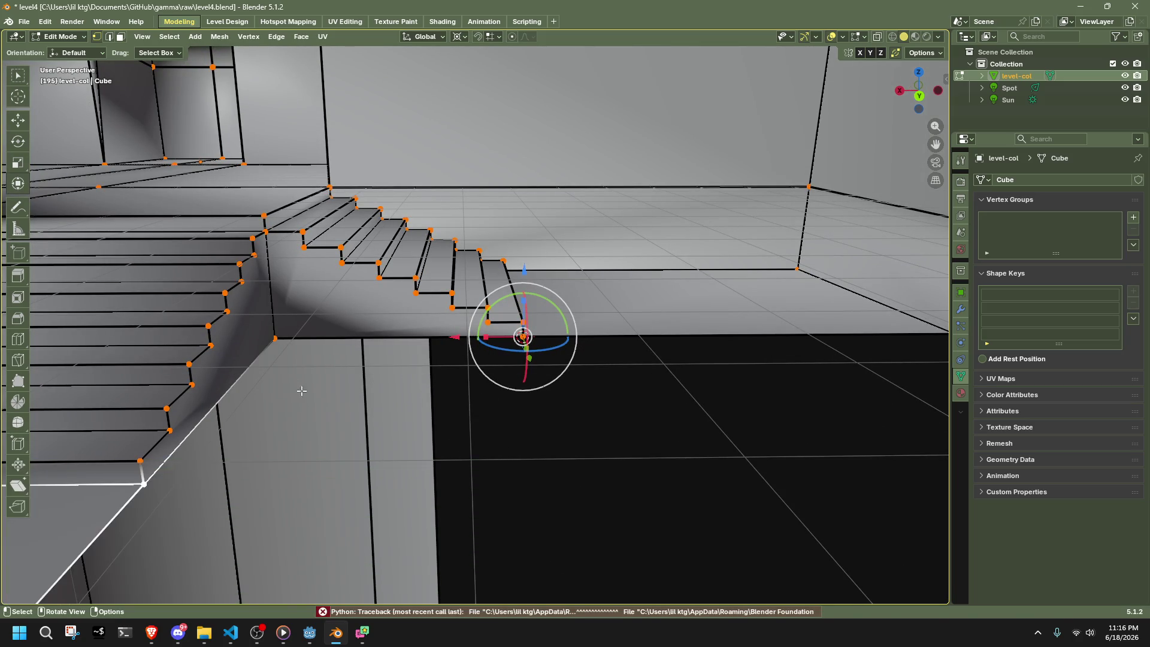
pyautogui.press('g')
pyautogui.click(402, 446)
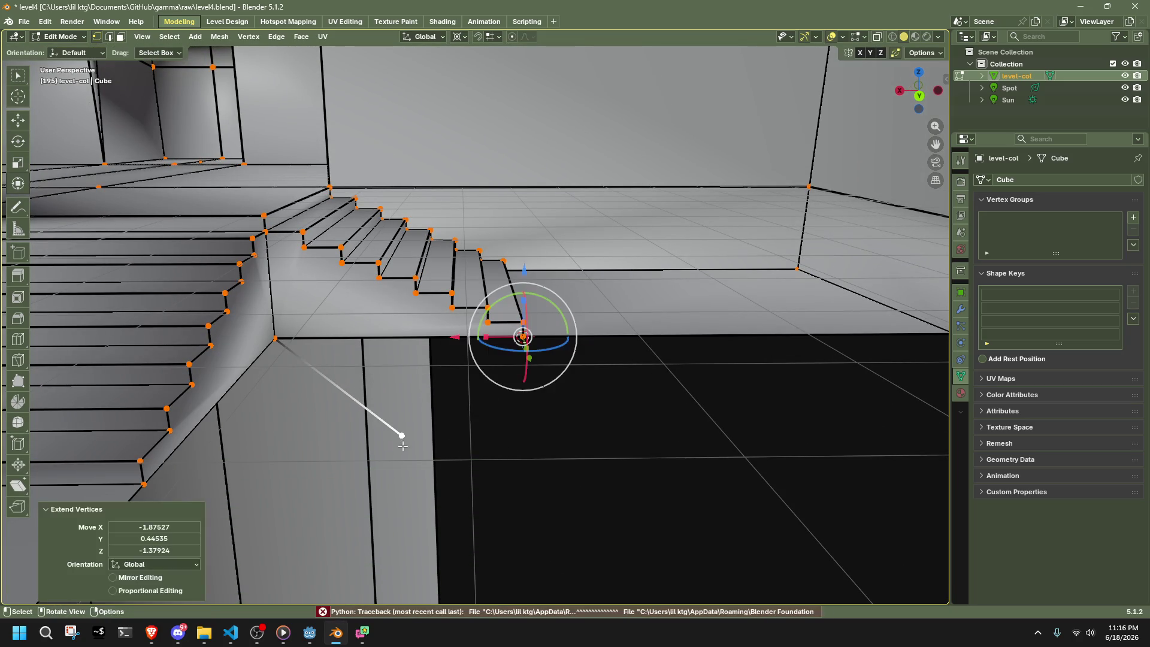
pyautogui.hotkey('ctrl', 'z')
pyautogui.moveTo(382, 428)
pyautogui.mouseDown(button='middle')
pyautogui.moveTo(398, 405)
pyautogui.moveTo(672, 287)
pyautogui.mouseUp(button='middle')
pyautogui.press('e')
pyautogui.press('Escape')
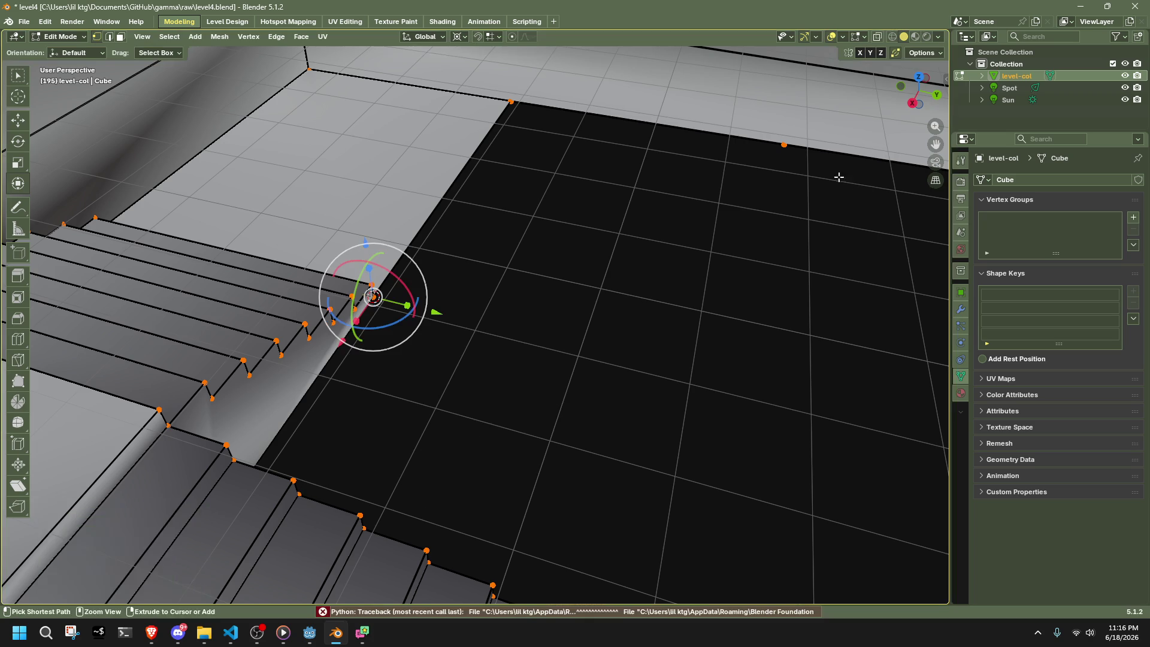
pyautogui.scroll(4, 685, 275)
pyautogui.press('KP_Decimal')
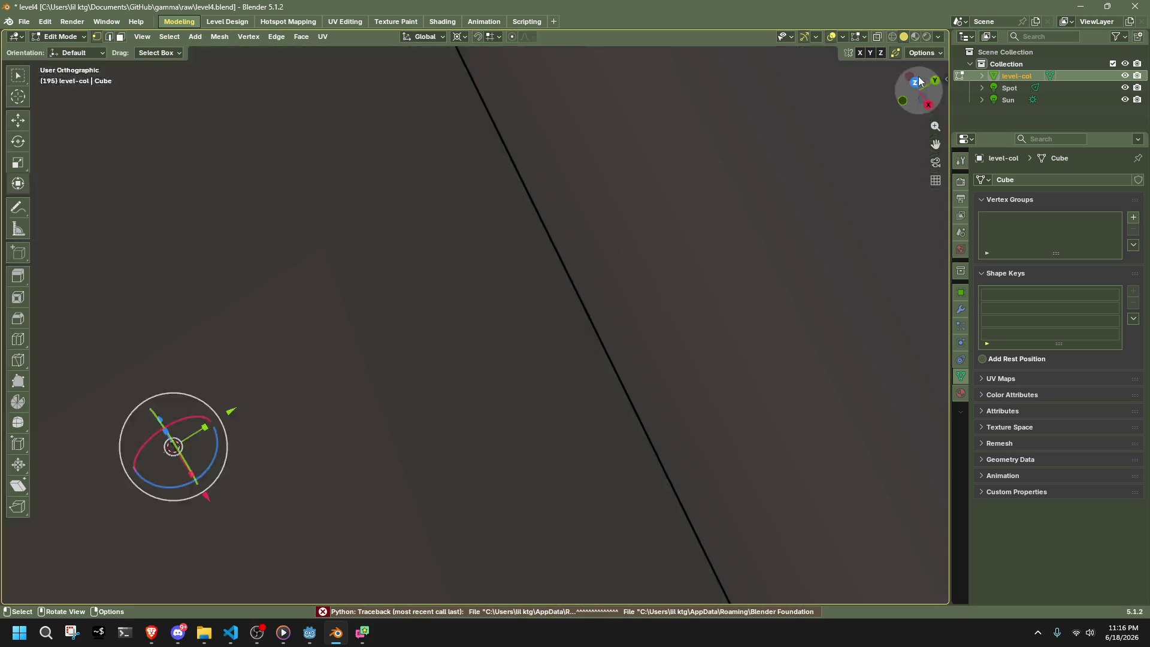
# - In top view with X-ray on, extrude an edge from the corner vertex, undo it, then turn X-ray off
pyautogui.press('KP_7')
pyautogui.scroll(3, 549, 335)
pyautogui.hotkey('shift', 'alt', 'z')
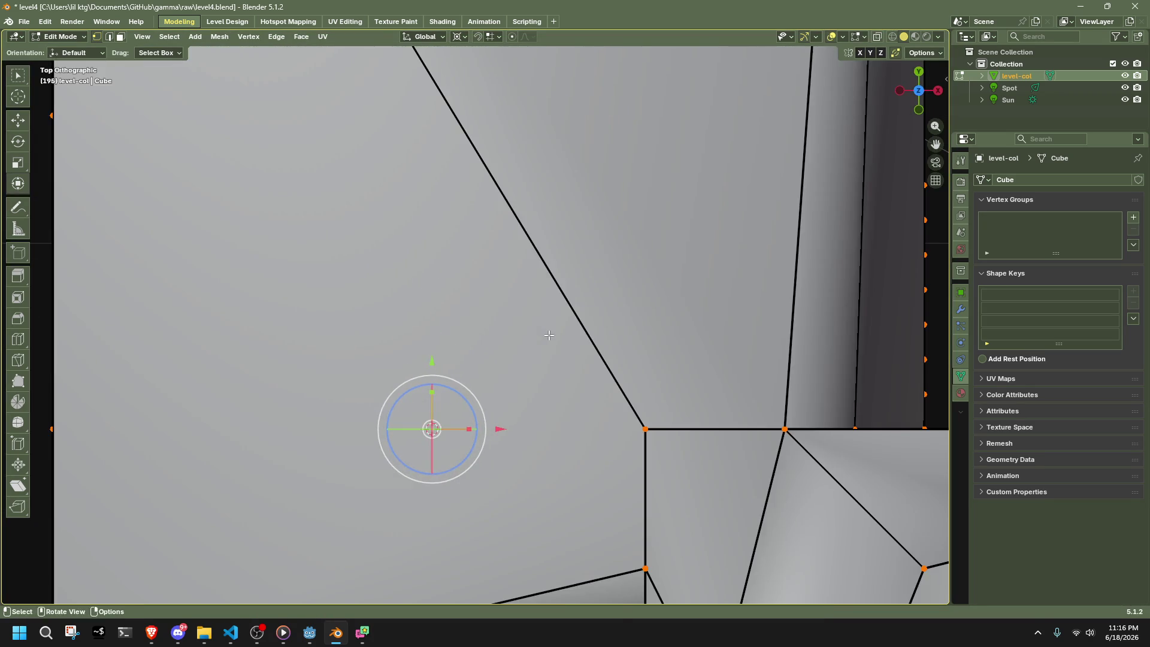
pyautogui.hotkey('alt', 'z')
pyautogui.press('e')
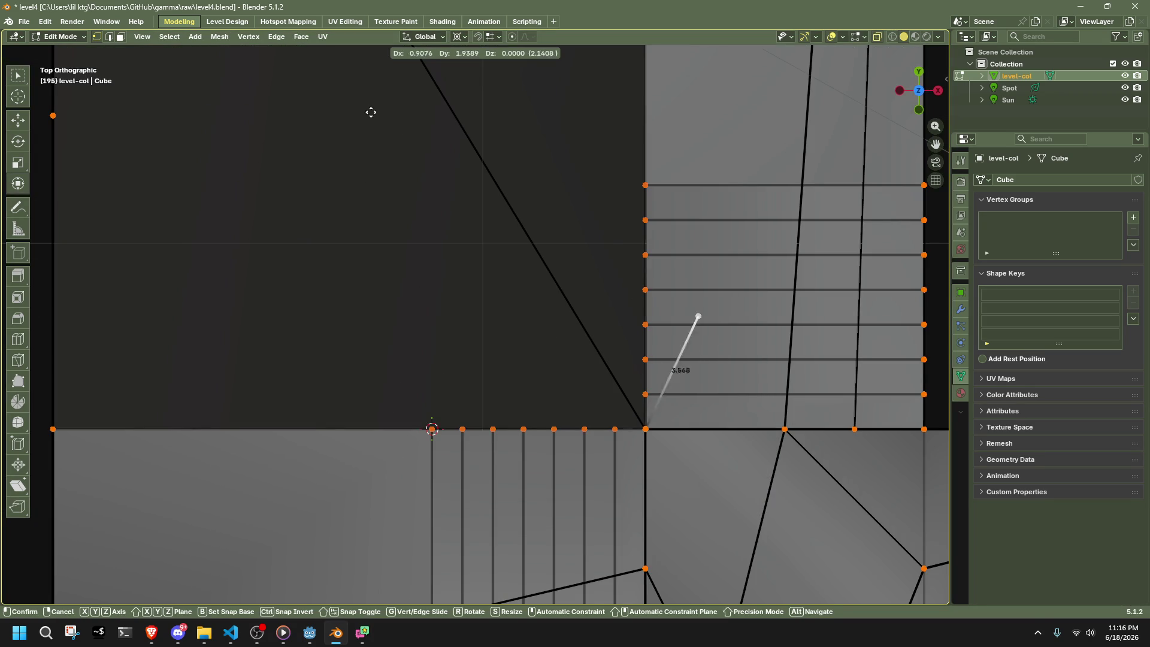
pyautogui.click(116, 86)
pyautogui.hotkey('ctrl', 'z')
pyautogui.hotkey('ctrl', 'shift', 'z')
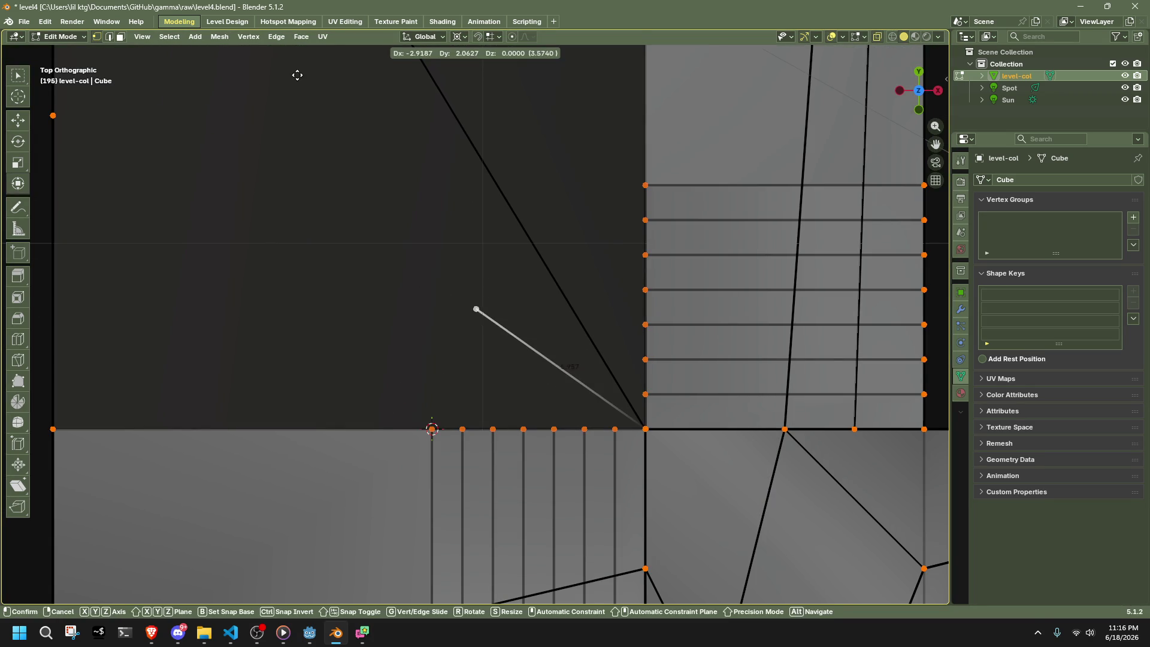
pyautogui.hotkey('ctrl', 'z')
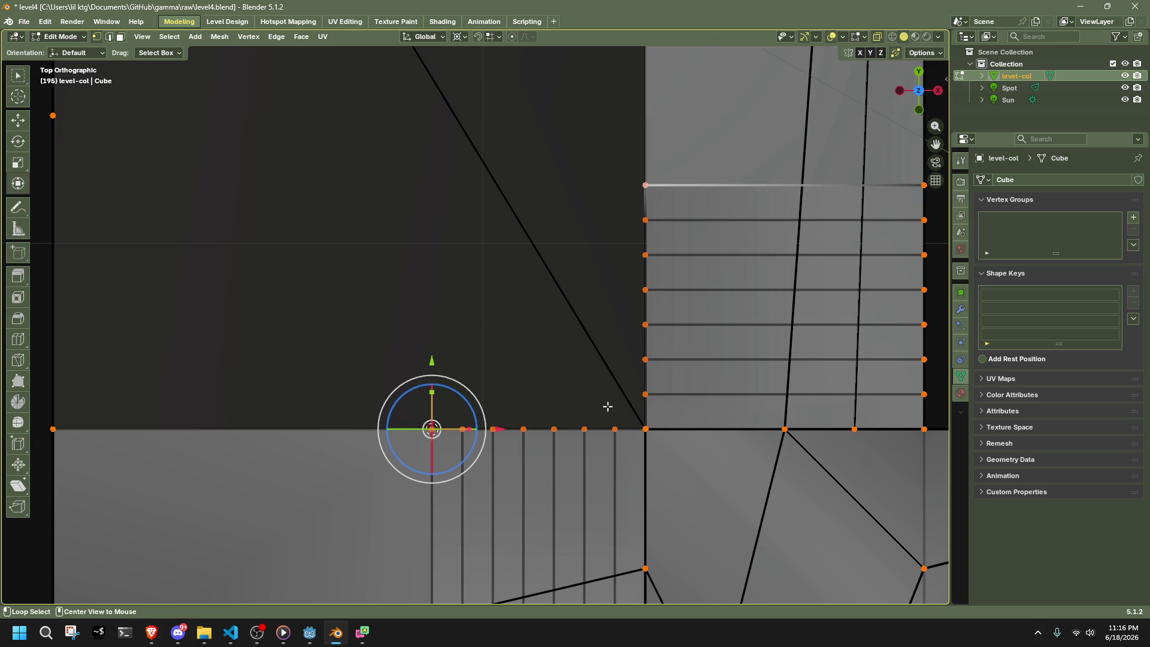
pyautogui.hotkey('alt', 'z')
# - Dismiss the vertex context menu and switch to the Level Design workspace
pyautogui.moveTo(587, 372)
pyautogui.mouseDown(button='middle')
pyautogui.moveTo(616, 246)
pyautogui.moveTo(760, 228)
pyautogui.moveTo(640, 231)
pyautogui.mouseUp(button='middle')
pyautogui.rightClick(640, 231)
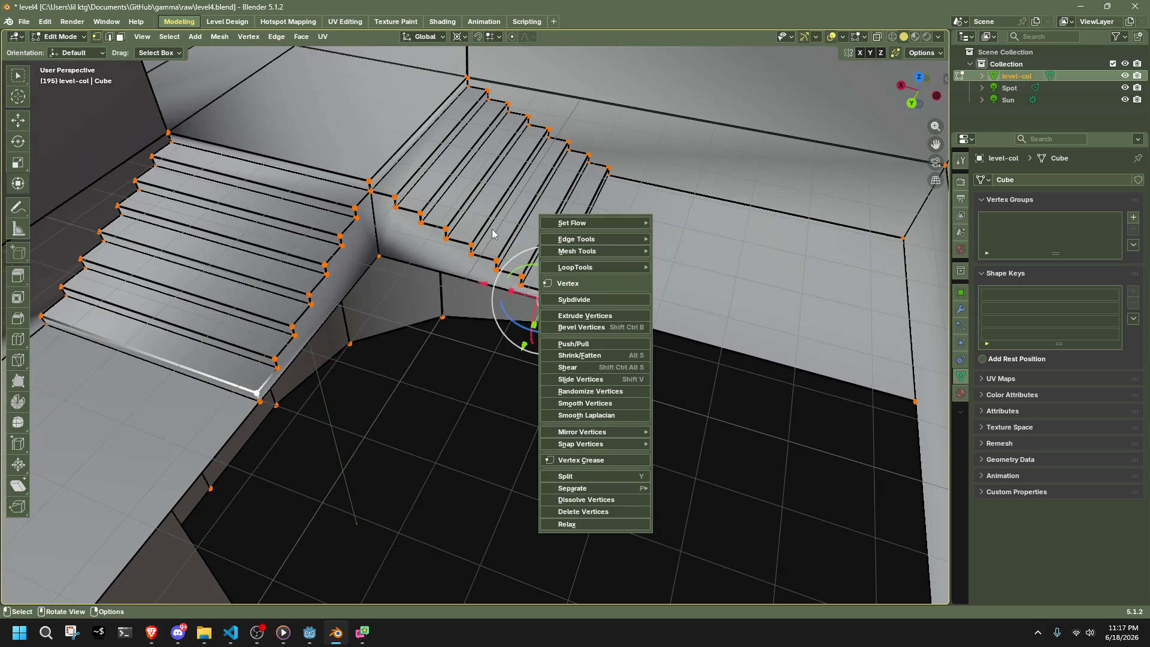
pyautogui.press('Escape')
pyautogui.hotkey('ctrl', 'pagedown')
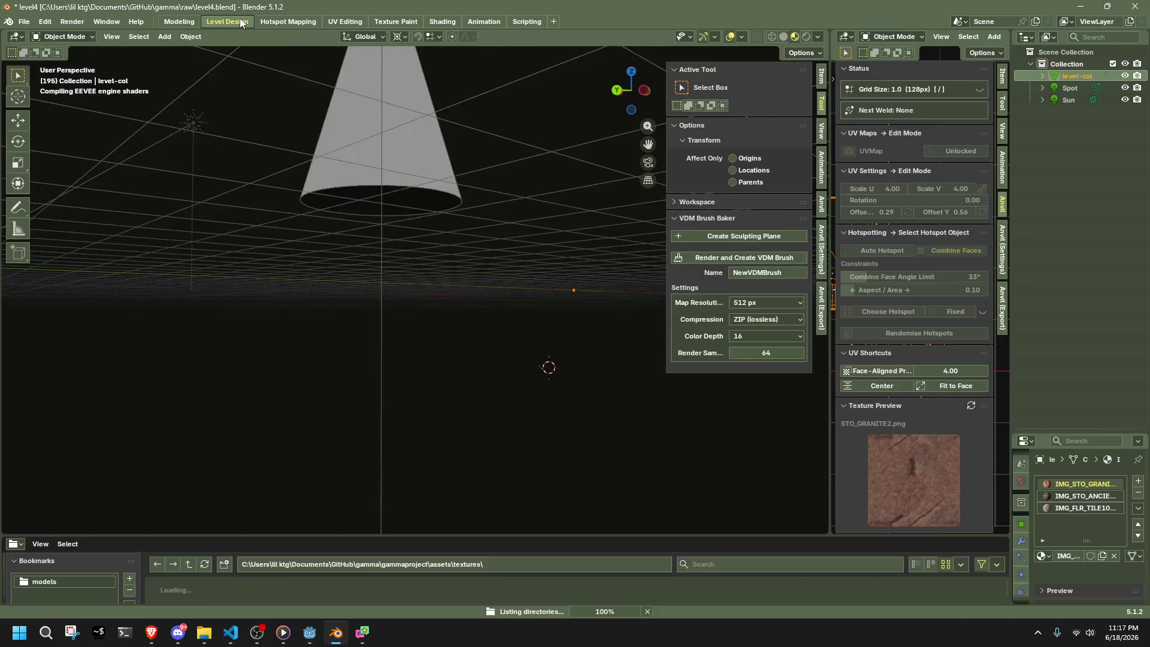
# - In Edit Mode, move the edge at the stair corner to a new position
pyautogui.press('Tab')
pyautogui.scroll(-2, 400, 354)
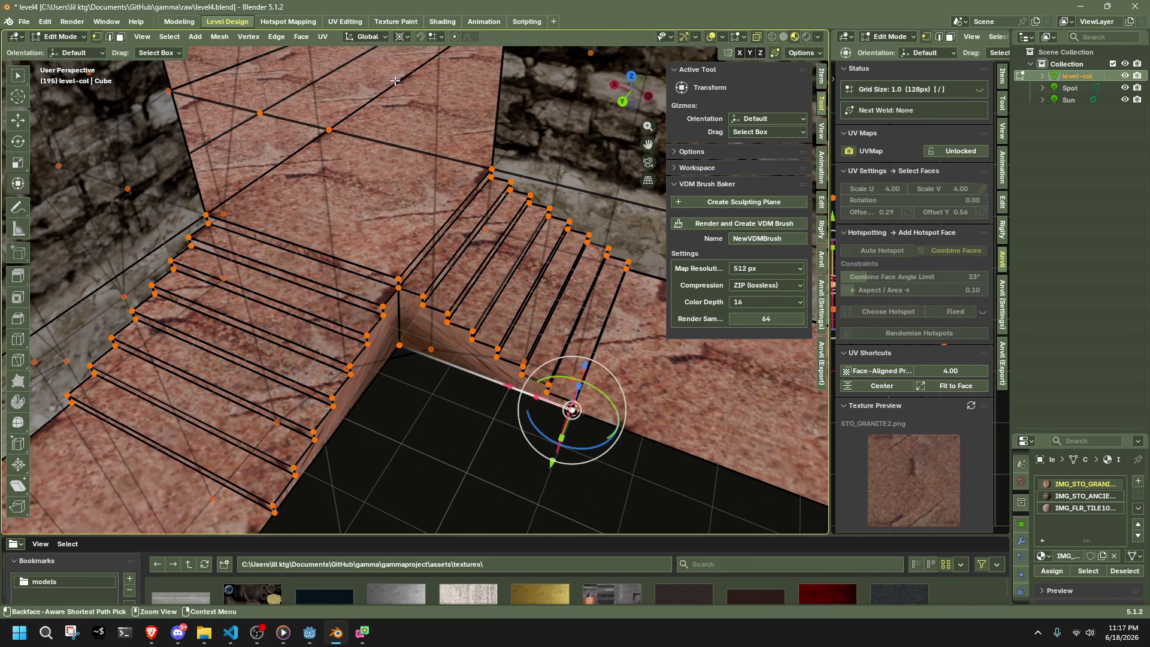
pyautogui.click(393, 357)
pyautogui.press('g')
pyautogui.click(422, 385)
# - Merge the wall-corner vertices at their center and reposition the merged vertex
pyautogui.moveTo(422, 386)
pyautogui.mouseDown(button='middle')
pyautogui.moveTo(575, 335)
pyautogui.moveTo(539, 271)
pyautogui.moveTo(467, 274)
pyautogui.mouseUp(button='middle')
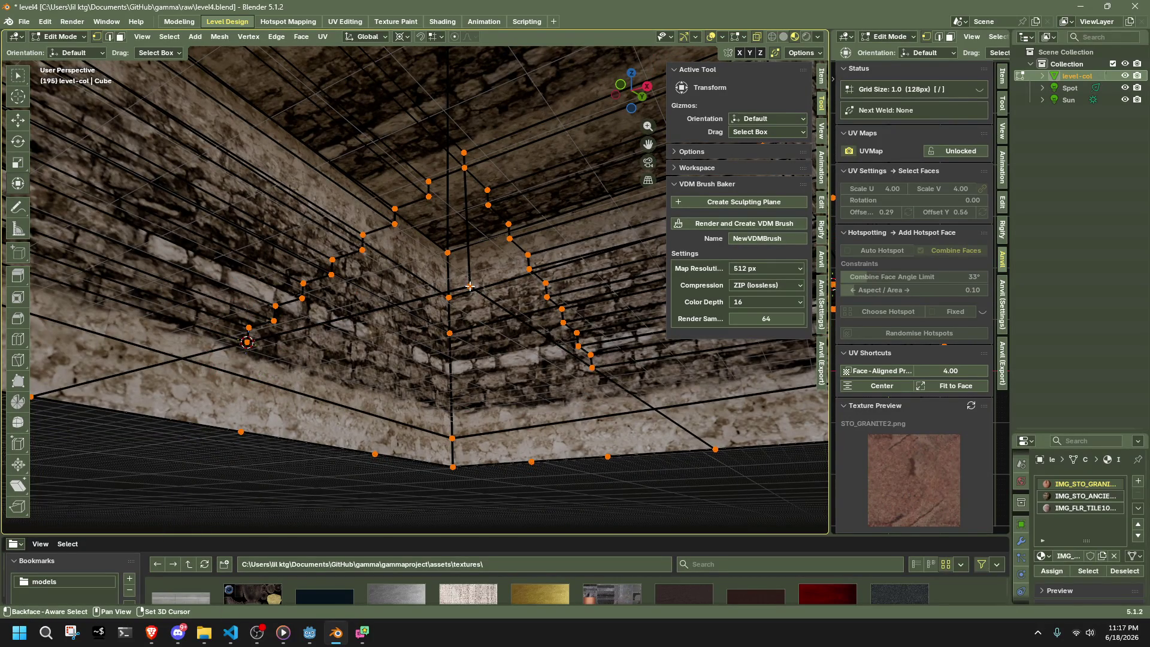
pyautogui.scroll(2, 478, 283)
pyautogui.moveTo(478, 284); pyautogui.dragTo(502, 299)
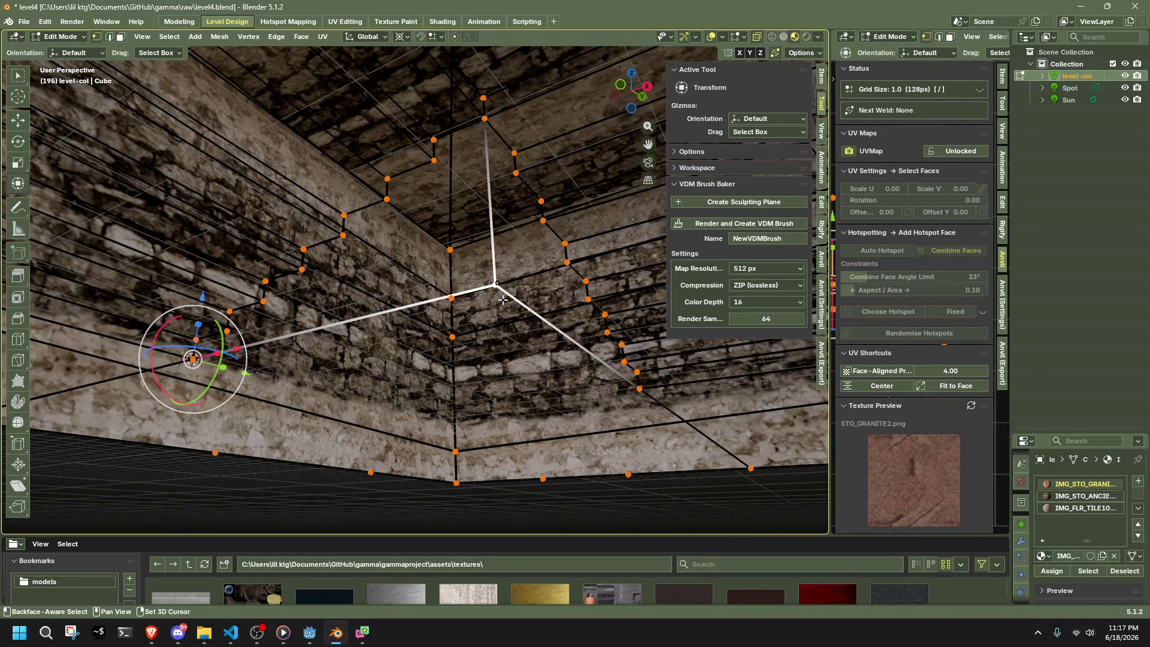
pyautogui.press('m')
pyautogui.click(502, 299)
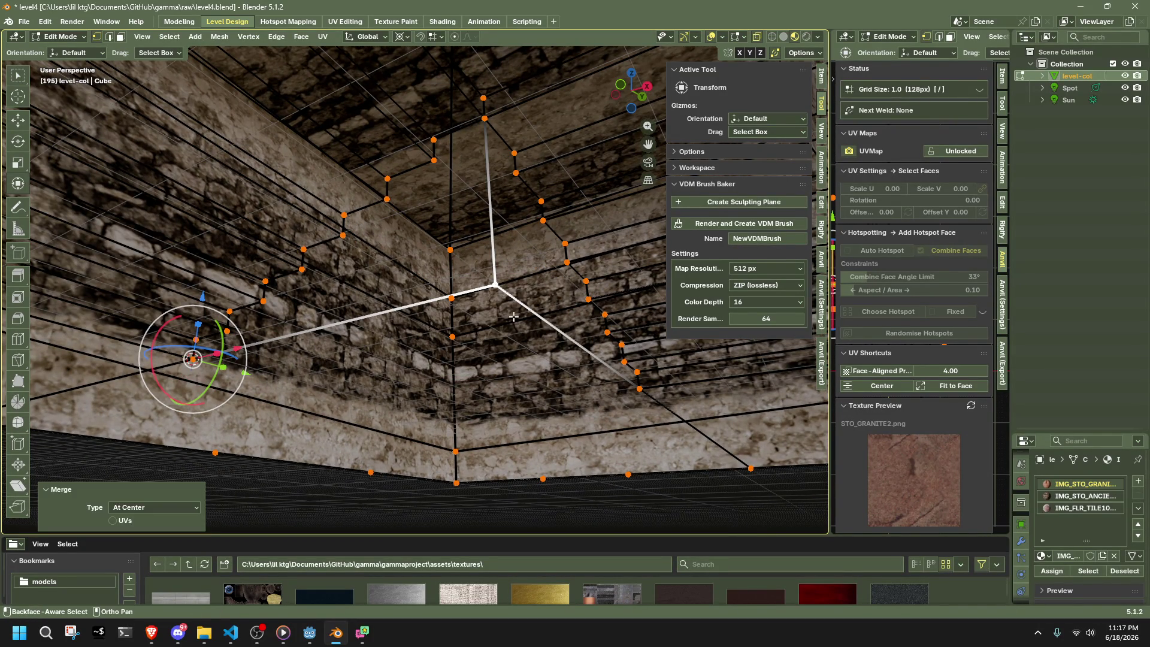
pyautogui.scroll(5, 502, 299)
pyautogui.moveTo(555, 342); pyautogui.dragTo(281, 325, button='middle')
pyautogui.press('g')
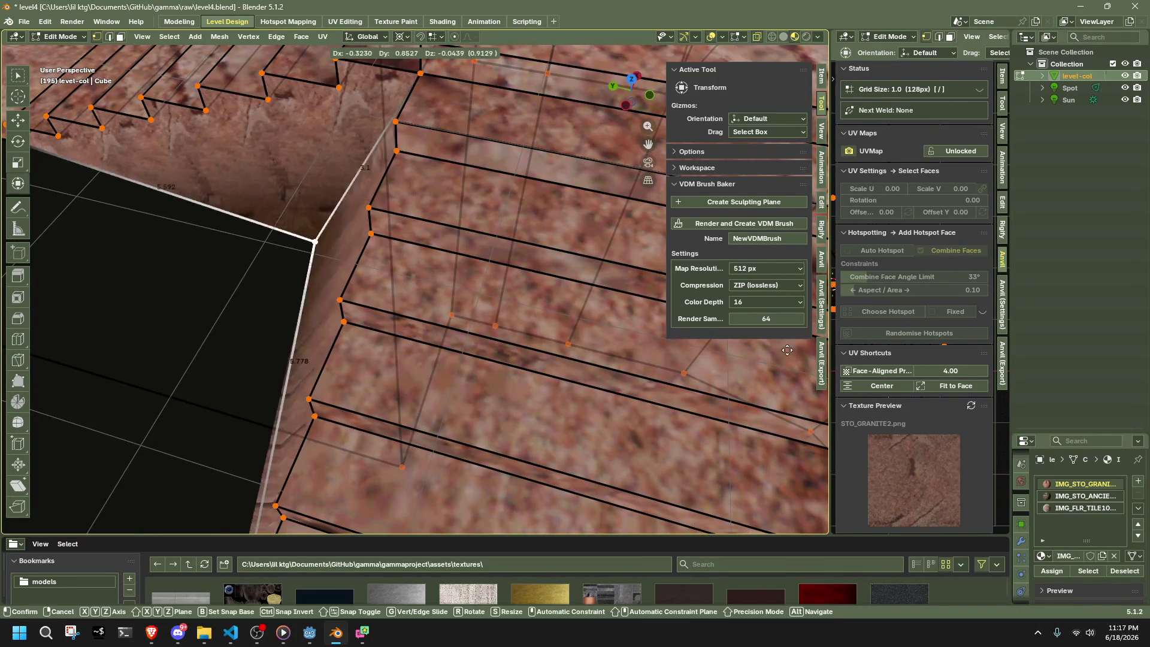
pyautogui.click(369, 255)
# - Drag the floor face's corner vertex to enlarge it, then select that face in face mode
pyautogui.moveTo(369, 255)
pyautogui.mouseDown(button='middle')
pyautogui.moveTo(326, 290)
pyautogui.moveTo(469, 251)
pyautogui.moveTo(419, 270)
pyautogui.mouseUp(button='middle')
pyautogui.press('g')
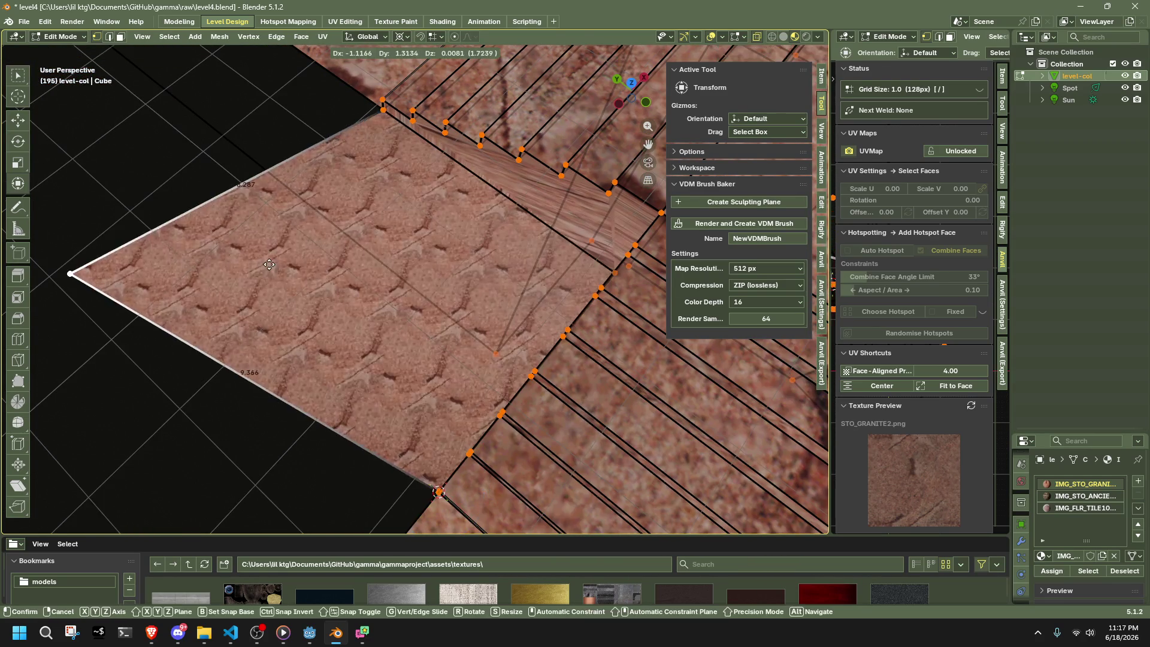
pyautogui.click(203, 276)
pyautogui.moveTo(599, 156)
pyautogui.mouseDown(button='middle')
pyautogui.moveTo(540, 359)
pyautogui.moveTo(641, 360)
pyautogui.mouseUp(button='middle')
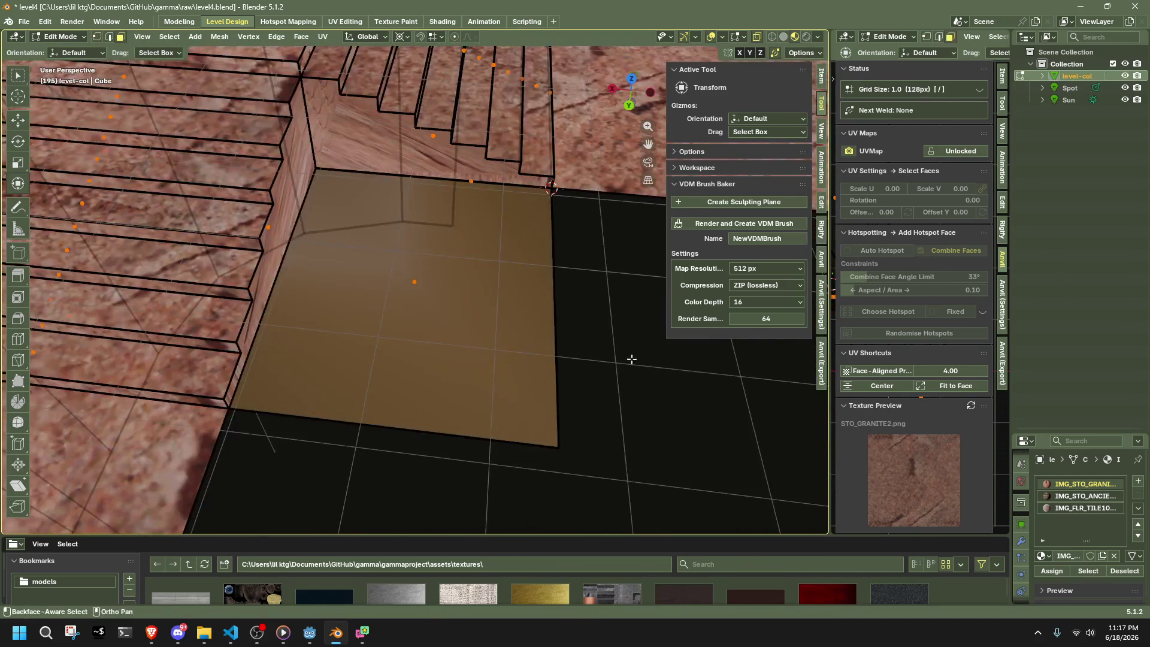
pyautogui.press('3')
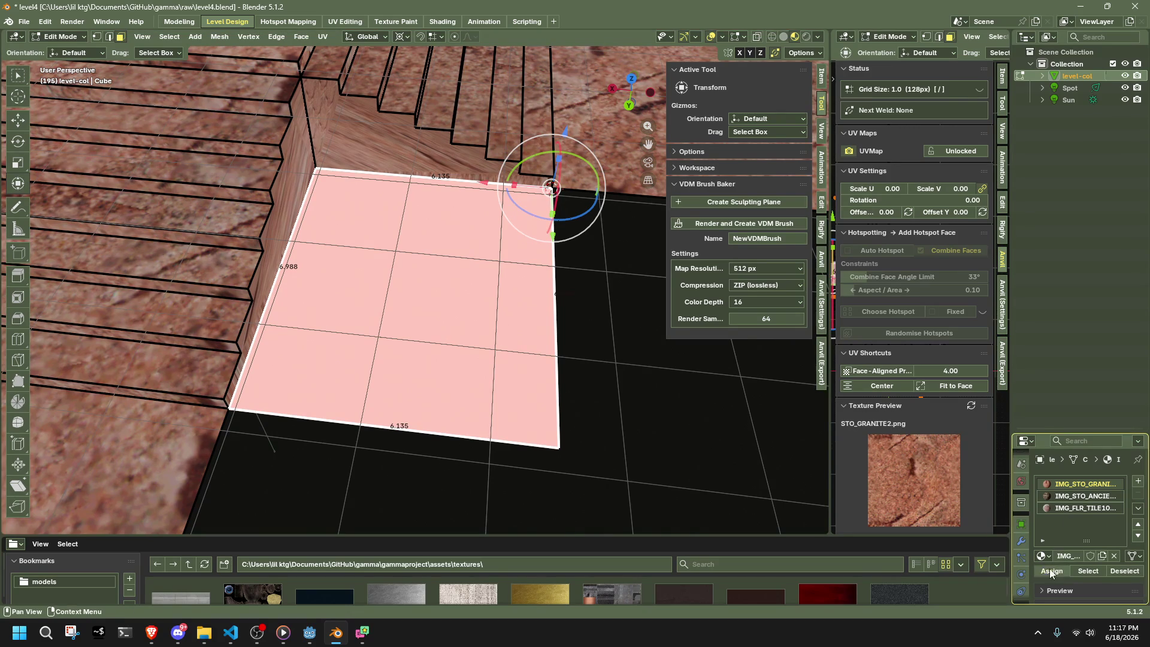
pyautogui.rightClick(529, 366)
# - Check the level from a low angle, glance at the normals options, and return to Edit Mode
pyautogui.press('Tab')
pyautogui.moveTo(616, 339)
pyautogui.mouseDown(button='middle')
pyautogui.moveTo(580, 375)
pyautogui.moveTo(458, 300)
pyautogui.moveTo(432, 213)
pyautogui.moveTo(473, 354)
pyautogui.moveTo(634, 351)
pyautogui.mouseUp(button='middle')
pyautogui.press('Tab')
pyautogui.hotkey('alt', 'n')
pyautogui.press('Escape')
pyautogui.press('Tab')
pyautogui.moveTo(587, 414)
pyautogui.mouseDown(button='middle')
pyautogui.moveTo(500, 370)
pyautogui.moveTo(385, 281)
pyautogui.moveTo(183, 322)
pyautogui.moveTo(138, 343)
pyautogui.moveTo(321, 331)
pyautogui.moveTo(461, 421)
pyautogui.moveTo(611, 184)
pyautogui.mouseUp(button='middle')
pyautogui.press('Tab')
# - Select the brick wall faces, set texture rotation 180 and offsets 0.40/0.67, then hide them
pyautogui.hotkey('alt', 'h')
pyautogui.keyDown('shift'); pyautogui.click(611, 184); pyautogui.keyUp('shift')
pyautogui.moveTo(287, 180); pyautogui.dragTo(263, 198, button='middle')
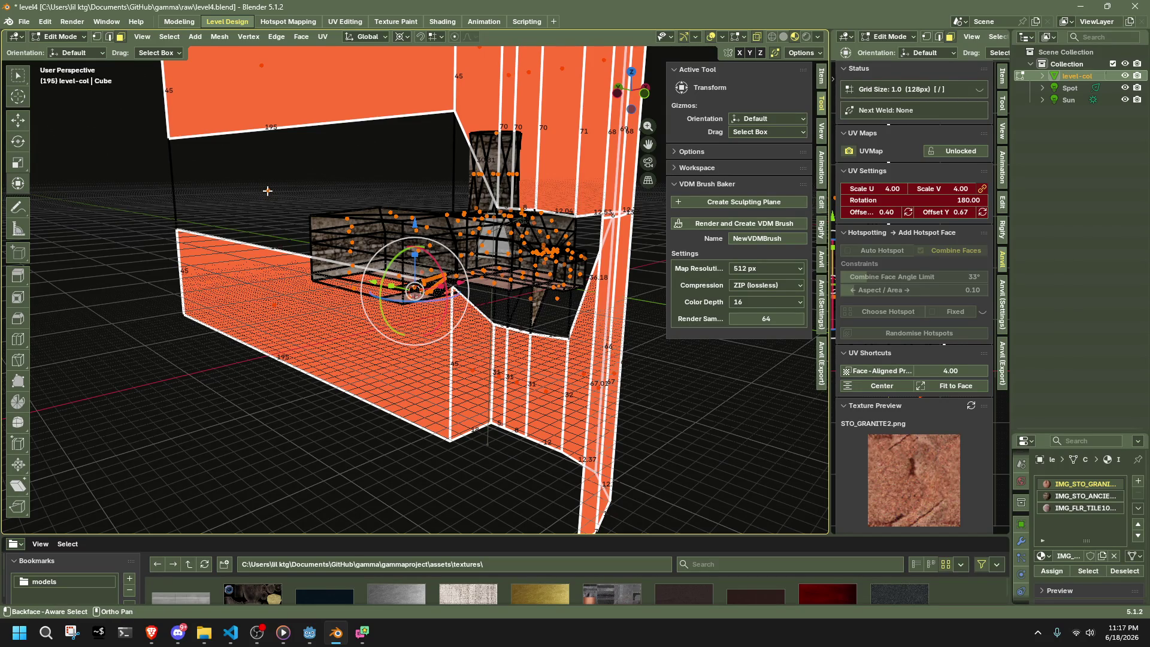
pyautogui.press('h')
# - Reveal the hidden walls, select the upper wall face and hide it to see inside
pyautogui.moveTo(267, 191)
pyautogui.mouseDown(button='middle')
pyautogui.moveTo(467, 264)
pyautogui.moveTo(418, 360)
pyautogui.moveTo(438, 250)
pyautogui.moveTo(366, 202)
pyautogui.moveTo(649, 245)
pyautogui.moveTo(438, 234)
pyautogui.moveTo(340, 160)
pyautogui.mouseUp(button='middle')
pyautogui.hotkey('alt', 'h')
pyautogui.keyDown('shift'); pyautogui.click(366, 202); pyautogui.keyUp('shift')
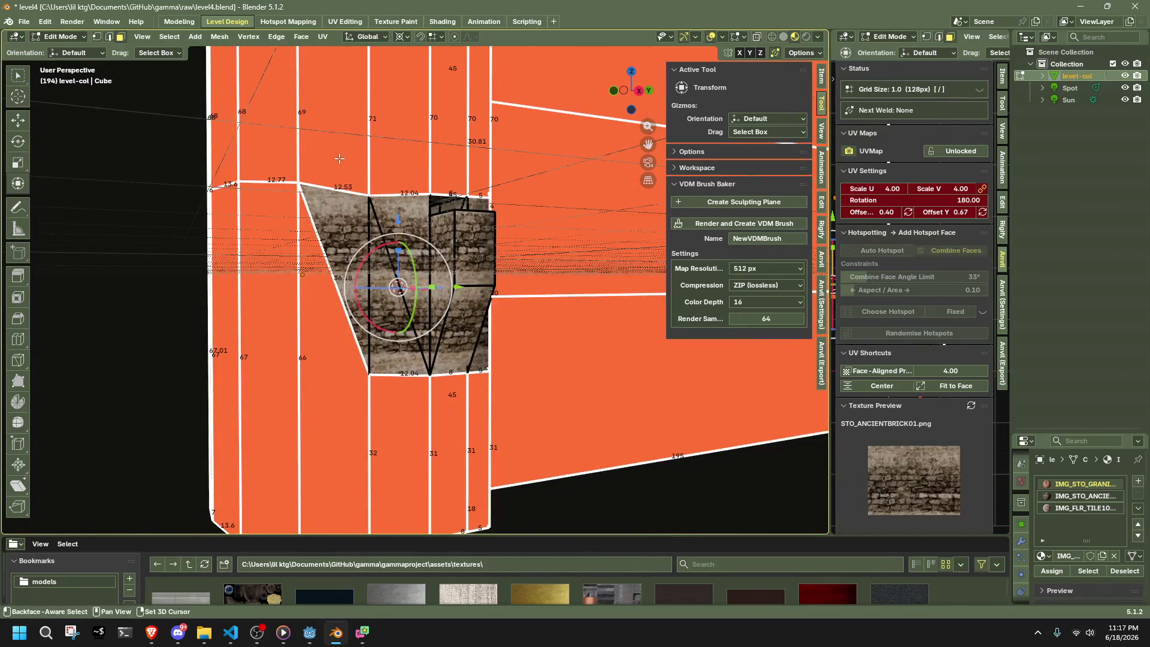
pyautogui.moveTo(378, 240)
pyautogui.mouseDown(button='middle')
pyautogui.moveTo(359, 245)
pyautogui.moveTo(523, 309)
pyautogui.mouseUp(button='middle')
pyautogui.press('h')
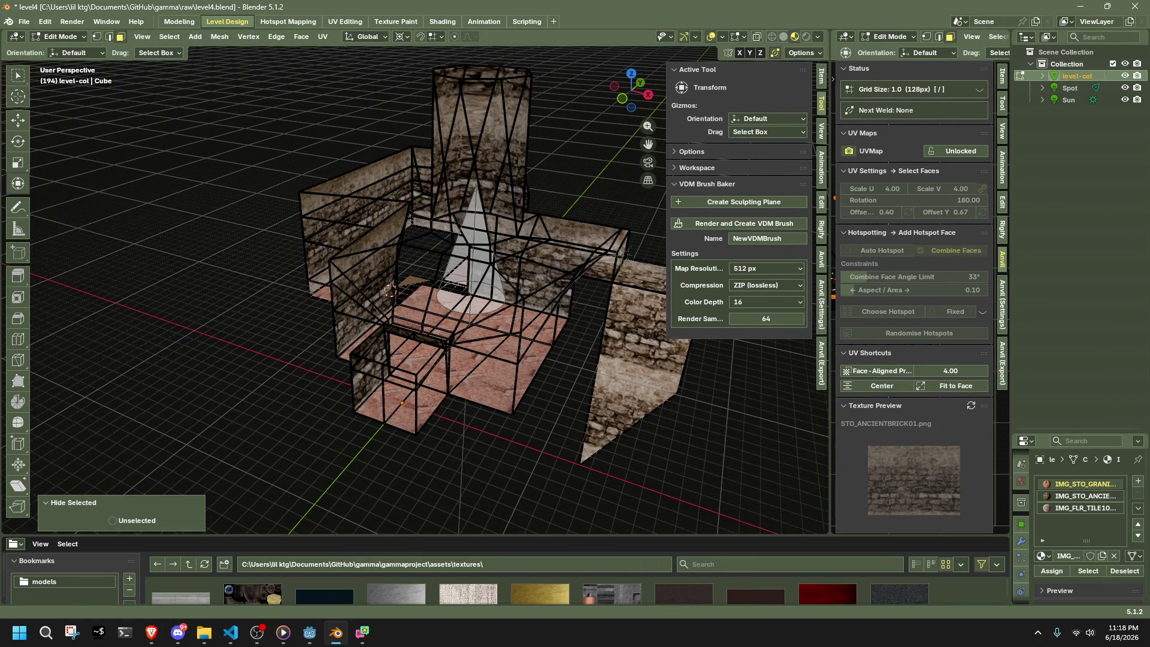
pyautogui.hotkey('alt', 'Tab')
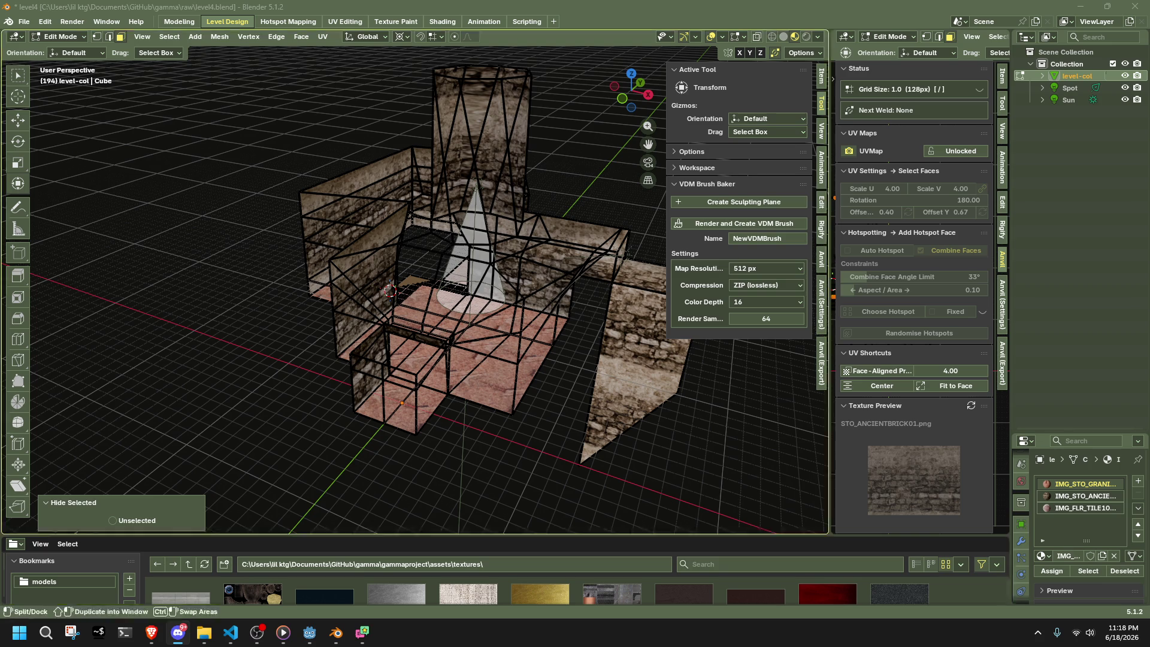
# - Apply Face-Aligned Projection of the granite texture to the floor face beside the stairs
pyautogui.scroll(10, 667, 356)
pyautogui.moveTo(599, 359); pyautogui.dragTo(667, 355, button='middle')
pyautogui.scroll(2, 471, 312)
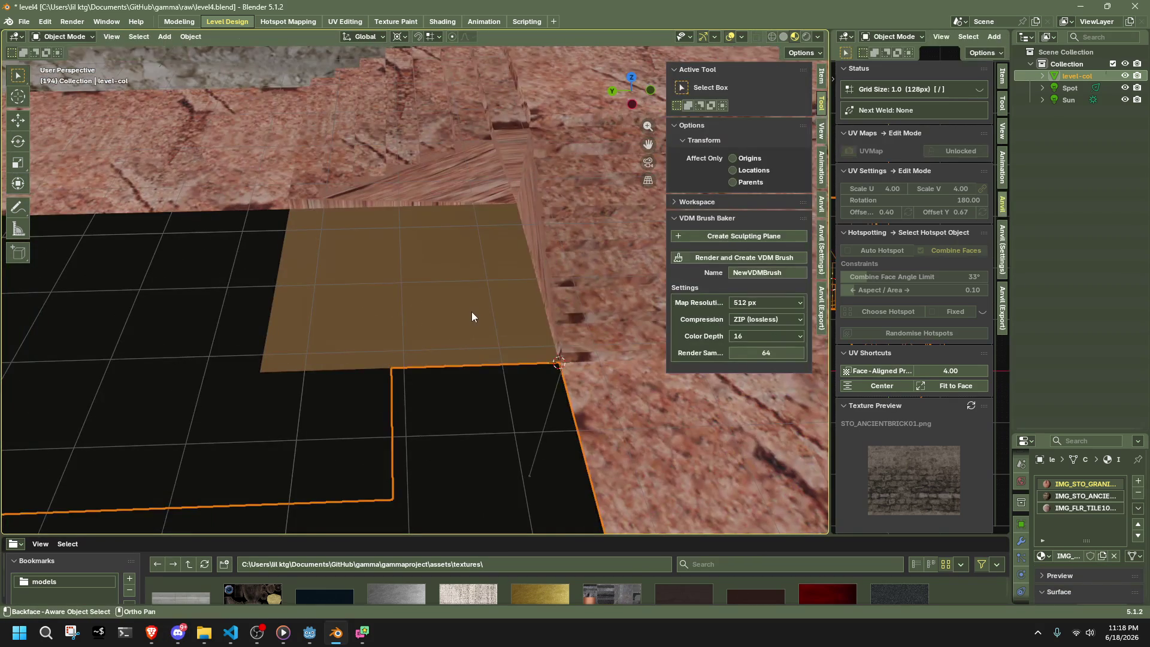
pyautogui.click(881, 370)
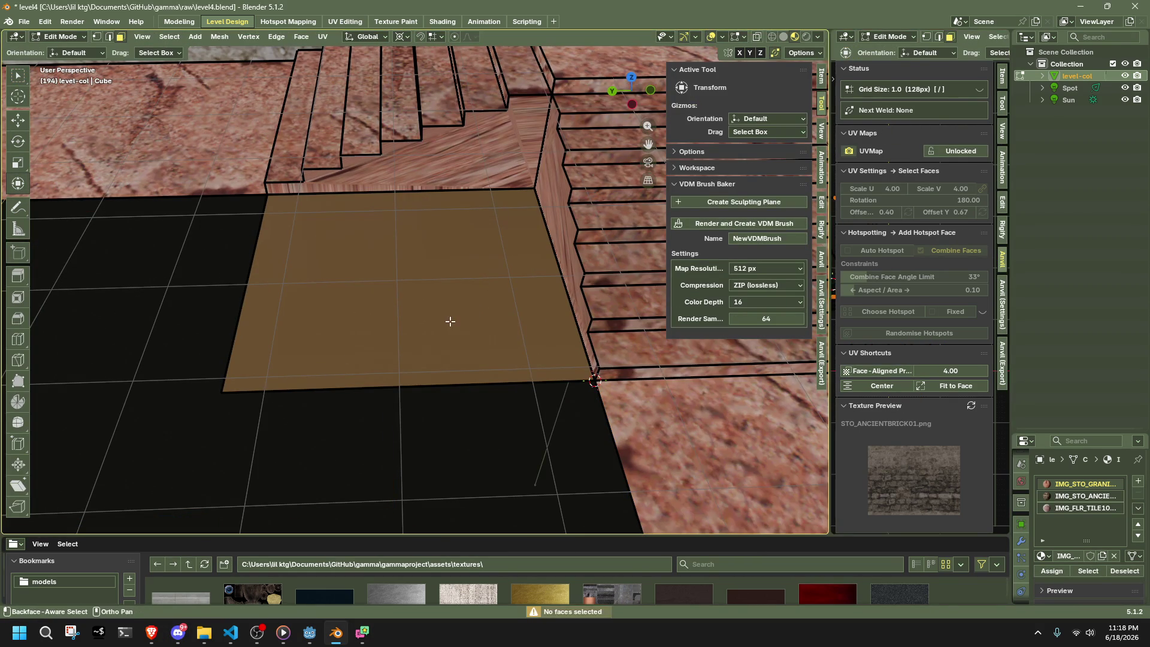
pyautogui.scroll(-3, 415, 469)
pyautogui.moveTo(416, 469)
pyautogui.mouseDown(button='middle')
pyautogui.moveTo(516, 359)
pyautogui.moveTo(505, 336)
pyautogui.moveTo(433, 323)
pyautogui.moveTo(513, 341)
pyautogui.moveTo(568, 262)
pyautogui.moveTo(154, 262)
pyautogui.mouseUp(button='middle')
# - Slide the floor vertex into the corner and dissolve the stray vertices along the floor edge
pyautogui.press('1')
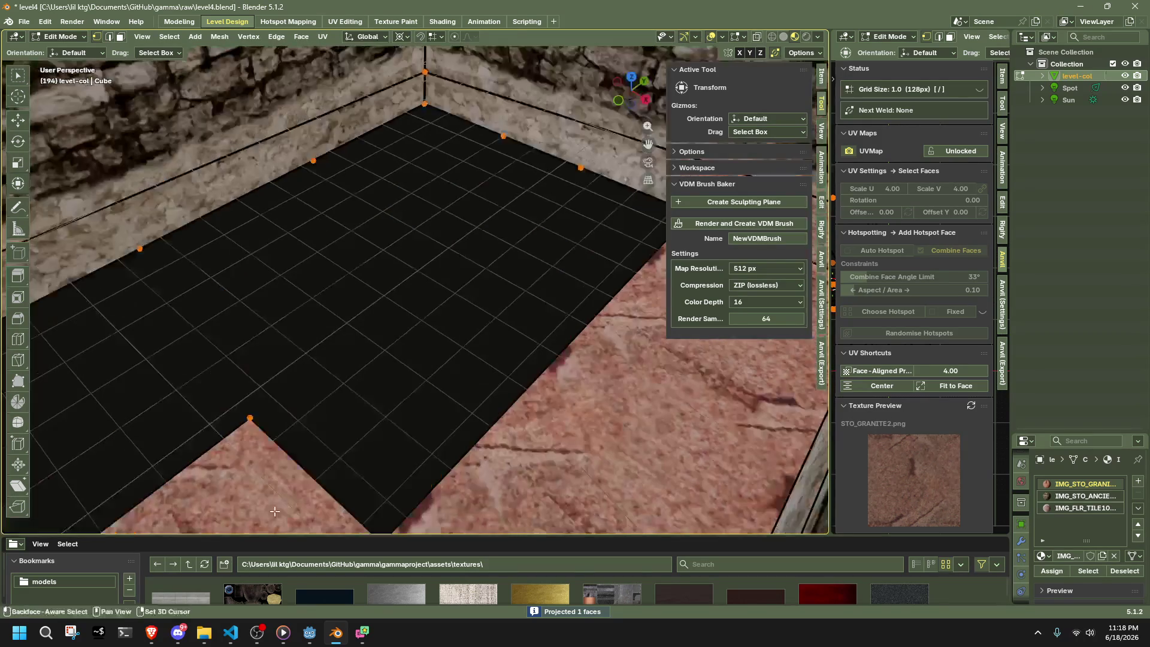
pyautogui.hotkey('shift', 'v')
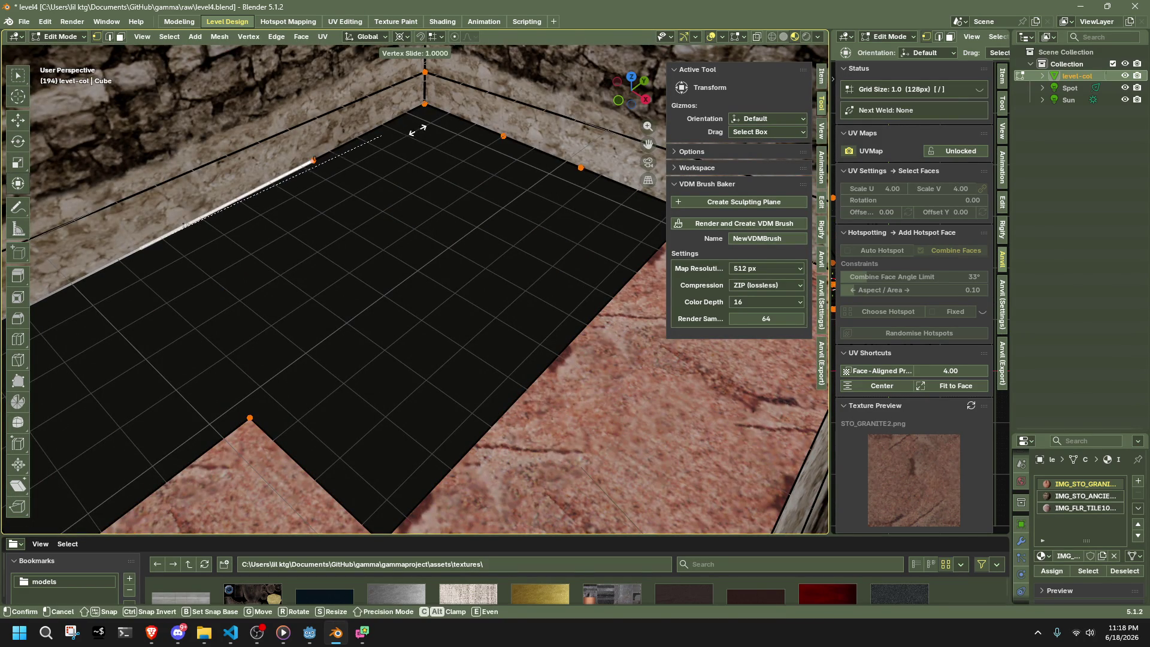
pyautogui.click(362, 148)
pyautogui.moveTo(498, 212); pyautogui.dragTo(409, 189, button='middle')
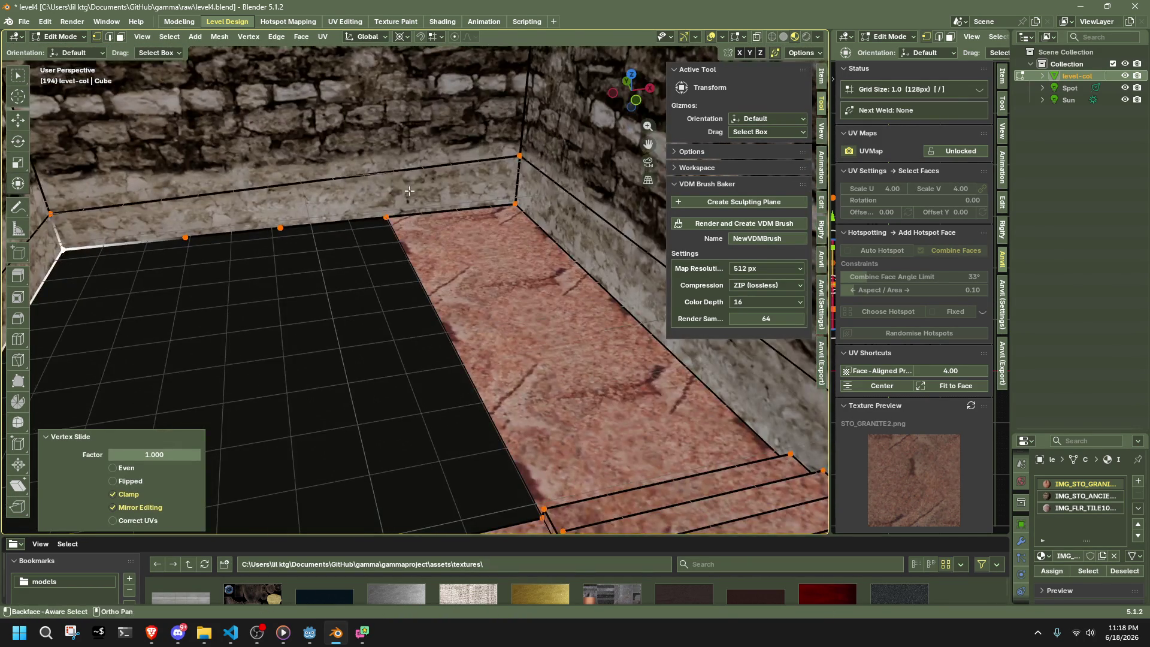
pyautogui.hotkey('shift', 'v')
pyautogui.click(341, 216)
pyautogui.hotkey('shift', 'v')
pyautogui.click(661, 284)
pyautogui.moveTo(661, 284)
pyautogui.mouseDown(button='middle')
pyautogui.moveTo(470, 390)
pyautogui.moveTo(428, 244)
pyautogui.moveTo(18, 380)
pyautogui.moveTo(288, 359)
pyautogui.moveTo(316, 419)
pyautogui.moveTo(412, 275)
pyautogui.mouseUp(button='middle')
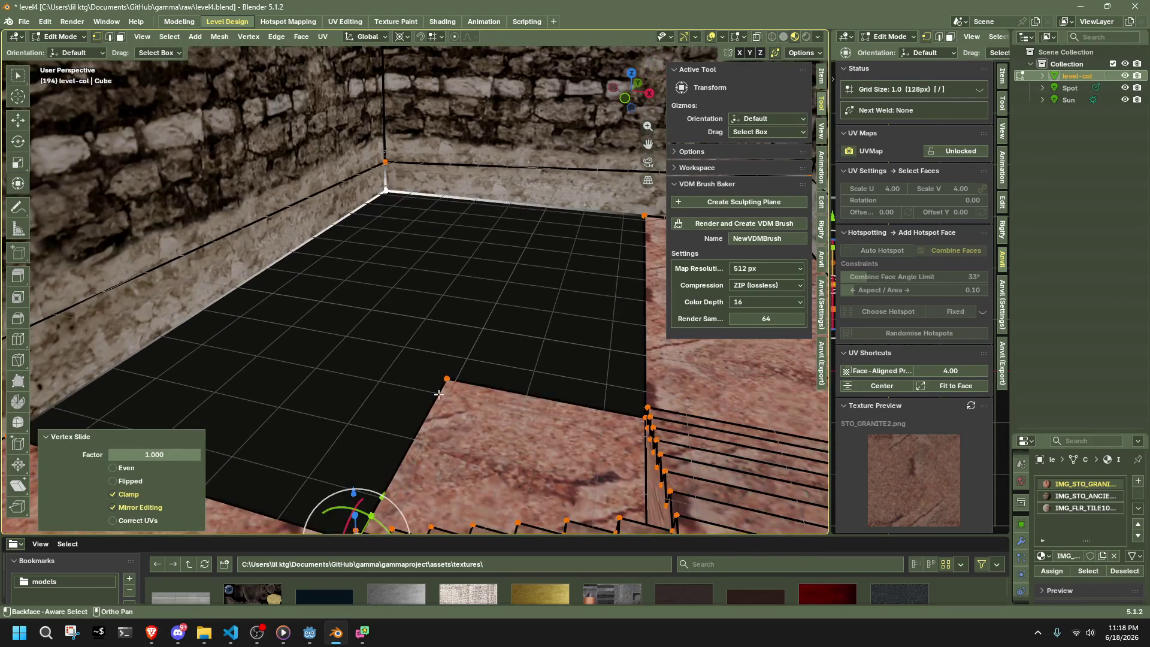
# - Select the floor's boundary edges and reapply the granite texture to the floor face
pyautogui.click(411, 275)
pyautogui.keyDown('alt'); pyautogui.click(381, 203); pyautogui.keyUp('alt')
pyautogui.moveTo(634, 399); pyautogui.dragTo(616, 341, button='middle')
pyautogui.click(419, 308)
pyautogui.moveTo(419, 308)
pyautogui.mouseDown(button='middle')
pyautogui.moveTo(309, 381)
pyautogui.moveTo(173, 377)
pyautogui.moveTo(329, 335)
pyautogui.moveTo(474, 265)
pyautogui.mouseUp(button='middle')
pyautogui.keyDown('alt'); pyautogui.click(178, 406); pyautogui.keyUp('alt')
pyautogui.click(383, 347)
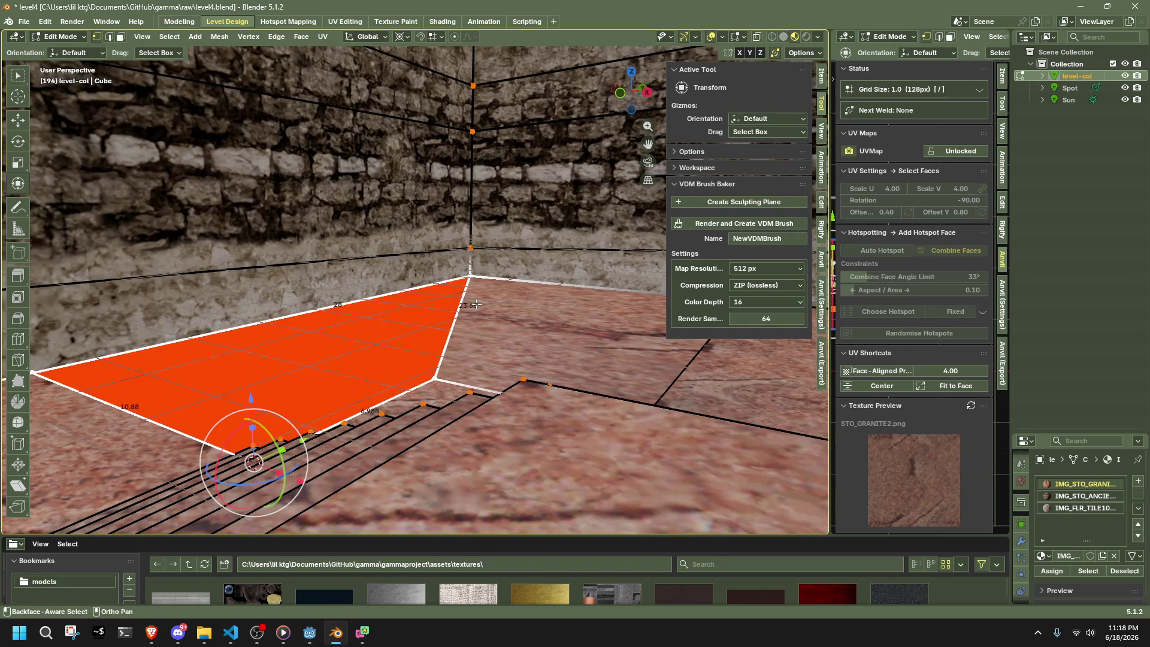
# - Select all faces sharing the granite material (Shift+G > Material) and re-project them face-aligned
pyautogui.hotkey('shift', 'g')
pyautogui.click(383, 351)
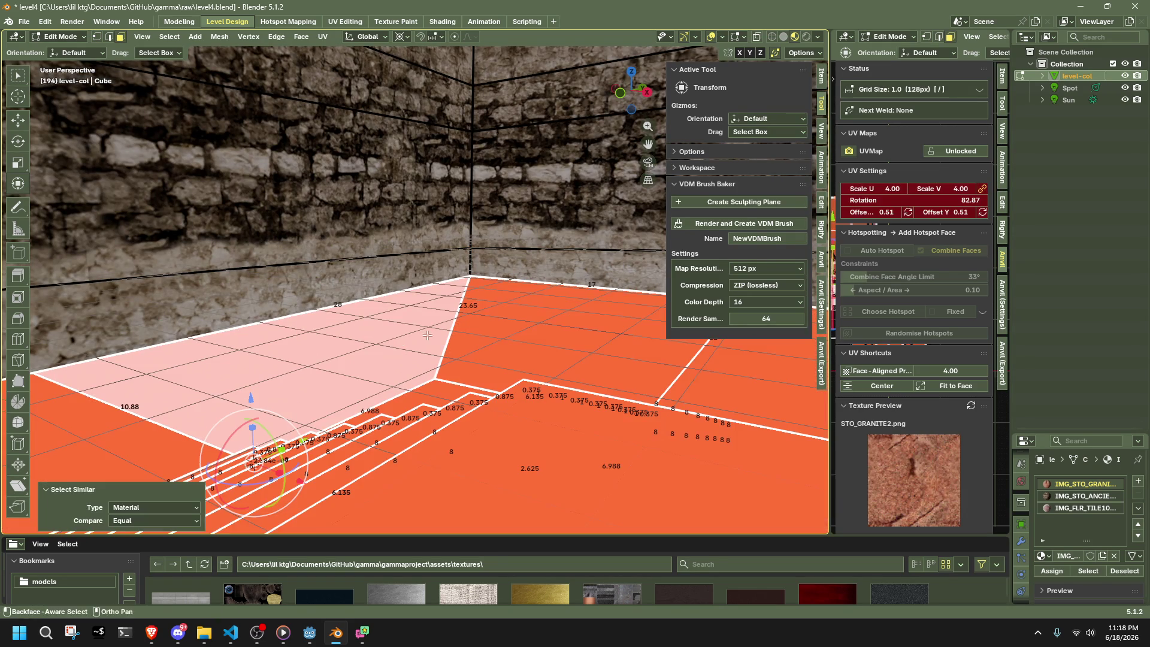
pyautogui.click(903, 372)
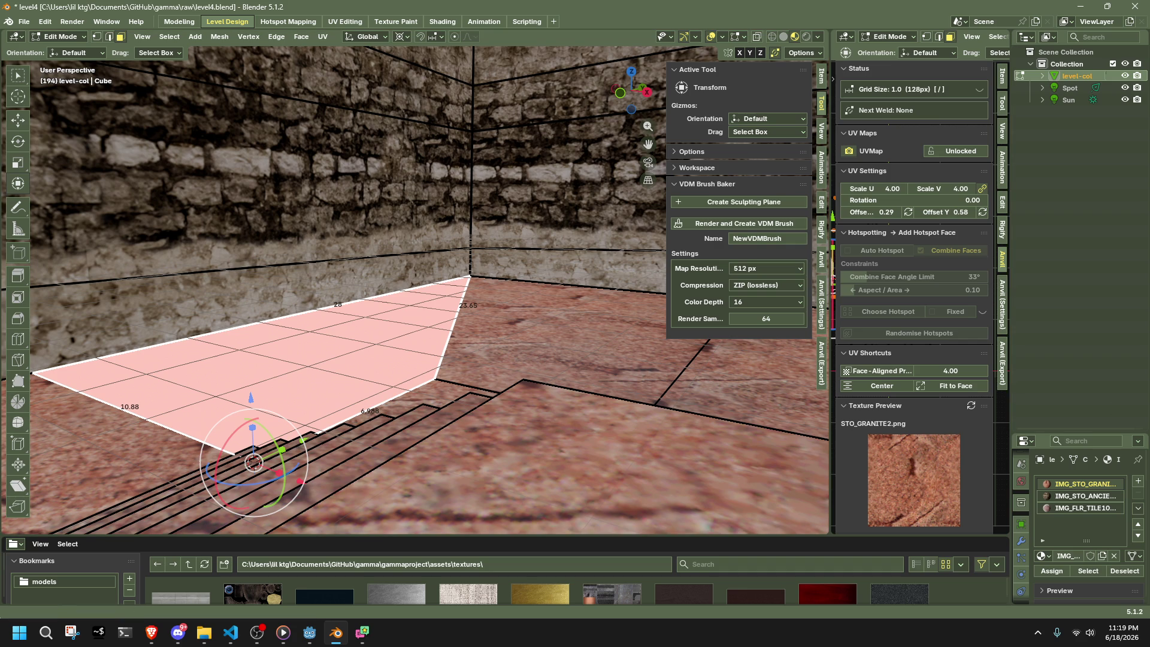
pyautogui.hotkey('alt', 'Tab')
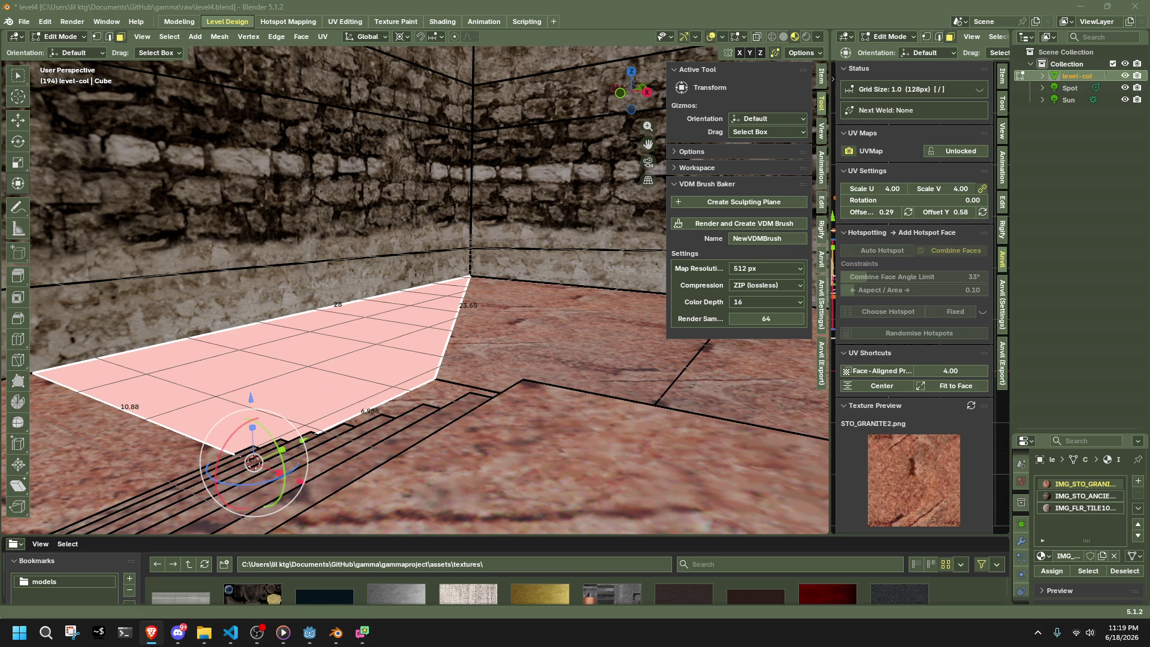
pyautogui.click(554, 353)
# - Return to Object Mode, save level4.blend, and Quick Export it as glTF
pyautogui.moveTo(554, 353)
pyautogui.mouseDown(button='middle')
pyautogui.moveTo(562, 367)
pyautogui.moveTo(533, 307)
pyautogui.moveTo(368, 390)
pyautogui.mouseUp(button='middle')
pyautogui.scroll(5, 533, 307)
pyautogui.press('Tab')
pyautogui.hotkey('ctrl', 's')
pyautogui.click(1004, 322)
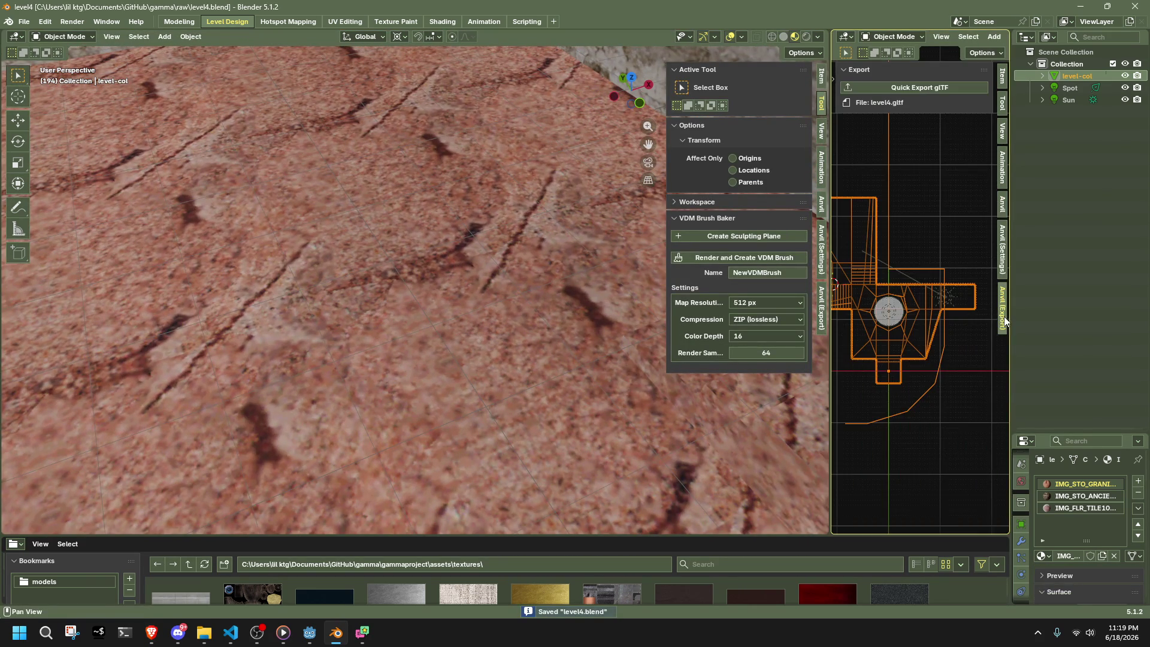
pyautogui.click(872, 91)
# - In Godot, run the reimported level4 scene as a playtest, close the game, and return to Blender
pyautogui.hotkey('alt', 'Tab')
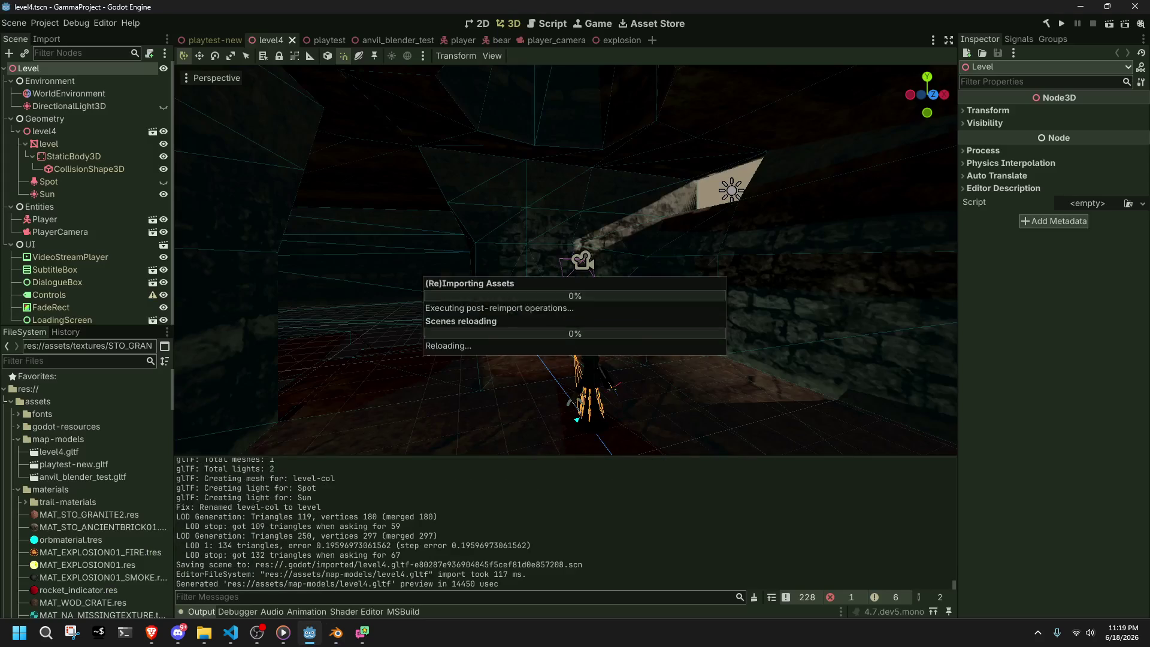
pyautogui.moveTo(589, 349)
pyautogui.mouseDown(button='middle')
pyautogui.moveTo(566, 363)
pyautogui.moveTo(663, 345)
pyautogui.moveTo(695, 320)
pyautogui.moveTo(736, 326)
pyautogui.mouseUp(button='middle')
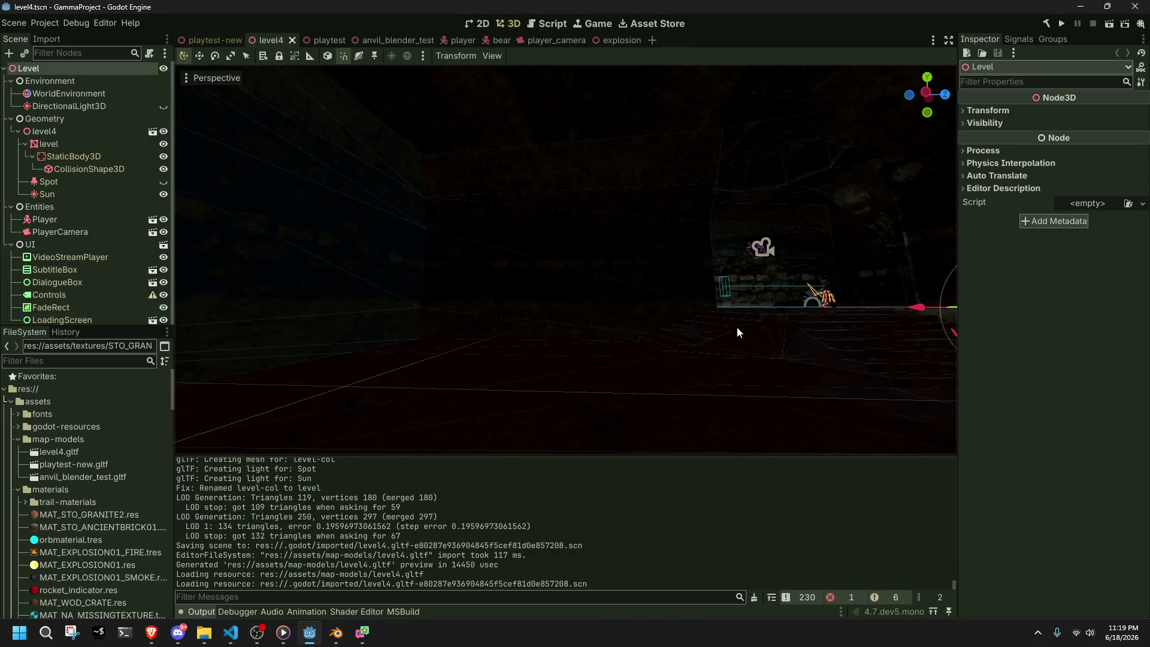
pyautogui.click(1109, 23)
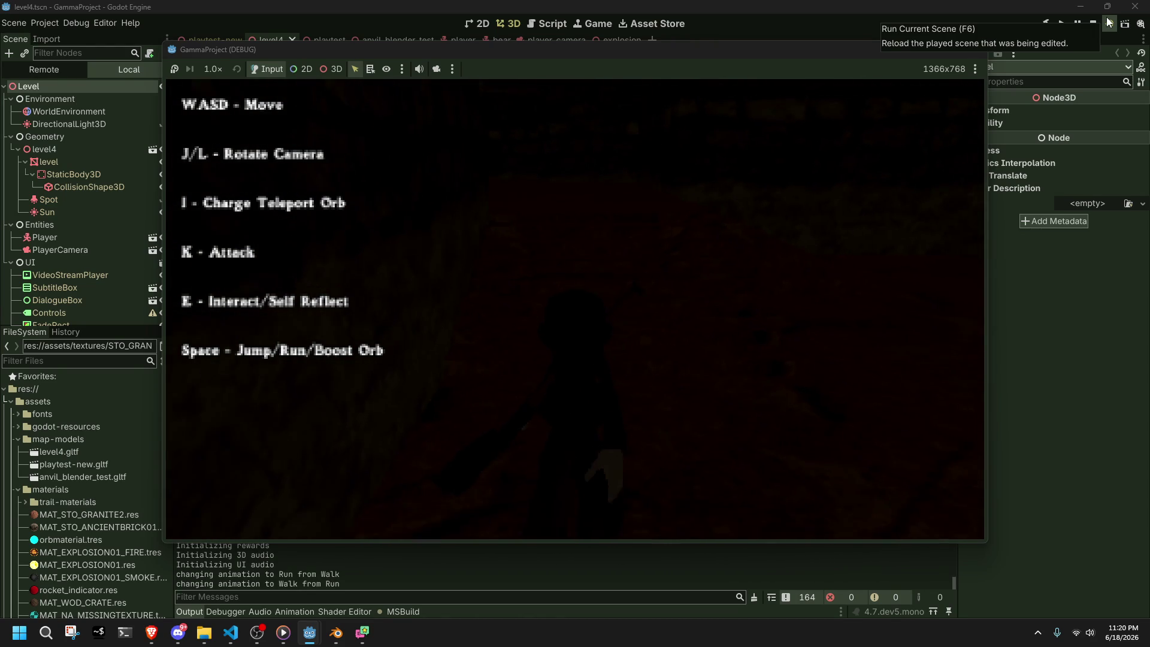
pyautogui.click(973, 50)
pyautogui.moveTo(849, 134)
pyautogui.mouseDown(button='middle')
pyautogui.moveTo(689, 239)
pyautogui.moveTo(413, 454)
pyautogui.mouseUp(button='middle')
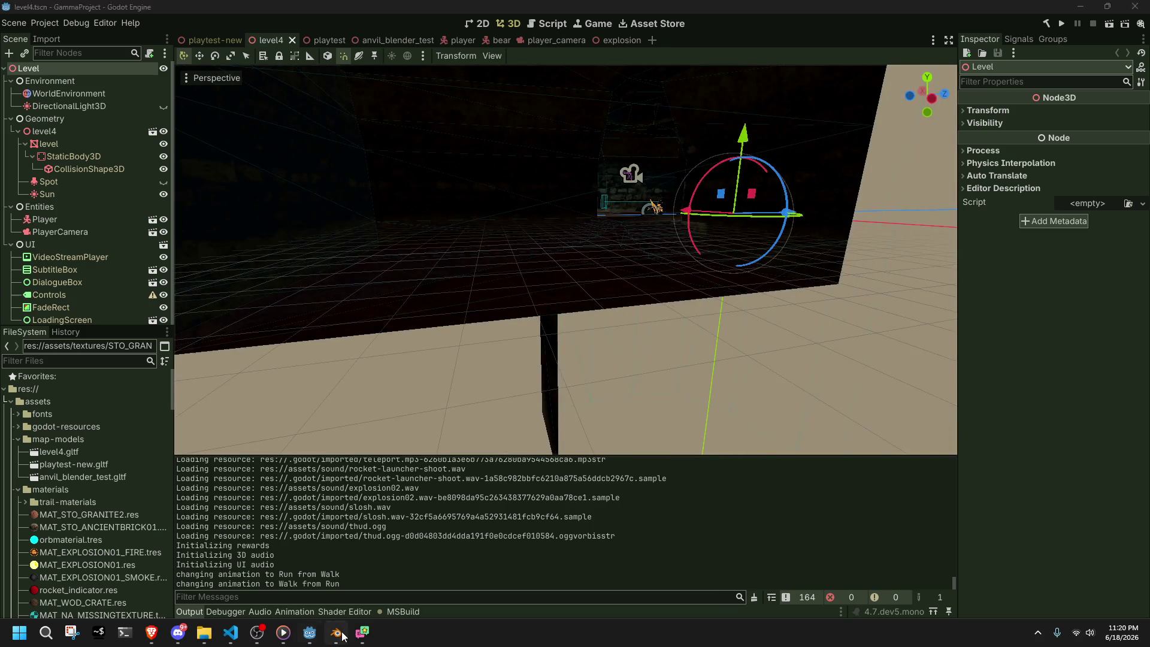
pyautogui.click(343, 636)
pyautogui.moveTo(519, 373)
pyautogui.mouseDown(button='middle')
pyautogui.moveTo(533, 361)
pyautogui.moveTo(417, 333)
pyautogui.moveTo(469, 343)
pyautogui.moveTo(445, 308)
pyautogui.moveTo(454, 337)
pyautogui.moveTo(415, 350)
pyautogui.moveTo(474, 351)
pyautogui.moveTo(464, 335)
pyautogui.mouseUp(button='middle')
# - Delete the Sun lamp and save the level file
pyautogui.click(455, 336)
pyautogui.press('Delete')
pyautogui.hotkey('ctrl', 's')
# - Walk through the rooms in first-person navigation to inspect the stone walls and floor
pyautogui.hotkey('shift', '`')
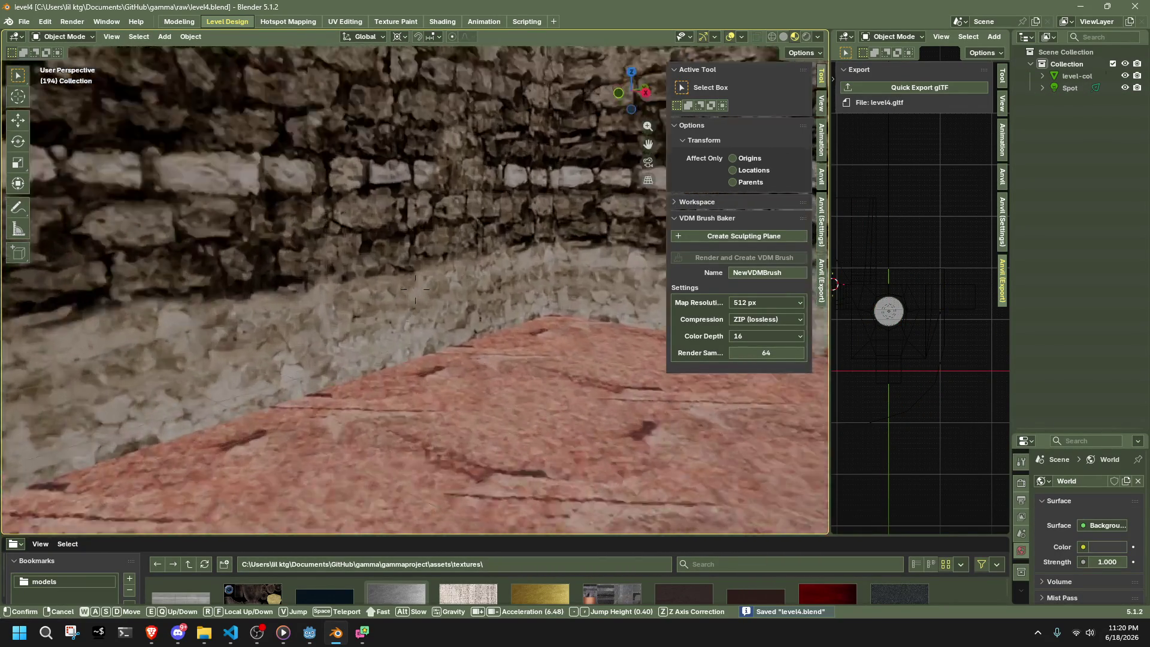
pyautogui.press('s')
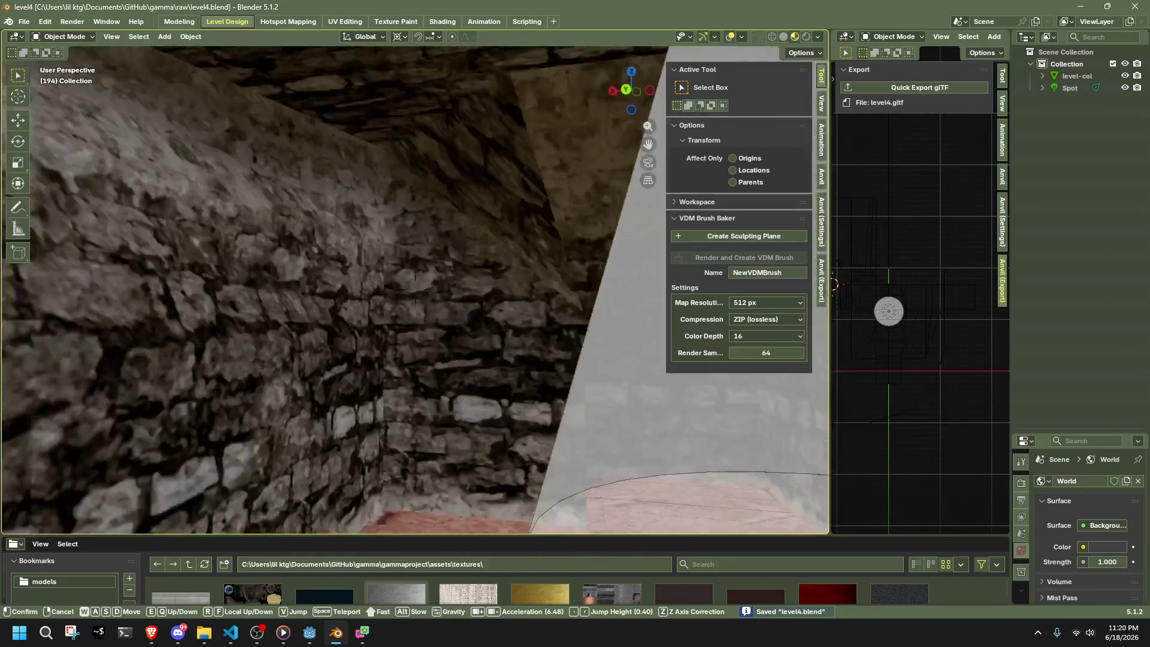
pyautogui.press('w')
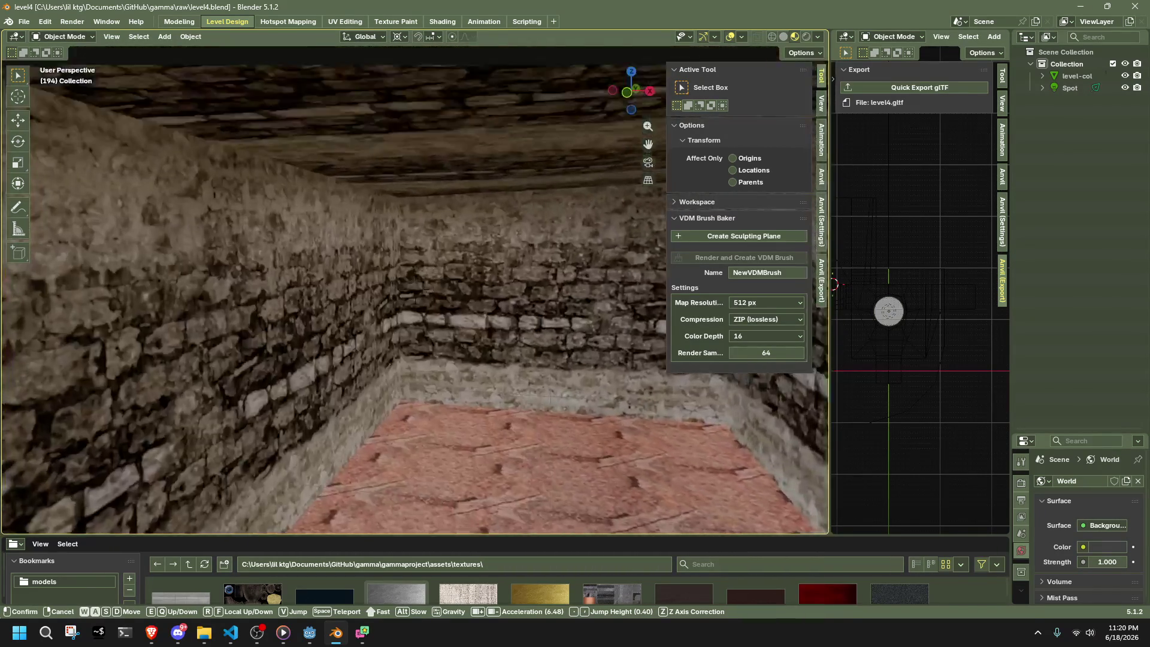
pyautogui.press('w')
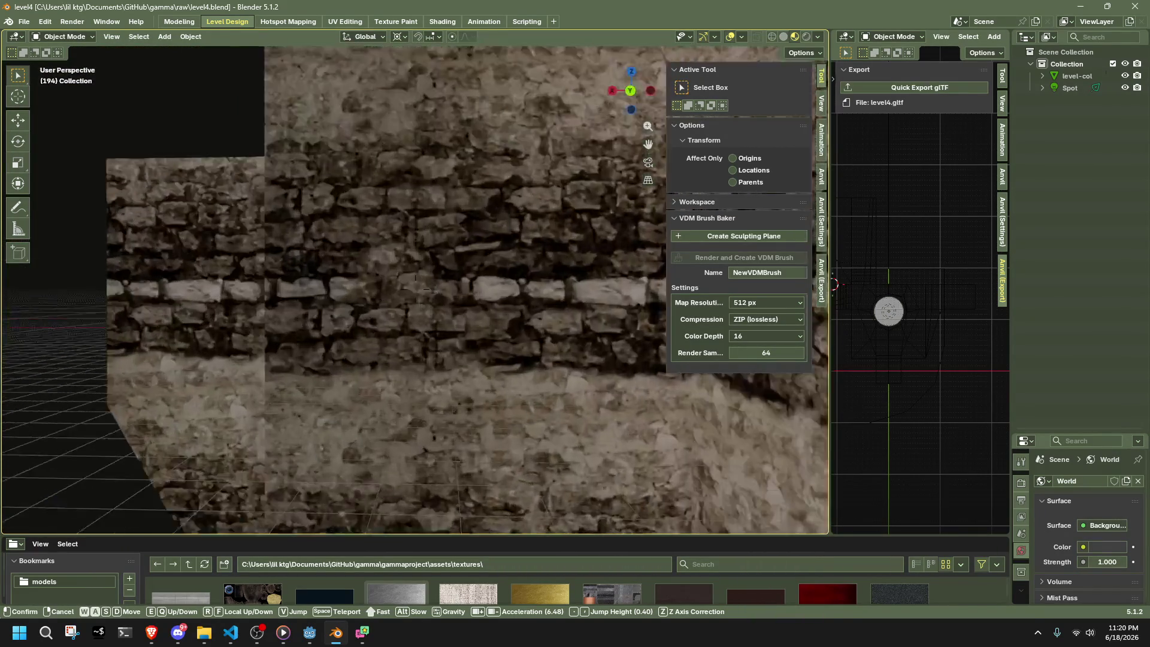
pyautogui.press('s')
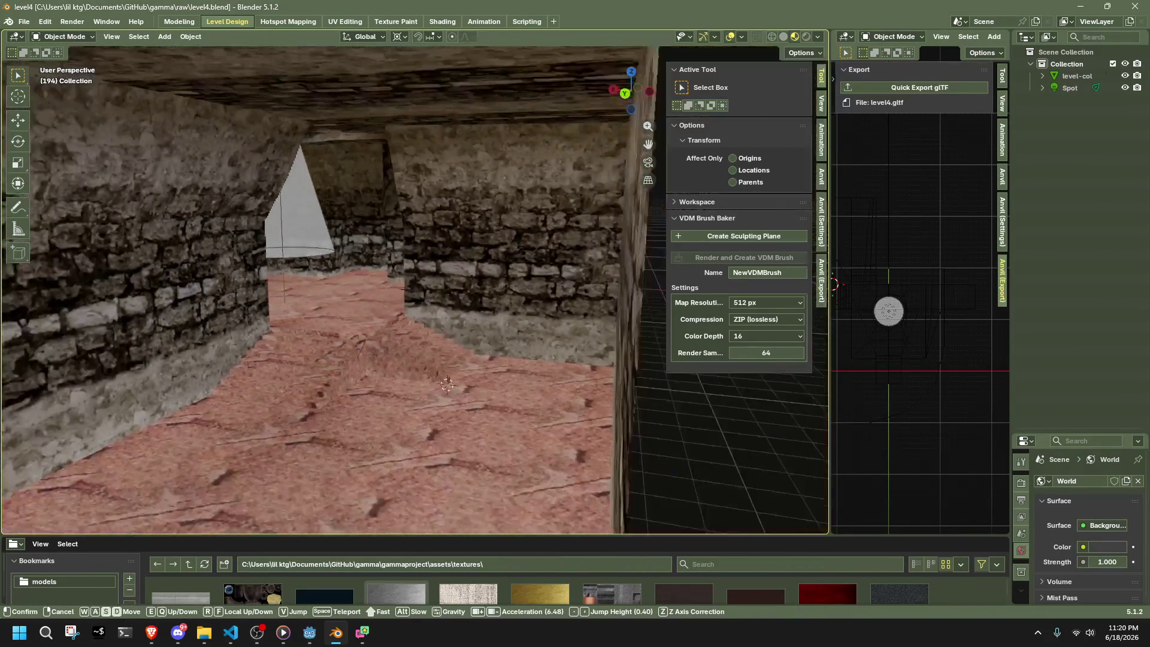
pyautogui.press('w')
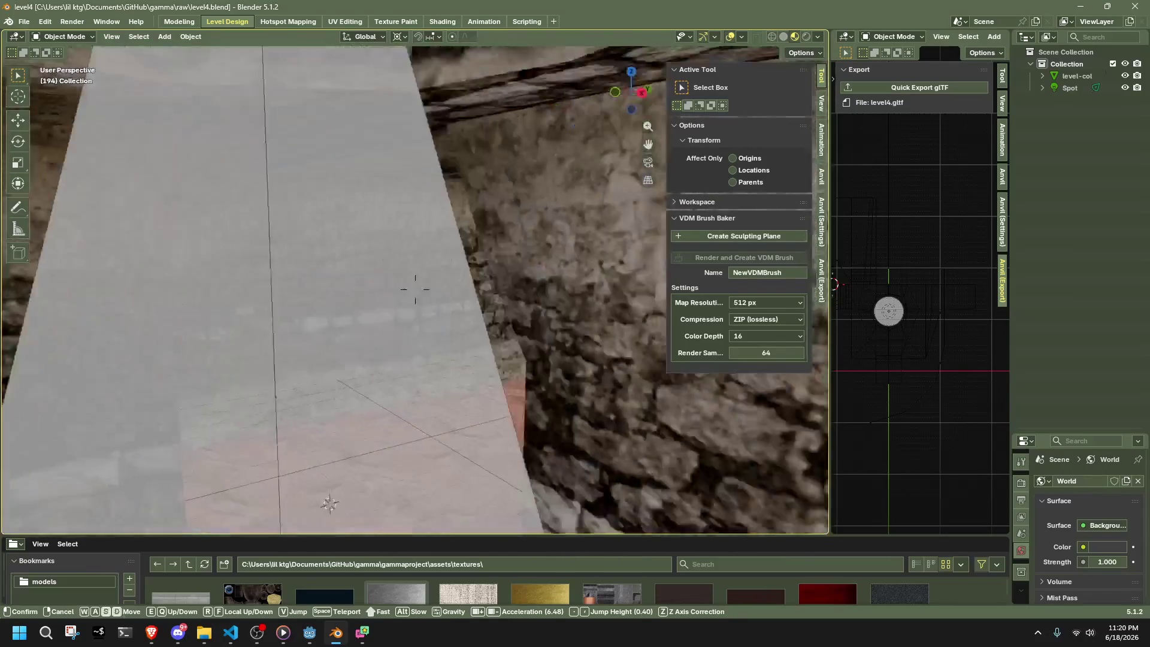
pyautogui.press('s')
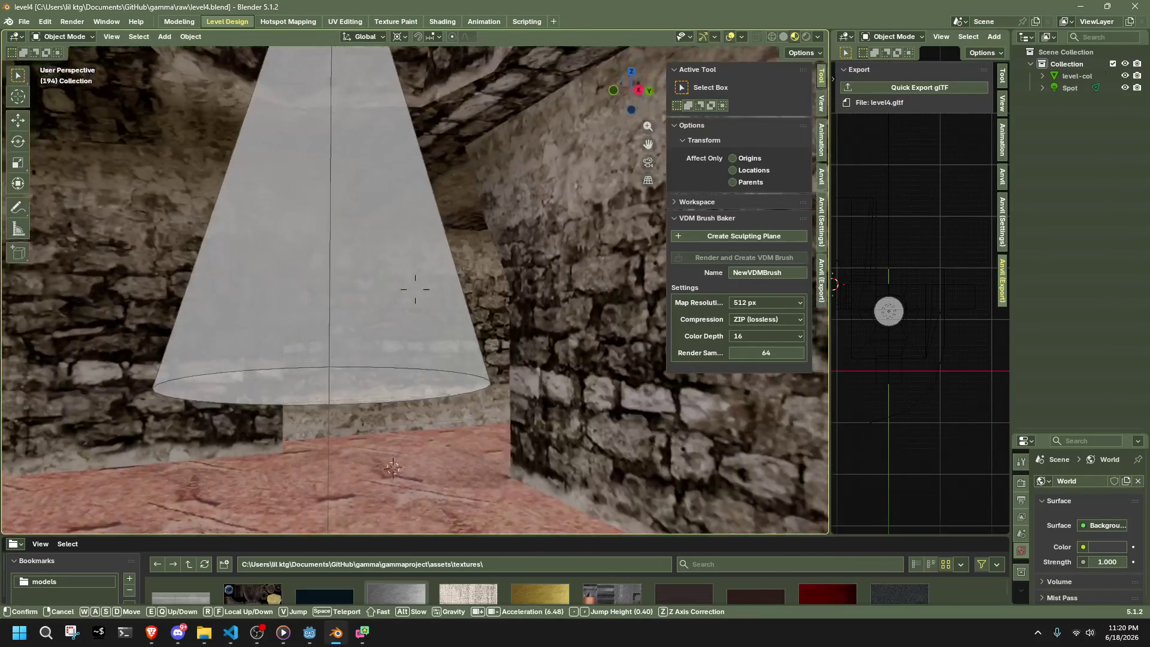
pyautogui.click(488, 388)
pyautogui.hotkey('shift', '`')
pyautogui.press('w')
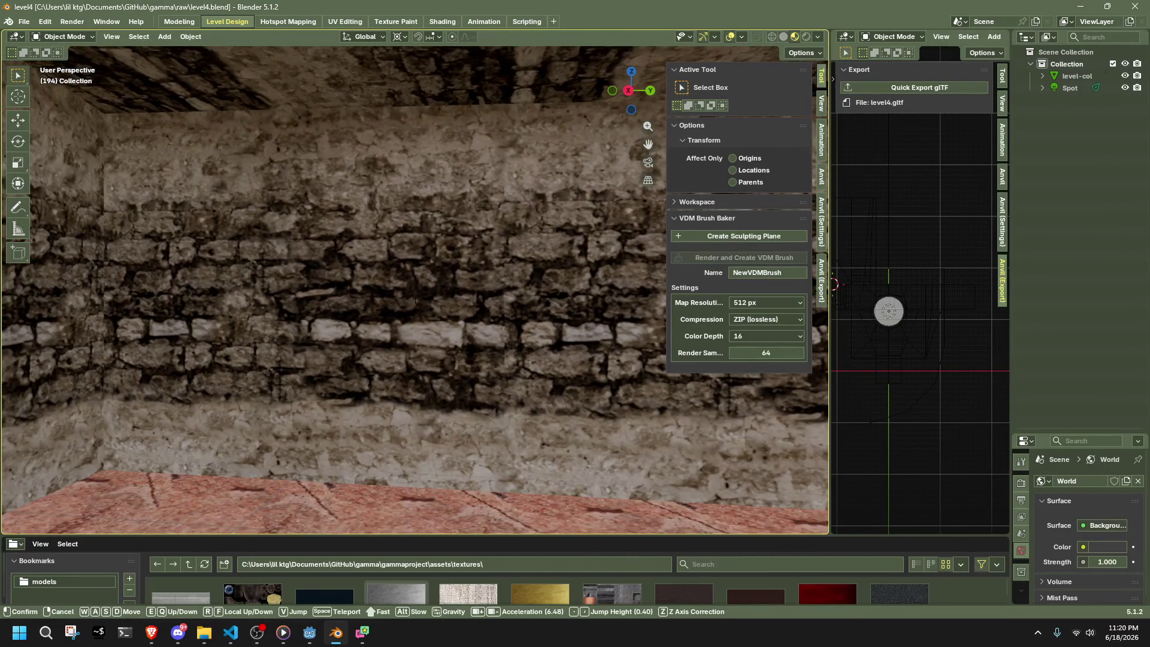
# - Select level-col, enter Edit Mode, and select the two wall faces
pyautogui.click(424, 325)
pyautogui.click(424, 325)
pyautogui.press('Tab')
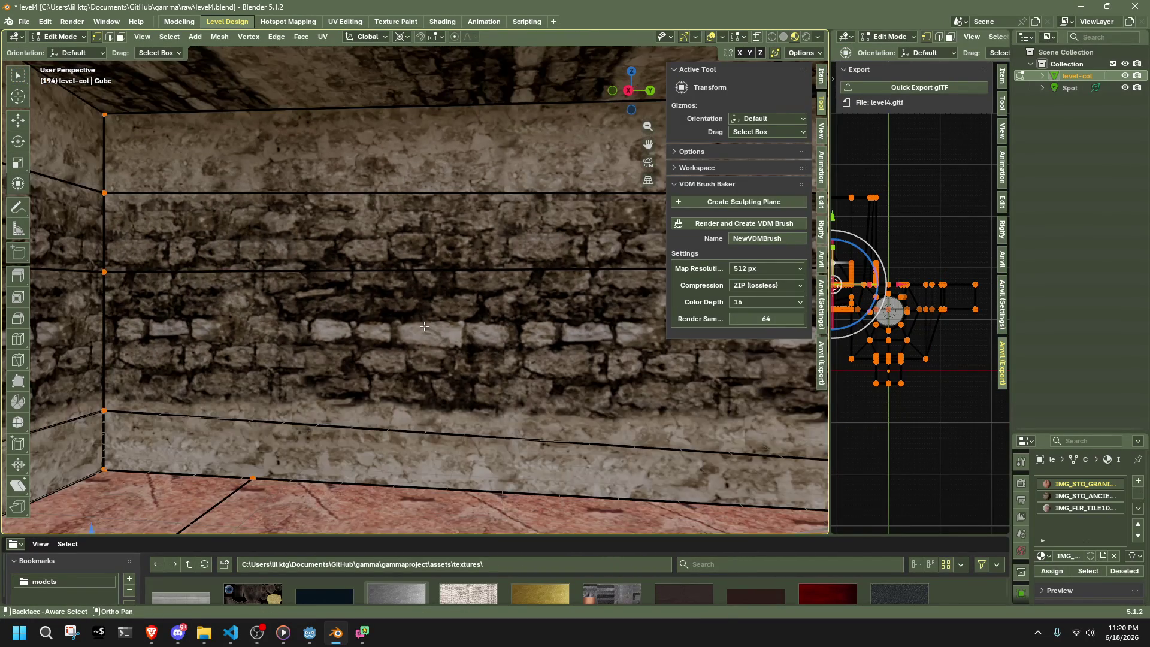
pyautogui.moveTo(370, 328); pyautogui.dragTo(374, 329, button='middle')
pyautogui.moveTo(345, 230)
pyautogui.mouseDown()
pyautogui.moveTo(467, 422)
pyautogui.moveTo(495, 423)
pyautogui.moveTo(486, 375)
pyautogui.mouseUp()
pyautogui.moveTo(487, 375)
pyautogui.mouseDown(button='middle')
pyautogui.moveTo(505, 391)
pyautogui.moveTo(577, 398)
pyautogui.moveTo(661, 374)
pyautogui.moveTo(599, 419)
pyautogui.mouseUp(button='middle')
pyautogui.scroll(-3, 598, 419)
pyautogui.press('Tab')
pyautogui.scroll(3, 532, 452)
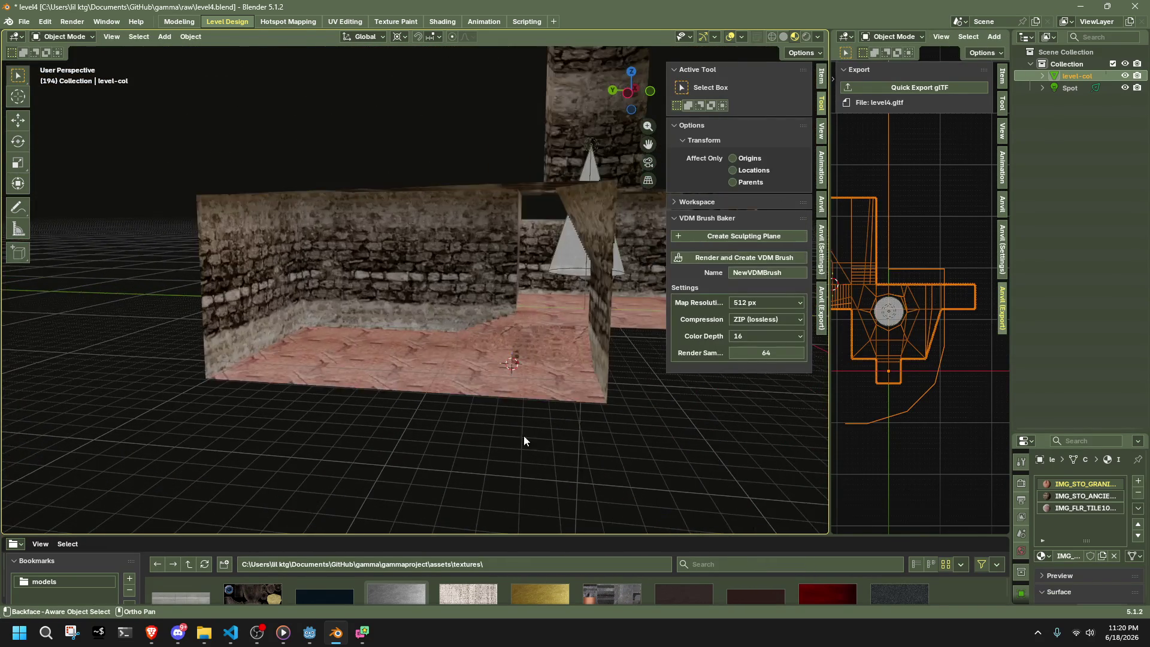
pyautogui.press('Tab')
pyautogui.scroll(3, 513, 431)
pyautogui.moveTo(611, 419)
pyautogui.mouseDown(button='middle')
pyautogui.moveTo(575, 411)
pyautogui.moveTo(436, 428)
pyautogui.moveTo(472, 400)
pyautogui.moveTo(385, 390)
pyautogui.mouseUp(button='middle')
pyautogui.scroll(5, 436, 428)
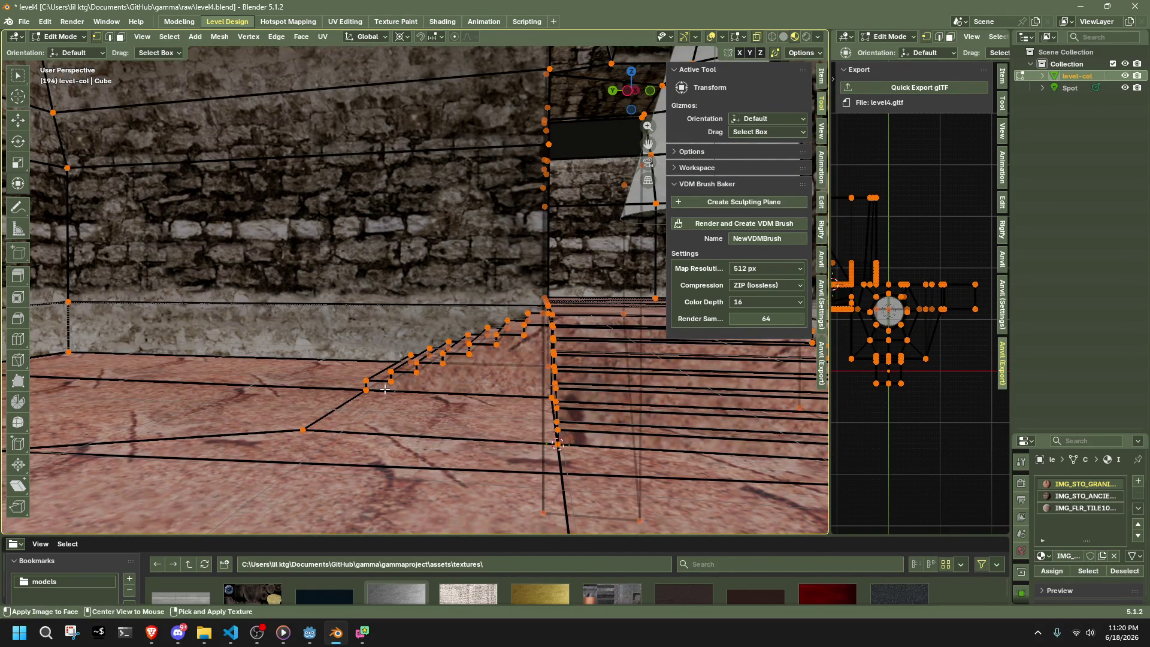
# - Save, run the vertex-rounding script from the Scripting workspace, then return to Level Design in Object Mode
pyautogui.hotkey('ctrl', 's')
pyautogui.click(526, 22)
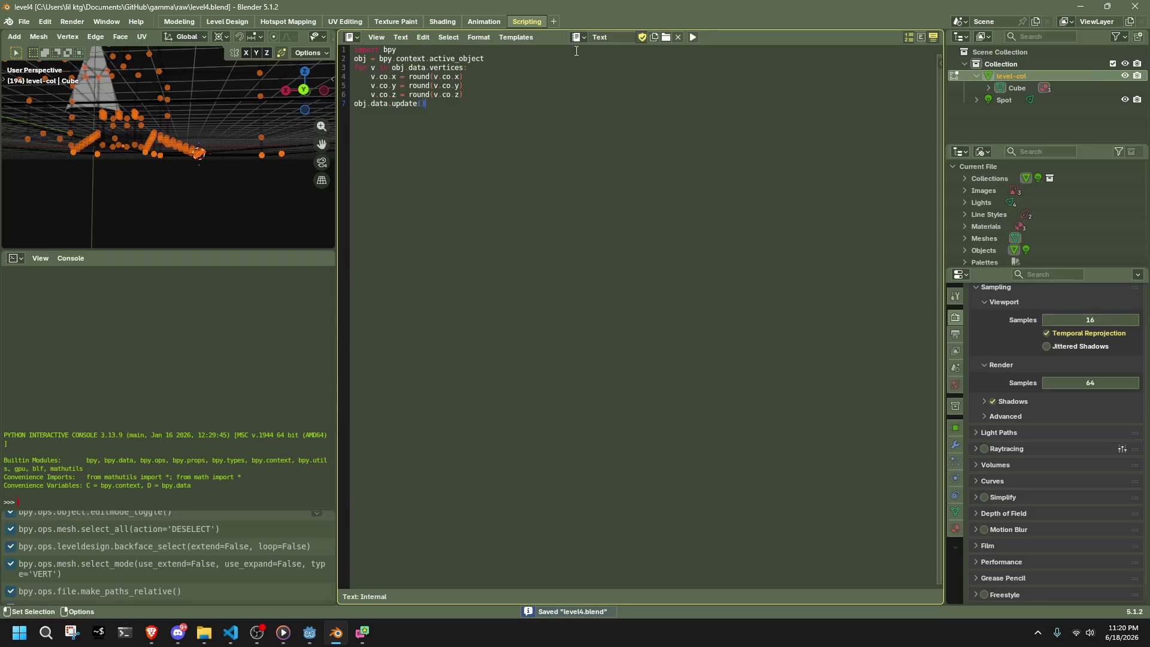
pyautogui.click(691, 39)
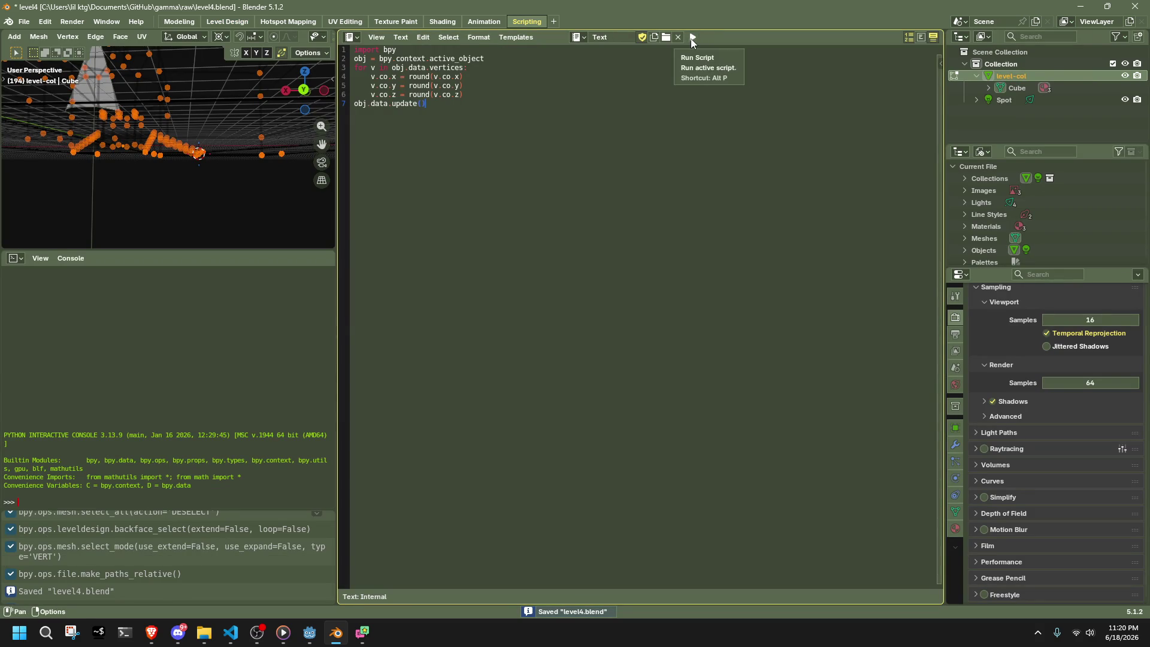
pyautogui.click(691, 38)
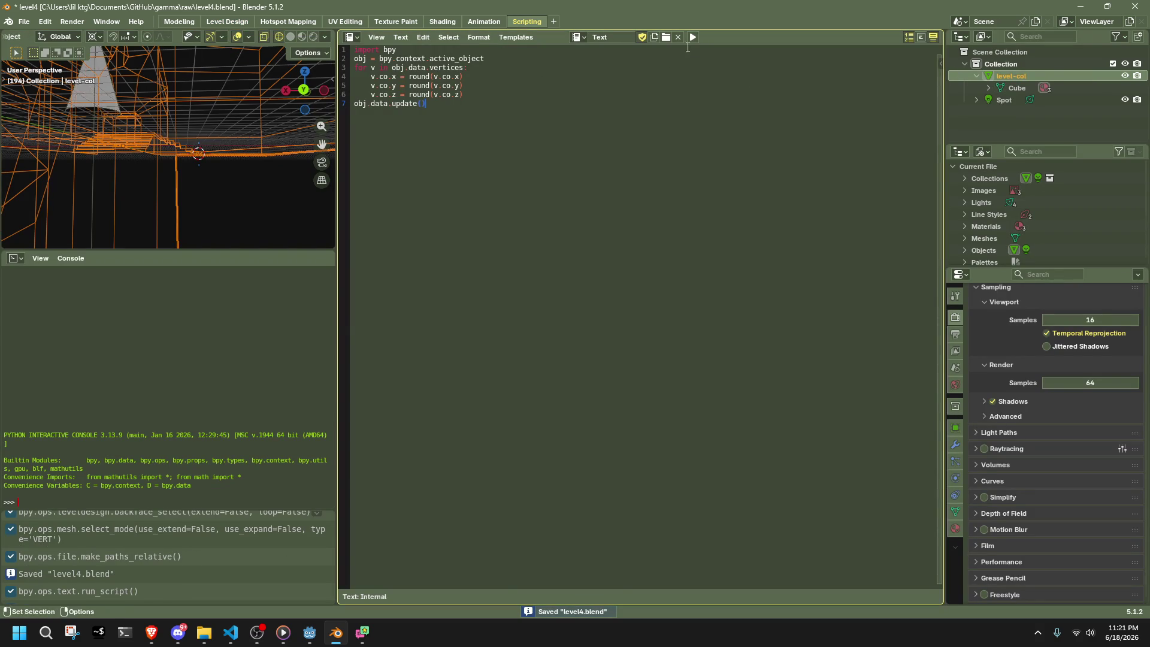
pyautogui.click(229, 21)
pyautogui.moveTo(478, 342)
pyautogui.mouseDown(button='middle')
pyautogui.moveTo(567, 370)
pyautogui.moveTo(530, 390)
pyautogui.moveTo(702, 483)
pyautogui.moveTo(593, 437)
pyautogui.moveTo(455, 423)
pyautogui.moveTo(96, 441)
pyautogui.moveTo(41, 424)
pyautogui.mouseUp(button='middle')
pyautogui.press('Tab')
pyautogui.press('Tab')
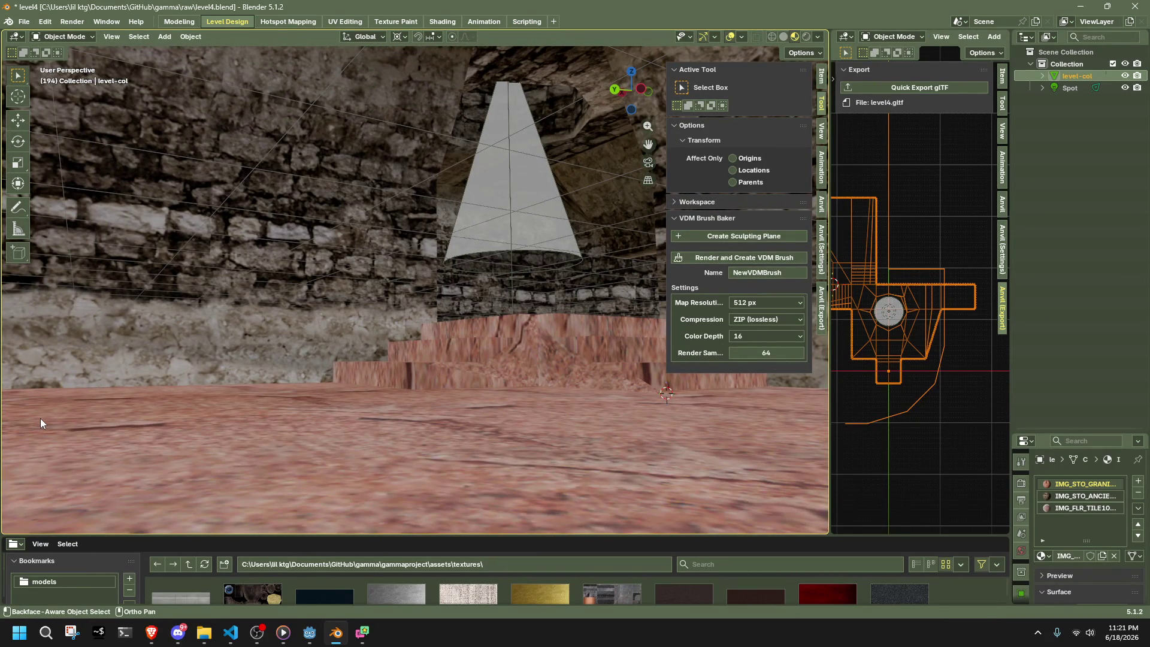
pyautogui.moveTo(312, 358)
pyautogui.mouseDown(button='middle')
pyautogui.moveTo(242, 366)
pyautogui.moveTo(314, 365)
pyautogui.moveTo(432, 389)
pyautogui.mouseUp(button='middle')
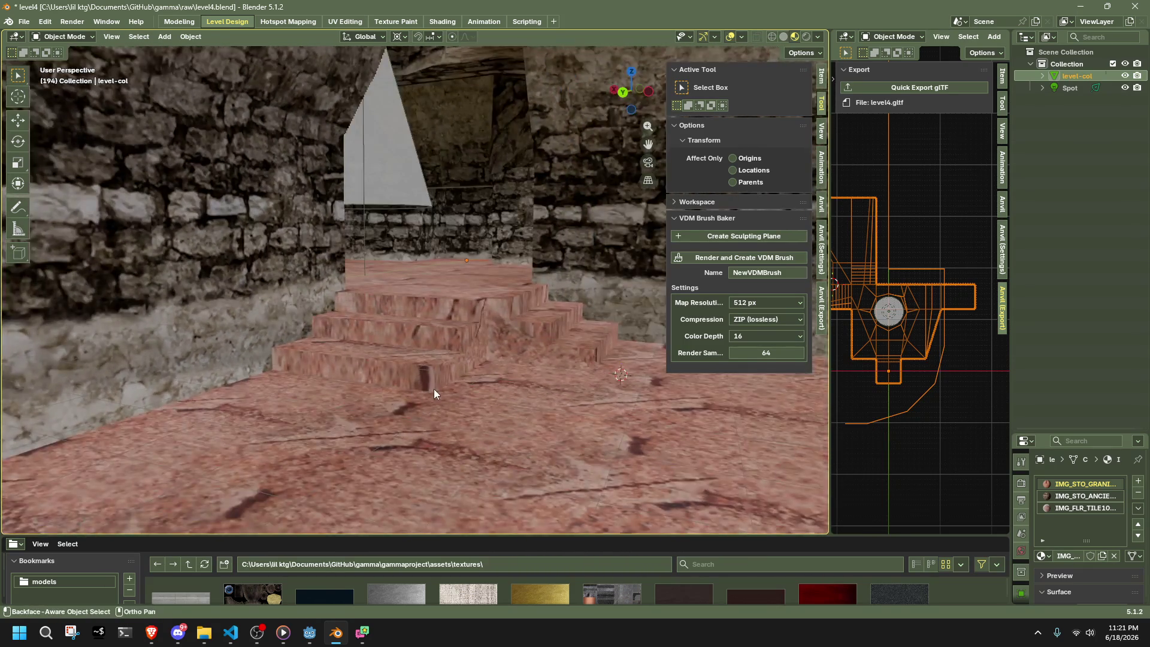
pyautogui.scroll(-5, 434, 393)
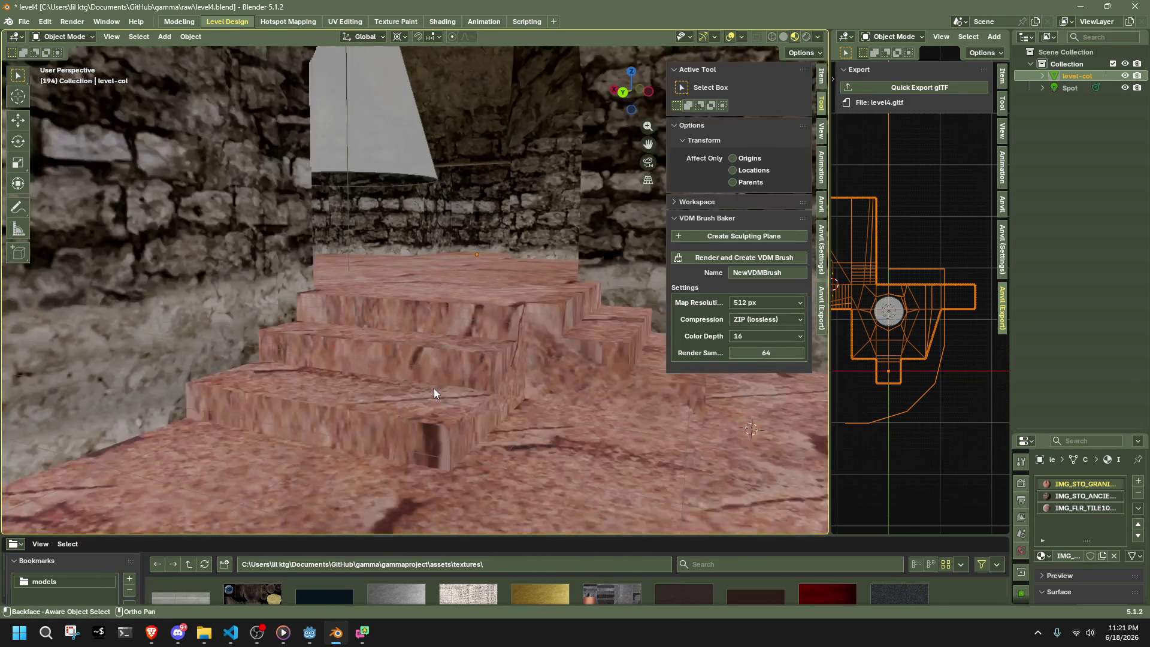
pyautogui.scroll(-5, 434, 392)
pyautogui.scroll(10, 433, 392)
pyautogui.scroll(-8, 432, 393)
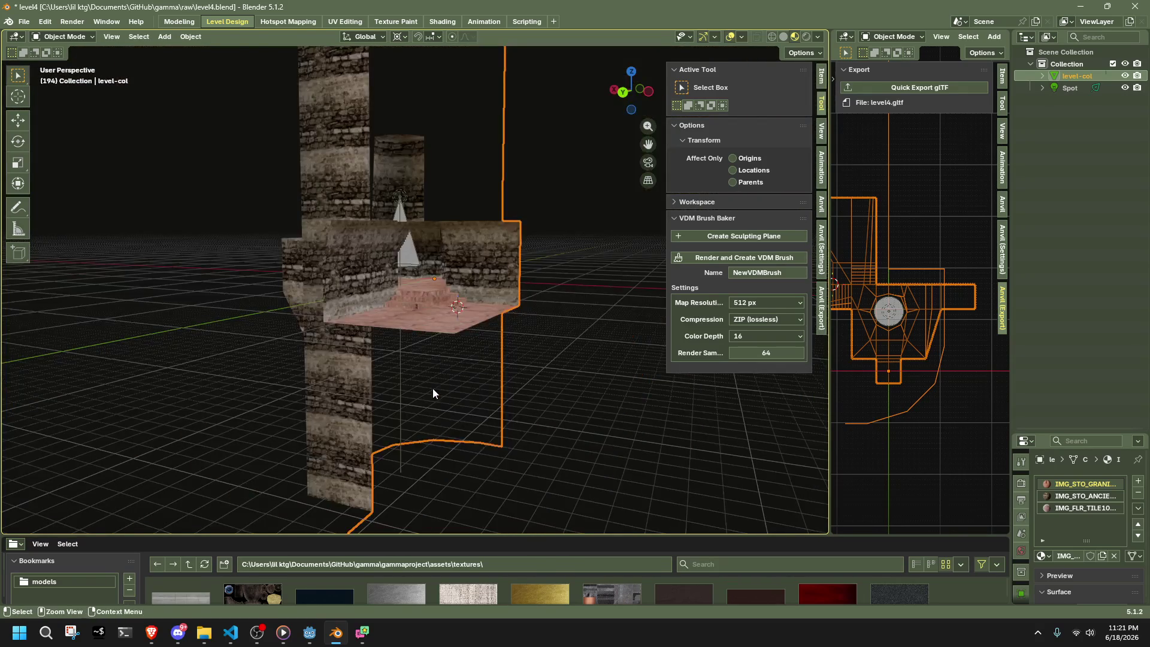
# - Undo back through the recent mesh edits to restore the stairs
pyautogui.hotkey('ctrl', 'z')
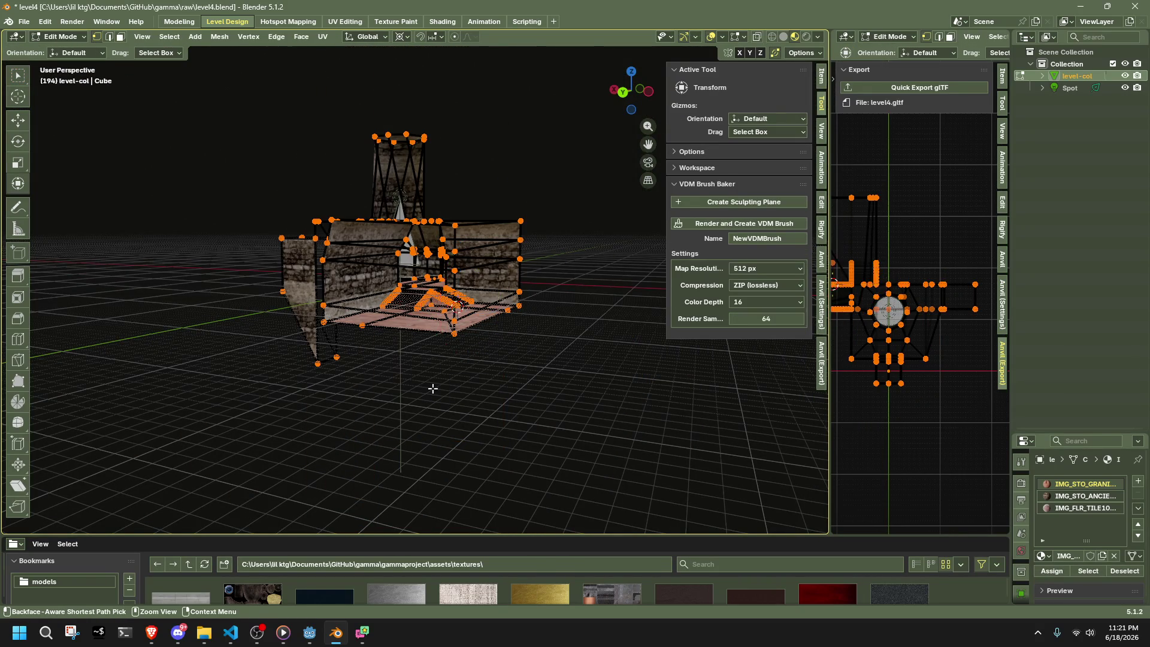
pyautogui.hotkey('ctrl', 'z')
pyautogui.hotkey('ctrl', 'z')
pyautogui.hotkey('ctrl', 'z')
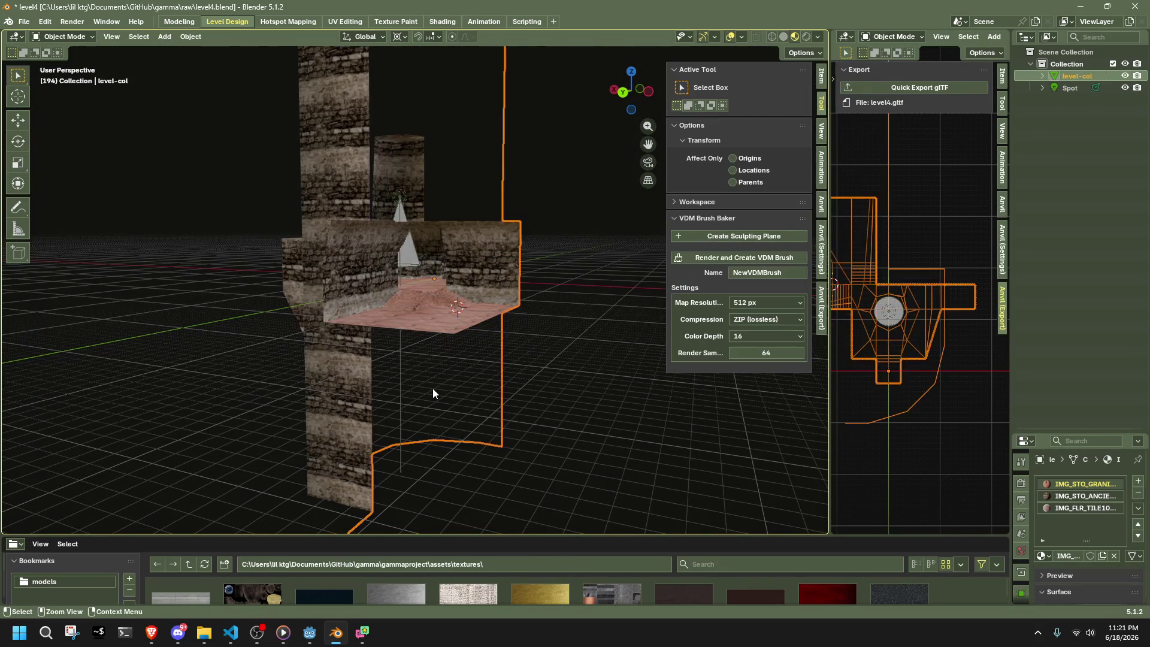
pyautogui.hotkey('ctrl', 'z')
pyautogui.hotkey('ctrl', 'z')
pyautogui.hotkey('ctrl', 'z')
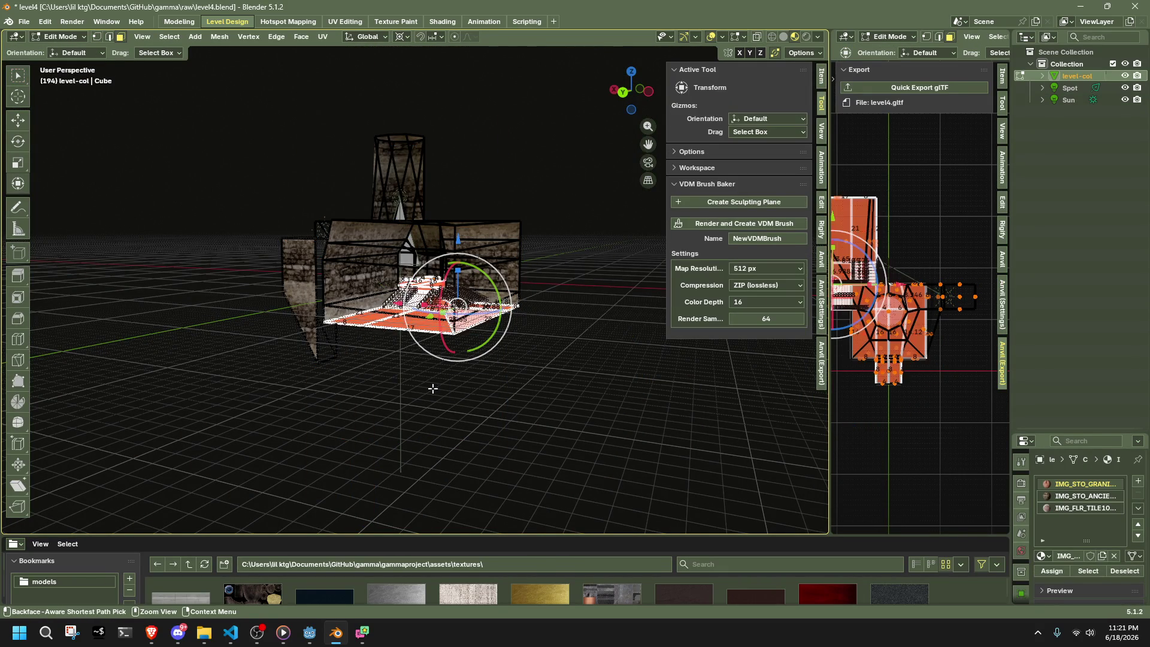
pyautogui.hotkey('ctrl', 'z')
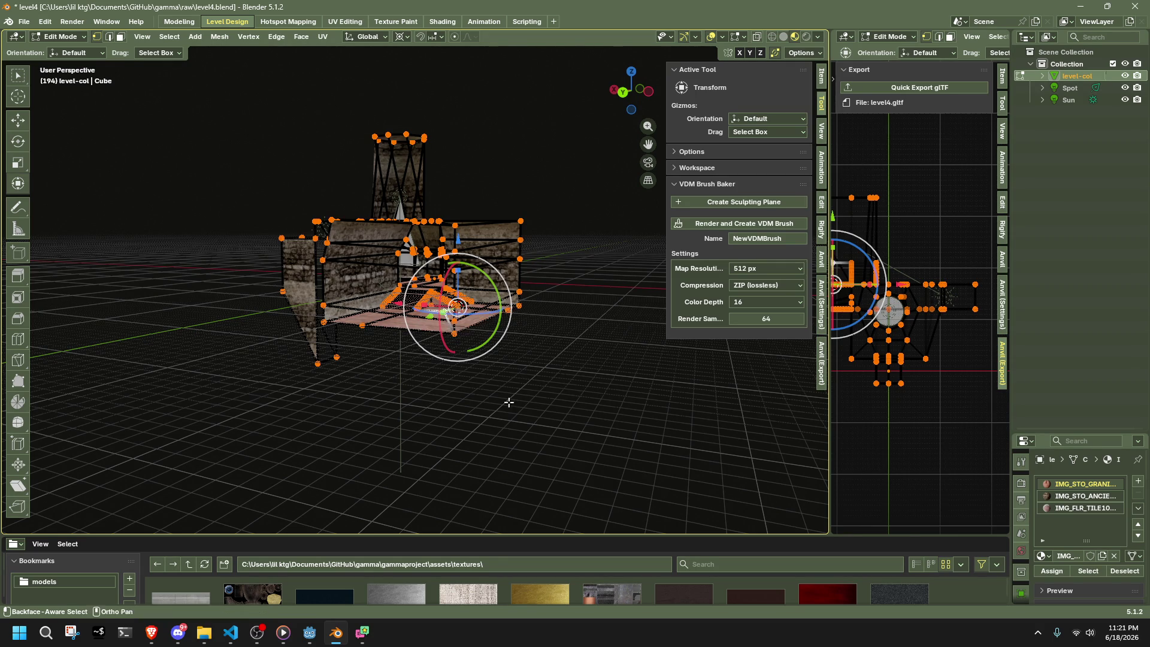
pyautogui.hotkey('ctrl', 'z')
pyautogui.scroll(10, 474, 365)
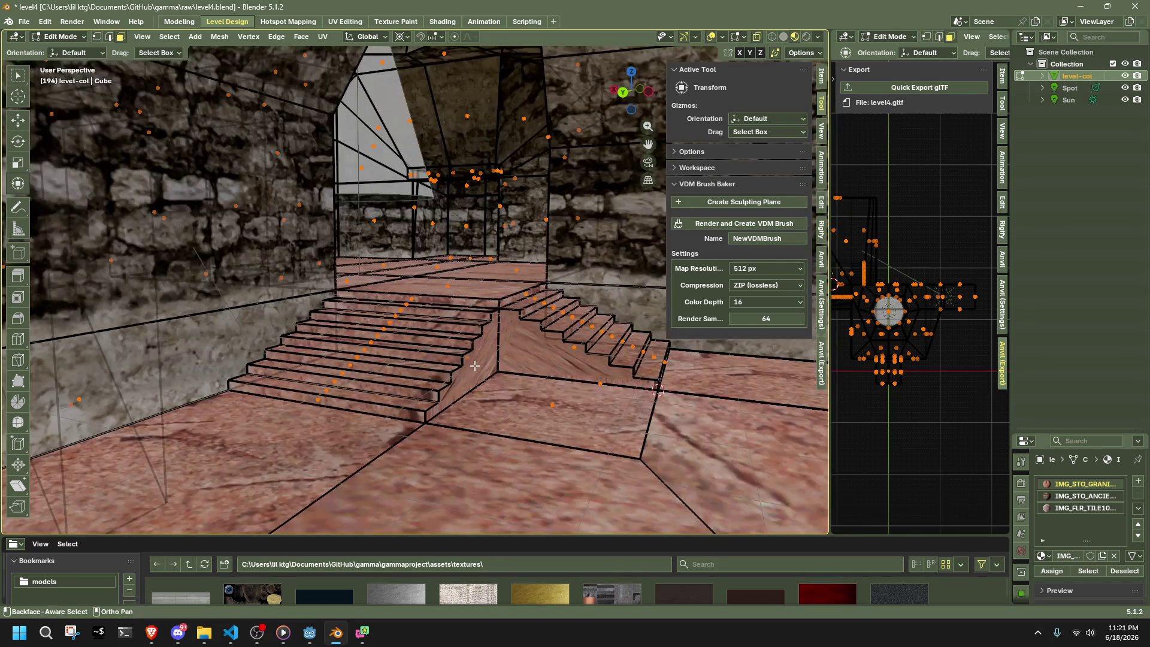
# - Select the stairs' top platform face, undoing one unwanted selection change
pyautogui.moveTo(474, 365); pyautogui.dragTo(409, 369, button='middle')
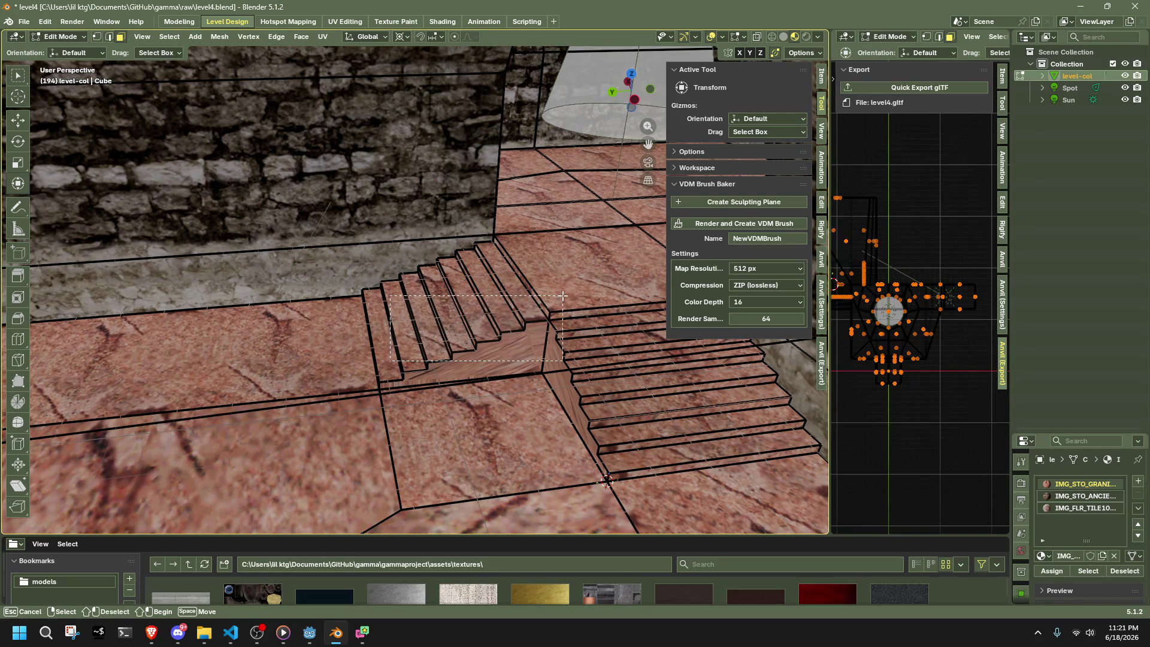
pyautogui.moveTo(565, 294); pyautogui.dragTo(565, 294)
pyautogui.moveTo(565, 294); pyautogui.dragTo(368, 273, button='middle')
pyautogui.click(447, 276)
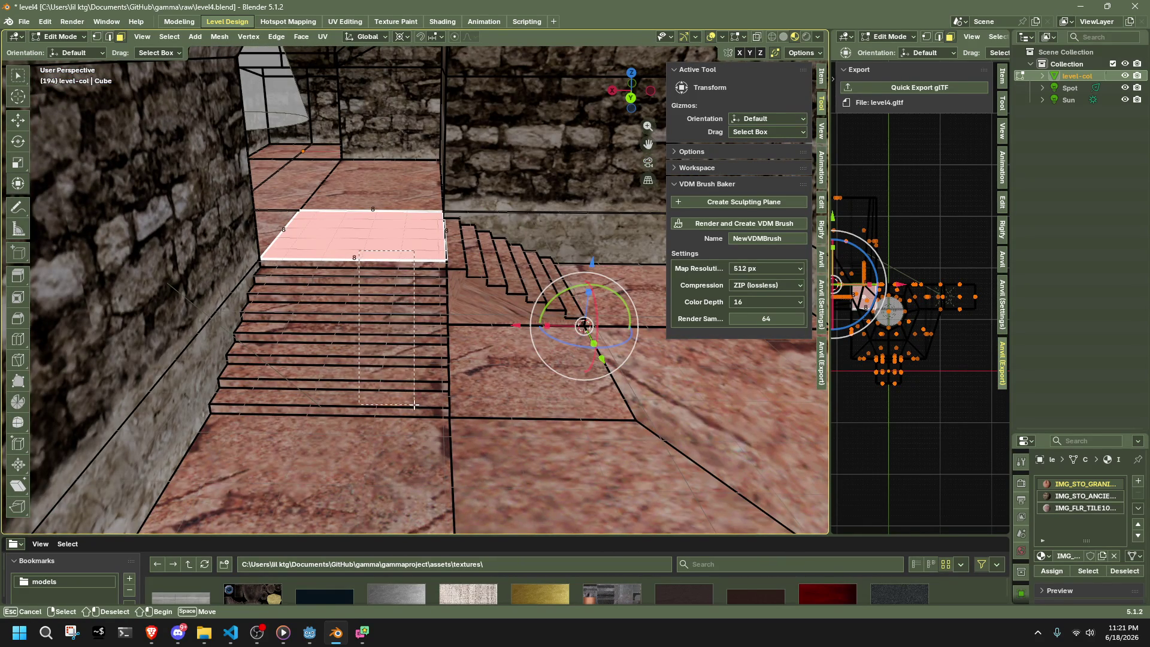
pyautogui.moveTo(422, 406); pyautogui.dragTo(422, 406)
pyautogui.moveTo(422, 406)
pyautogui.mouseDown(button='middle')
pyautogui.moveTo(580, 394)
pyautogui.moveTo(426, 399)
pyautogui.mouseUp(button='middle')
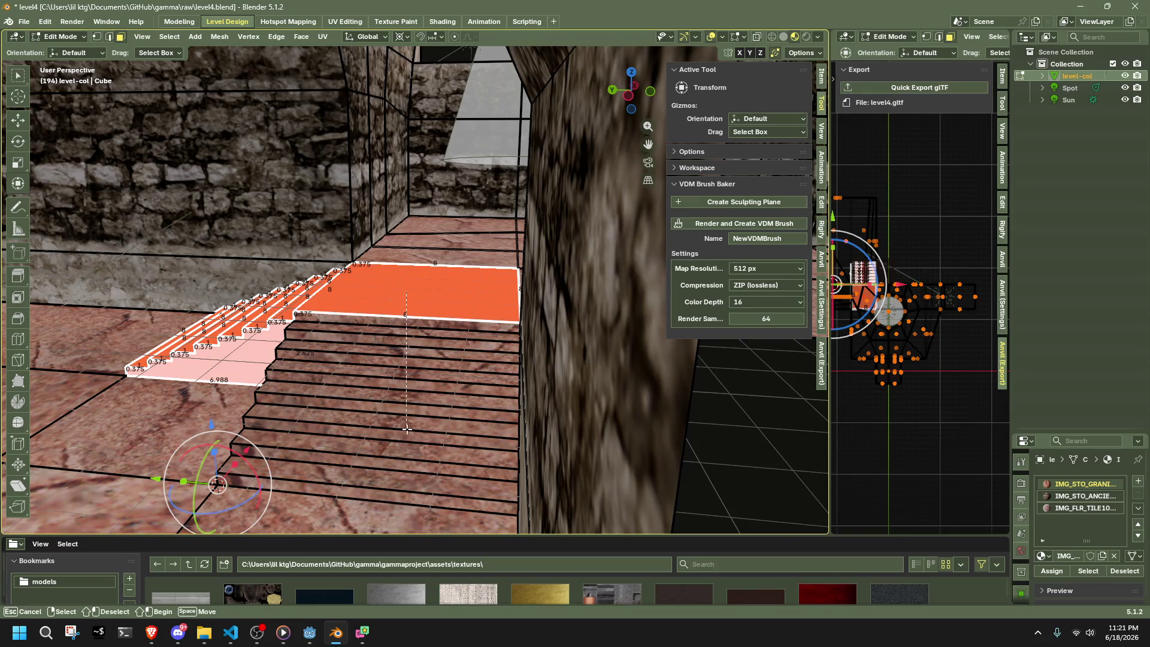
pyautogui.moveTo(439, 503); pyautogui.dragTo(440, 503)
pyautogui.moveTo(440, 503); pyautogui.dragTo(361, 329, button='middle')
pyautogui.click(353, 326)
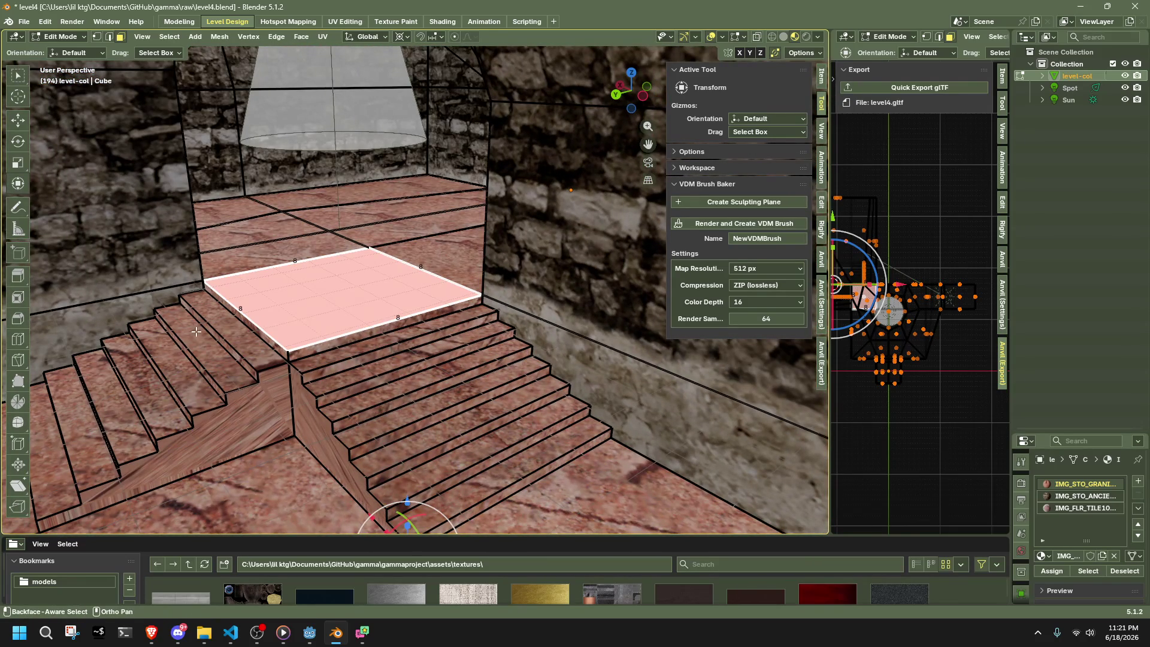
pyautogui.hotkey('ctrl', 'z')
# - Add the lower stair faces to the platform selection
pyautogui.moveTo(197, 333)
pyautogui.mouseDown(button='middle')
pyautogui.moveTo(352, 335)
pyautogui.moveTo(341, 293)
pyautogui.mouseUp(button='middle')
pyautogui.moveTo(340, 293); pyautogui.dragTo(417, 422)
pyautogui.moveTo(416, 422); pyautogui.dragTo(455, 356, button='middle')
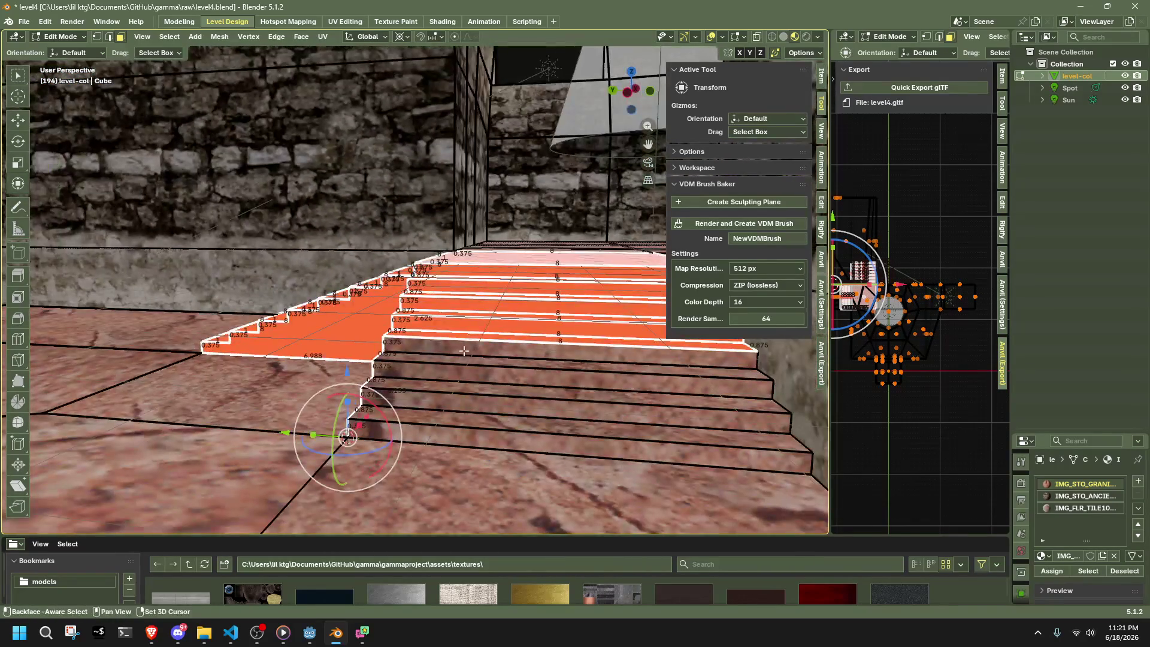
pyautogui.moveTo(544, 436); pyautogui.dragTo(545, 436)
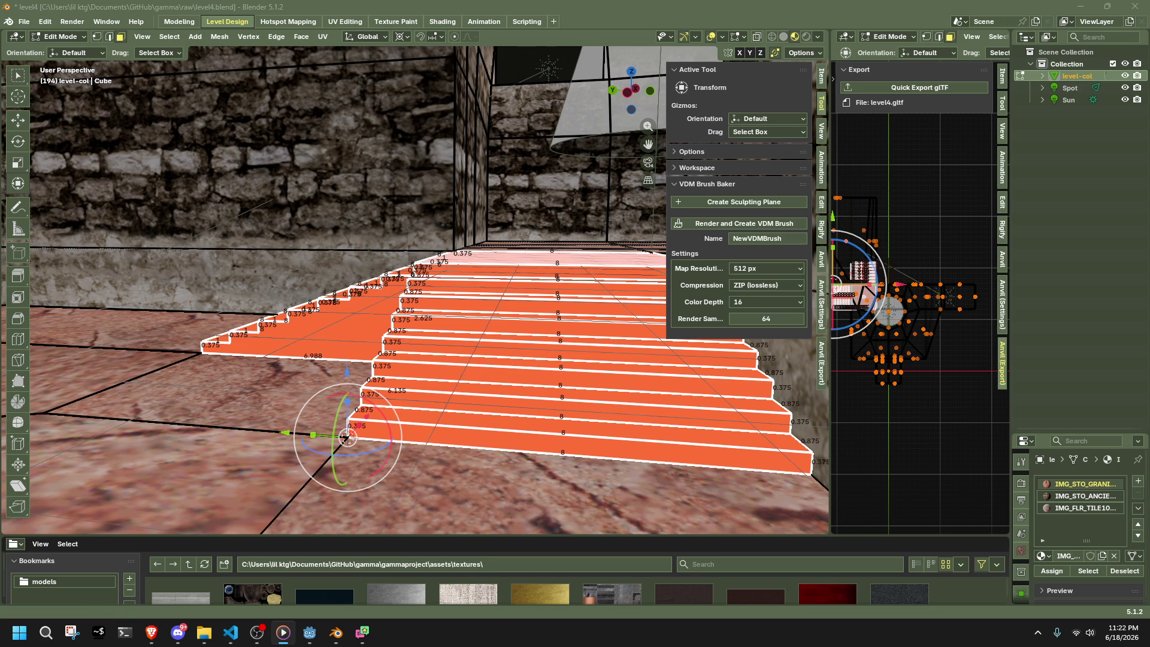
pyautogui.press('XF86AudioRaiseVolume')
pyautogui.moveTo(539, 449)
pyautogui.mouseDown(button='middle')
pyautogui.moveTo(586, 300)
pyautogui.moveTo(455, 324)
pyautogui.moveTo(513, 360)
pyautogui.moveTo(408, 310)
pyautogui.mouseUp(button='middle')
# - Use Mesh > Separate > Selection to make the stairs and platform into level-col.001
pyautogui.click(221, 37)
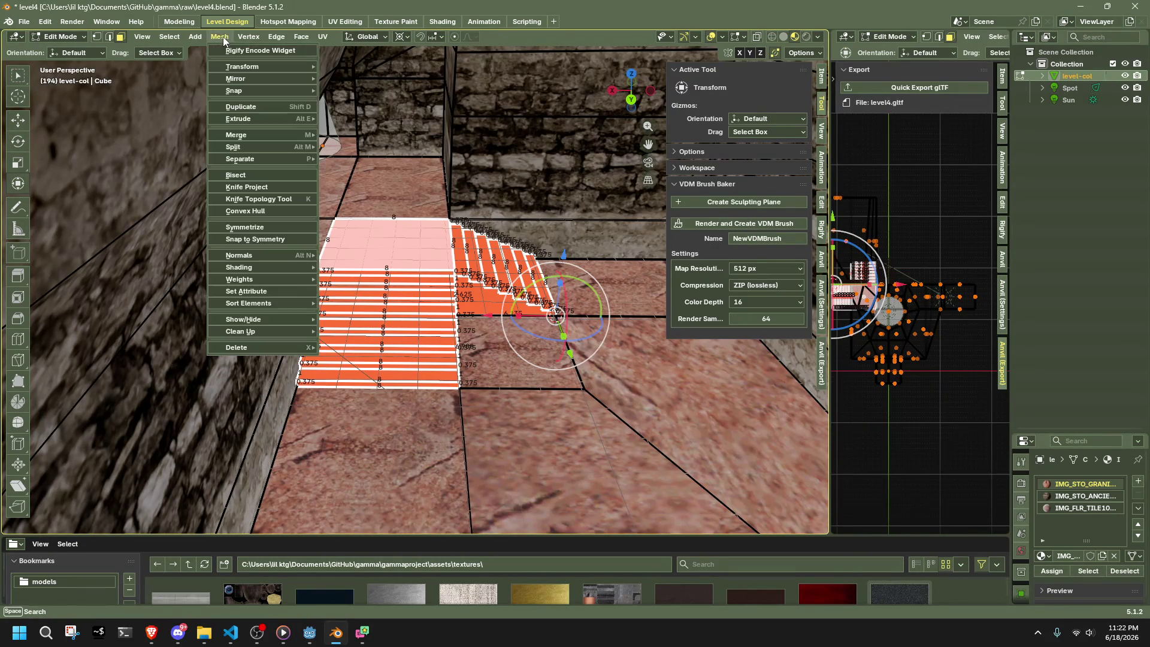
pyautogui.moveTo(249, 157)
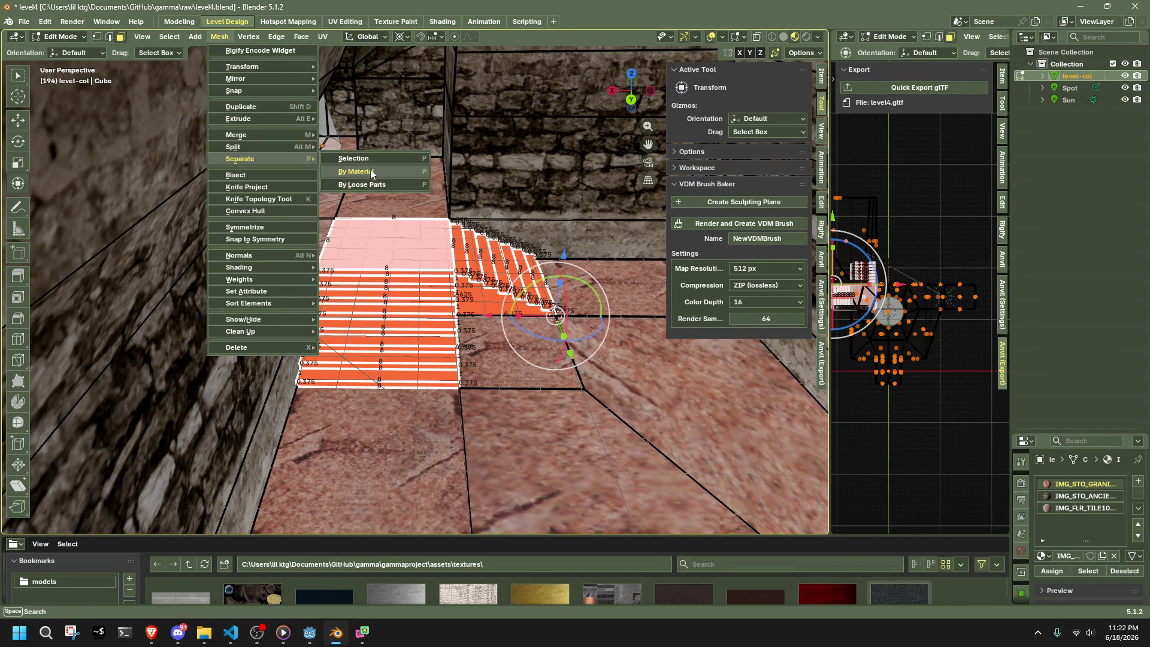
pyautogui.click(368, 160)
pyautogui.press('Tab')
pyautogui.scroll(-2, 420, 293)
pyautogui.moveTo(421, 293)
pyautogui.mouseDown(button='middle')
pyautogui.moveTo(480, 354)
pyautogui.moveTo(472, 396)
pyautogui.moveTo(466, 377)
pyautogui.moveTo(523, 384)
pyautogui.mouseUp(button='middle')
pyautogui.press('Tab')
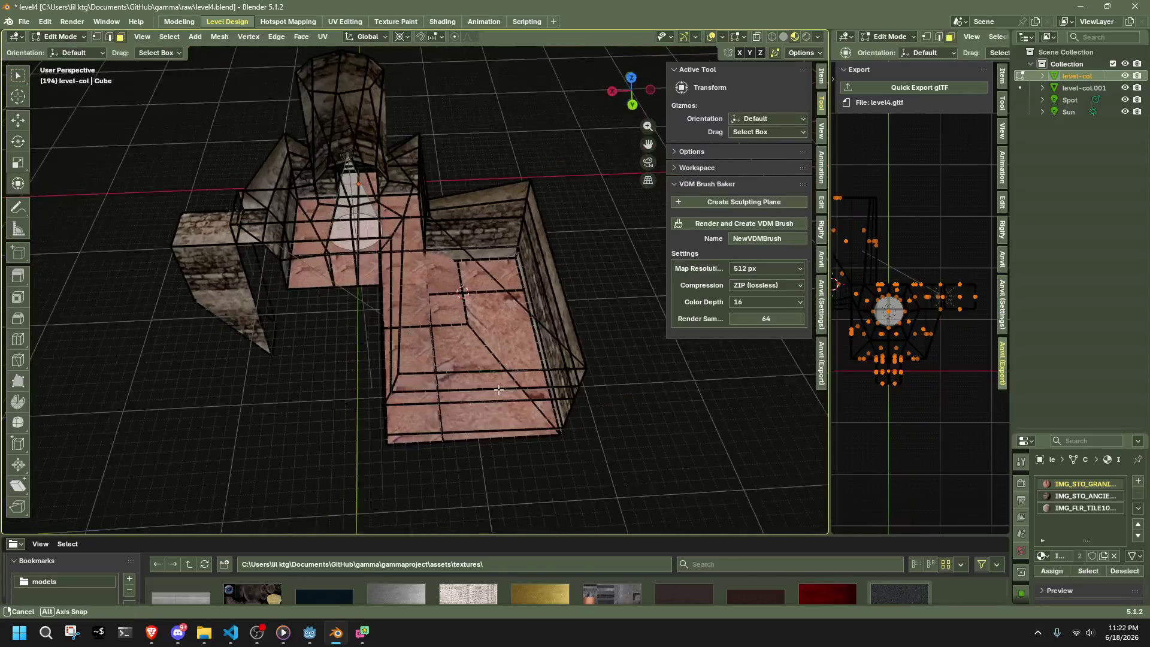
# - In Top Orthographic view, box-select all of the left side room's geometry
pyautogui.click(631, 78)
pyautogui.scroll(3, 431, 288)
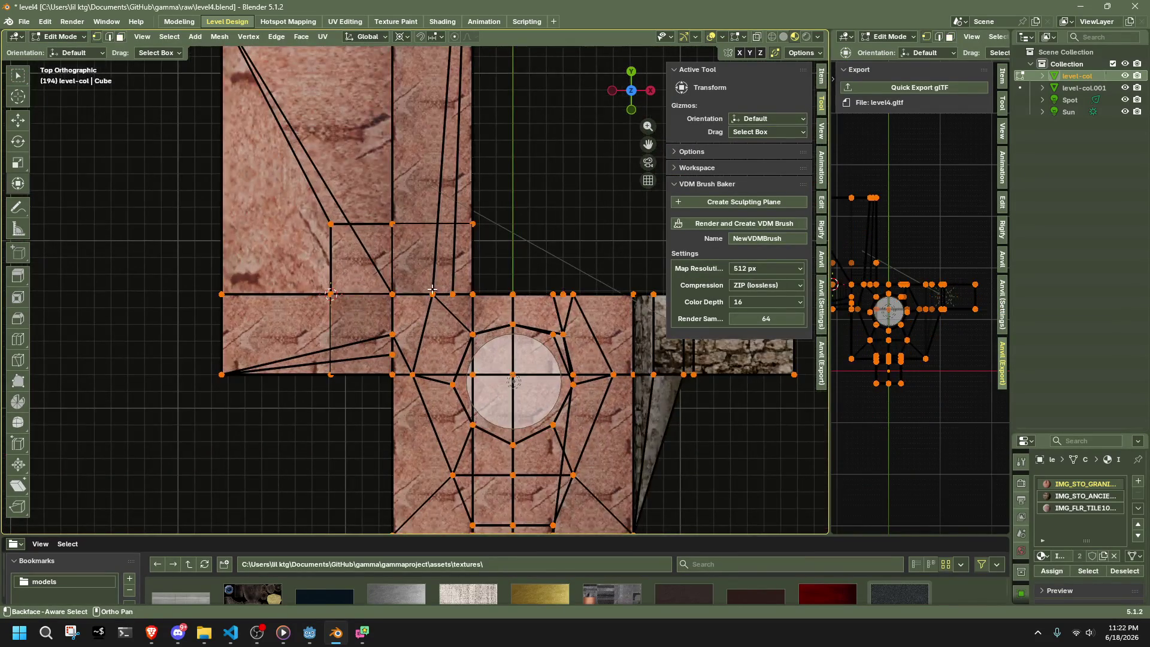
pyautogui.moveTo(388, 282); pyautogui.dragTo(378, 289)
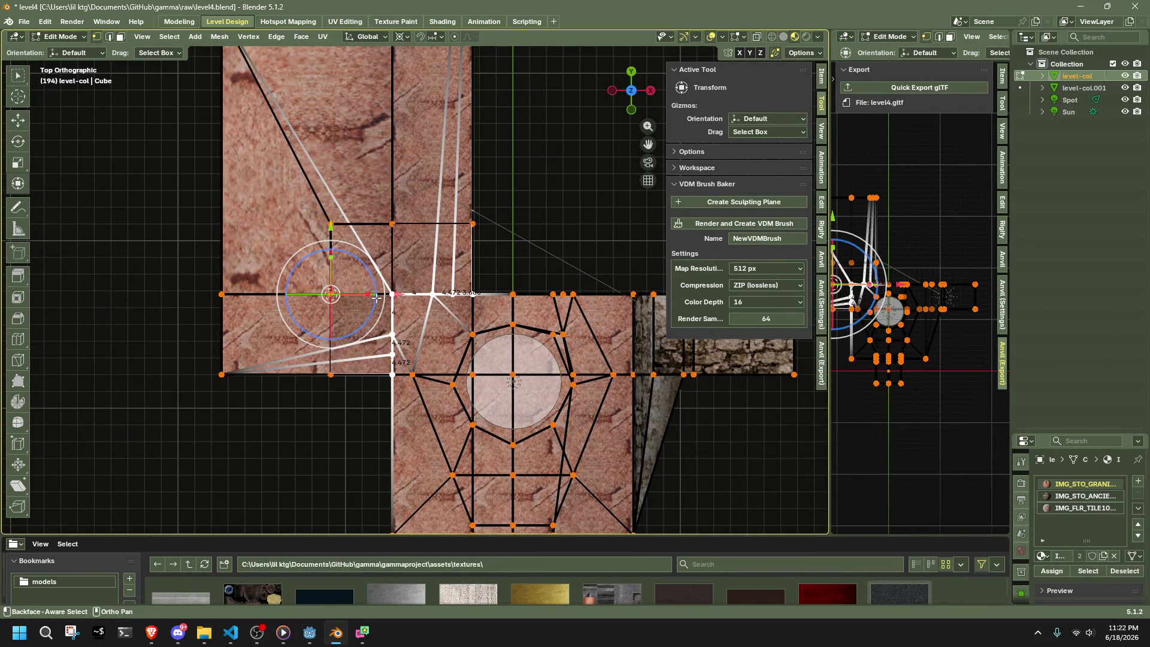
pyautogui.scroll(-4, 415, 289)
pyautogui.moveTo(258, 124)
pyautogui.mouseDown()
pyautogui.moveTo(503, 238)
pyautogui.moveTo(446, 299)
pyautogui.mouseUp()
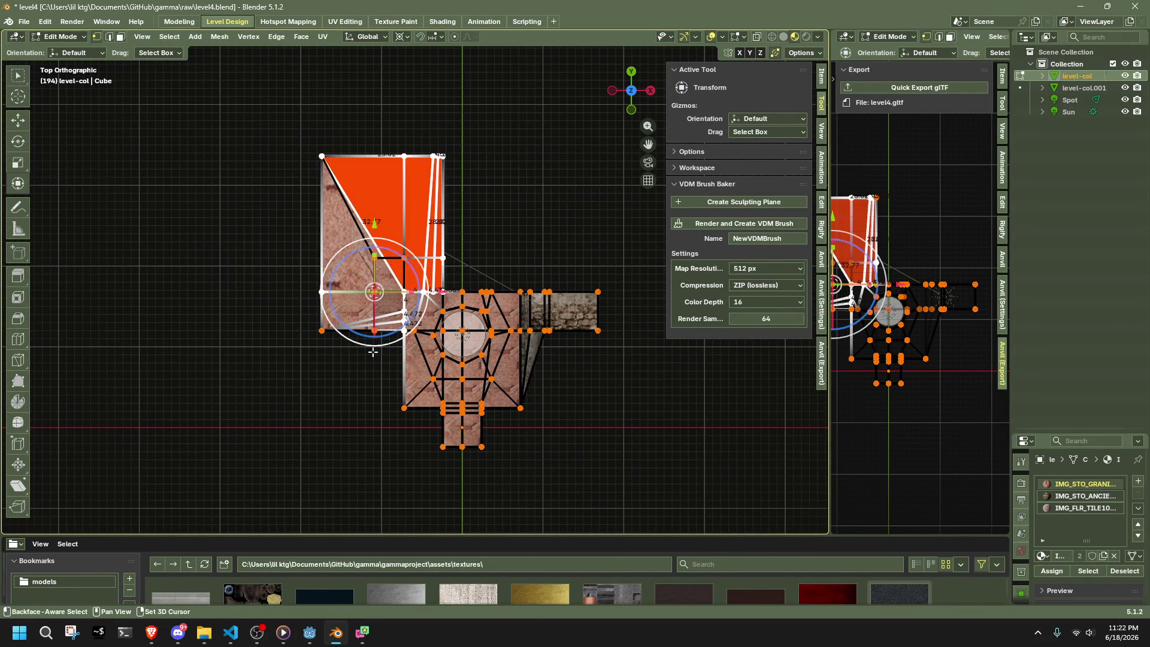
pyautogui.moveTo(384, 392)
pyautogui.keyDown('shift'); pyautogui.mouseDown()
pyautogui.moveTo(318, 328)
pyautogui.moveTo(242, 127)
pyautogui.moveTo(288, 244)
pyautogui.moveTo(457, 259)
pyautogui.mouseUp(); pyautogui.keyUp('shift')
pyautogui.scroll(2, 303, 241)
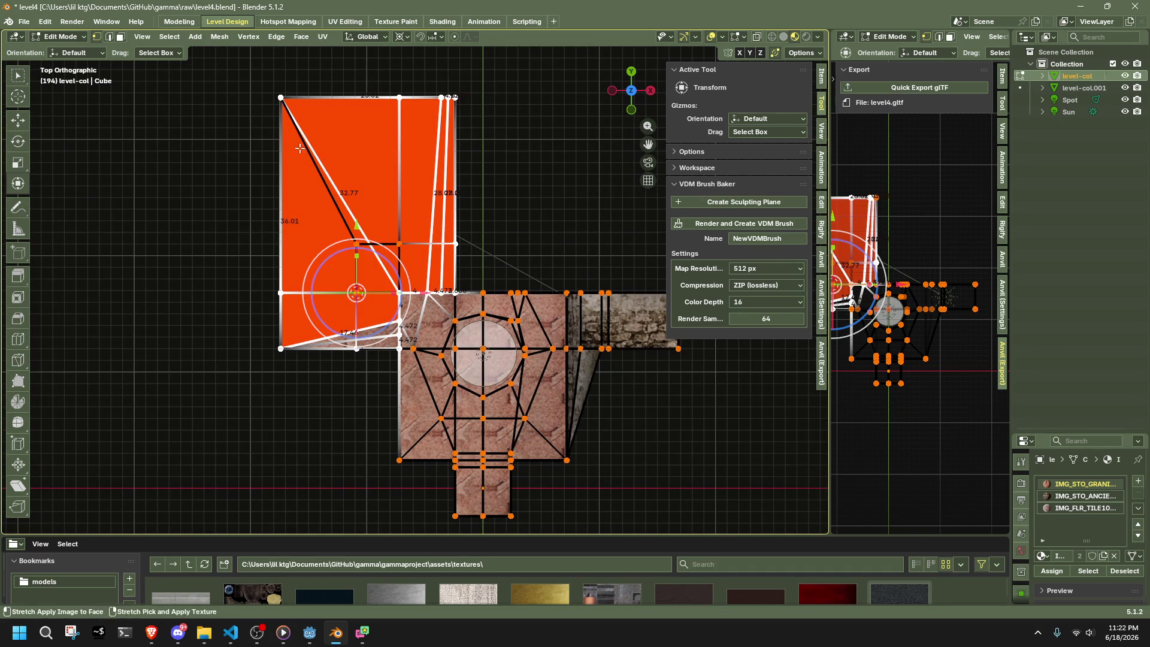
pyautogui.moveTo(233, 65)
pyautogui.mouseDown()
pyautogui.moveTo(464, 231)
pyautogui.moveTo(484, 231)
pyautogui.moveTo(461, 303)
pyautogui.mouseUp()
pyautogui.keyDown('shift'); pyautogui.moveTo(373, 386); pyautogui.dragTo(219, 298); pyautogui.keyUp('shift')
pyautogui.moveTo(370, 437)
pyautogui.keyDown('ctrl'); pyautogui.mouseDown(button='middle')
pyautogui.moveTo(448, 419)
pyautogui.moveTo(336, 398)
pyautogui.moveTo(252, 258)
pyautogui.moveTo(522, 273)
pyautogui.moveTo(651, 328)
pyautogui.moveTo(547, 319)
pyautogui.moveTo(426, 361)
pyautogui.moveTo(284, 297)
pyautogui.moveTo(495, 360)
pyautogui.moveTo(452, 354)
pyautogui.moveTo(493, 416)
pyautogui.mouseUp(button='middle'); pyautogui.keyUp('ctrl')
pyautogui.scroll(-8, 452, 354)
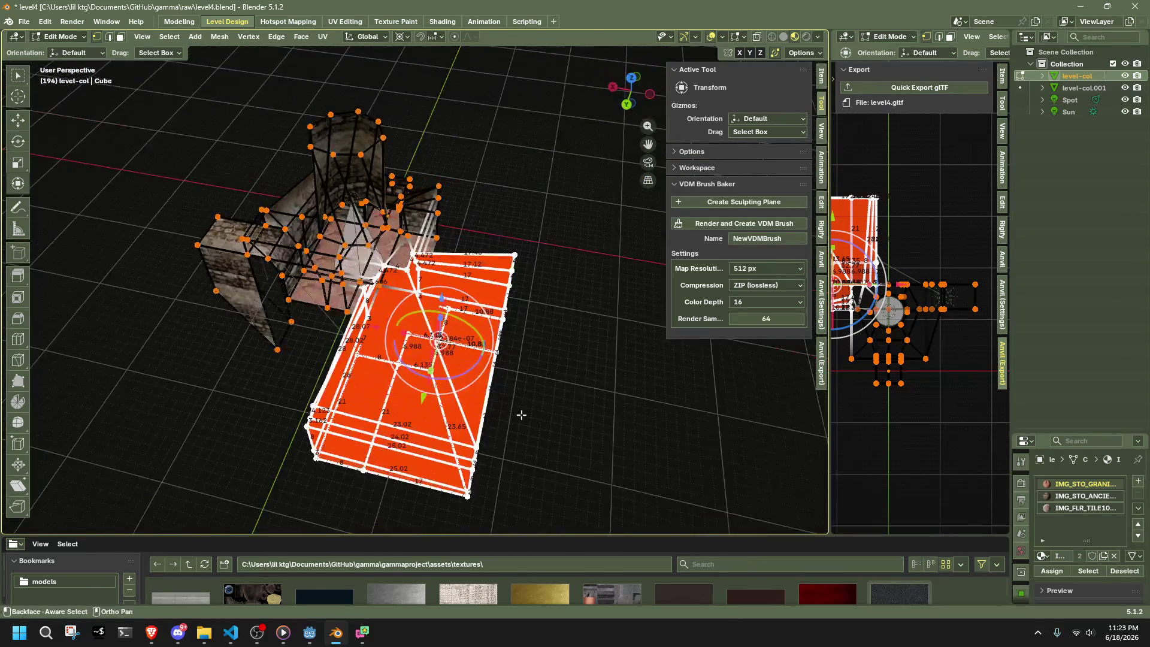
# - Separate the mesh by loose parts and select the new room object level-col.002
pyautogui.click(226, 39)
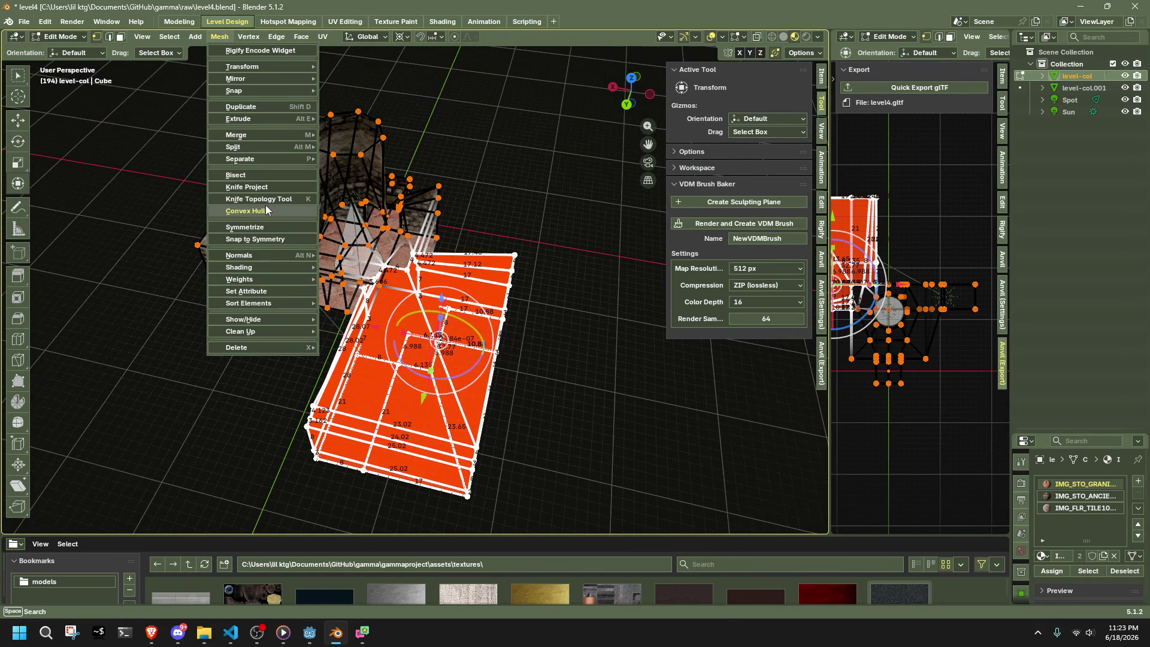
pyautogui.moveTo(255, 159)
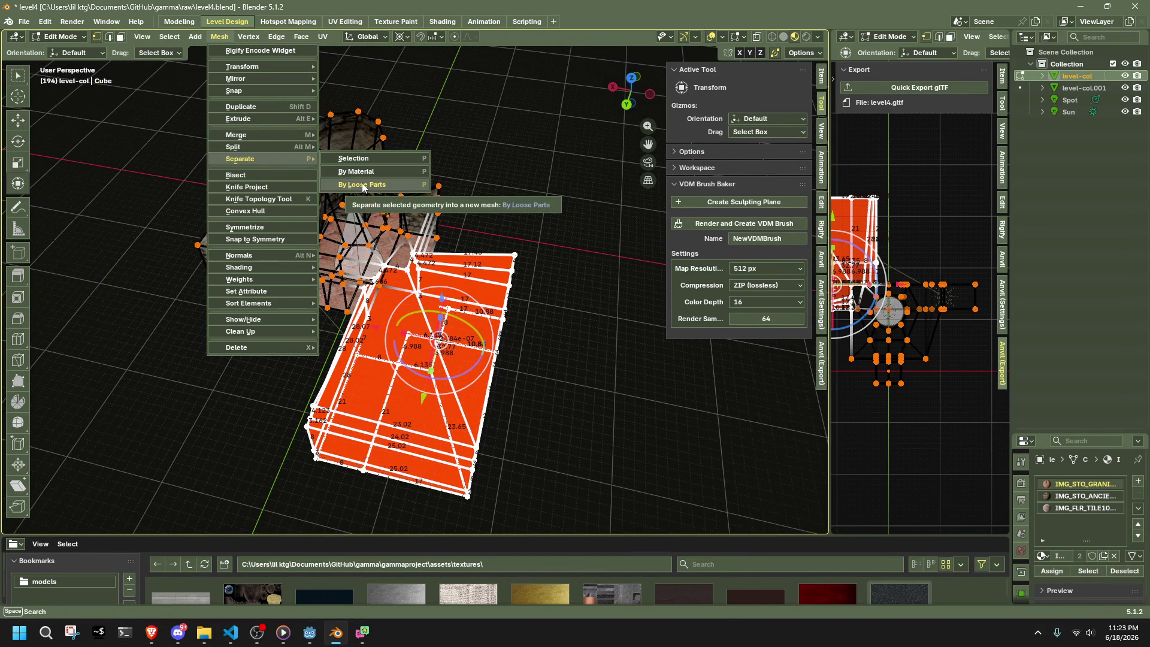
pyautogui.click(362, 183)
pyautogui.press('Tab')
pyautogui.click(479, 419)
pyautogui.moveTo(479, 419); pyautogui.dragTo(382, 398, button='middle')
pyautogui.moveTo(310, 344)
pyautogui.mouseDown(button='middle')
pyautogui.moveTo(307, 326)
pyautogui.moveTo(264, 331)
pyautogui.moveTo(329, 354)
pyautogui.moveTo(577, 327)
pyautogui.moveTo(548, 333)
pyautogui.moveTo(500, 429)
pyautogui.mouseUp(button='middle')
pyautogui.scroll(5, 442, 340)
pyautogui.scroll(-4, 499, 429)
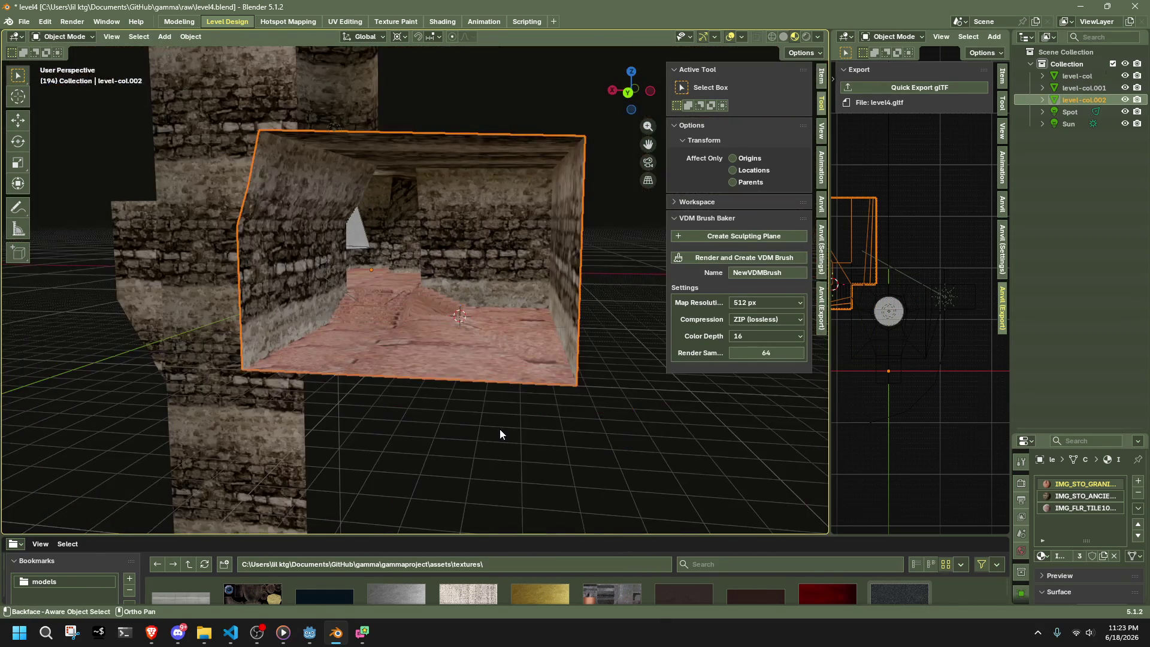
# - Switch to the Scripting workspace and frame the level-col.002 room for the rounding script
pyautogui.click(525, 22)
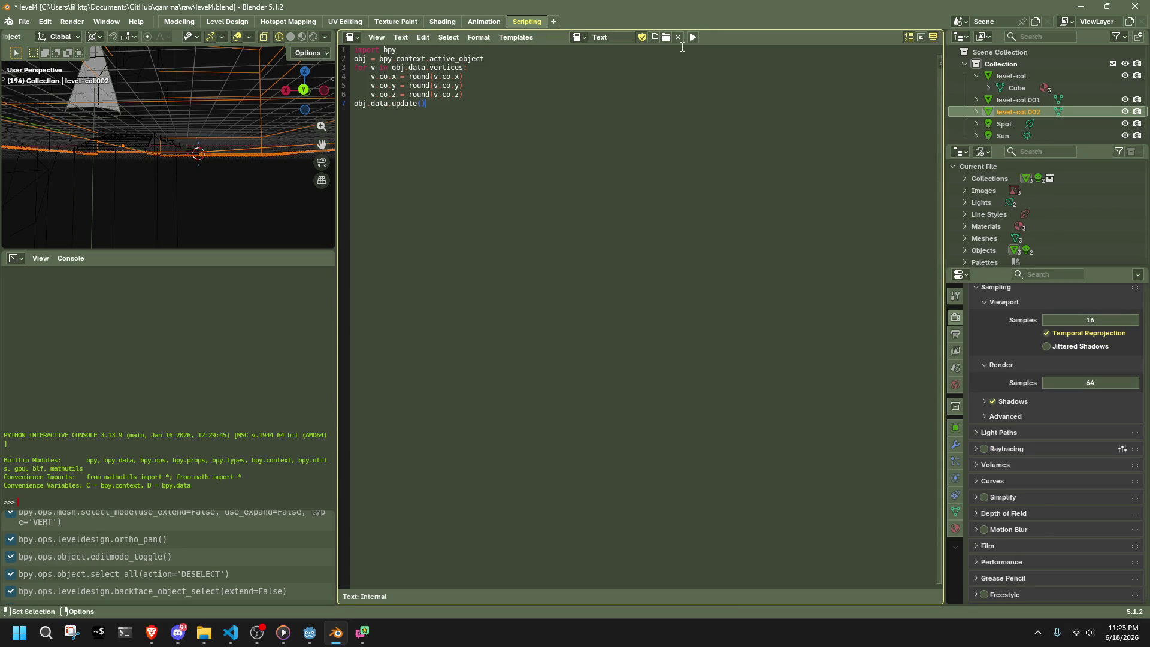
pyautogui.moveTo(274, 181); pyautogui.dragTo(264, 196, button='middle')
pyautogui.scroll(4, 265, 197)
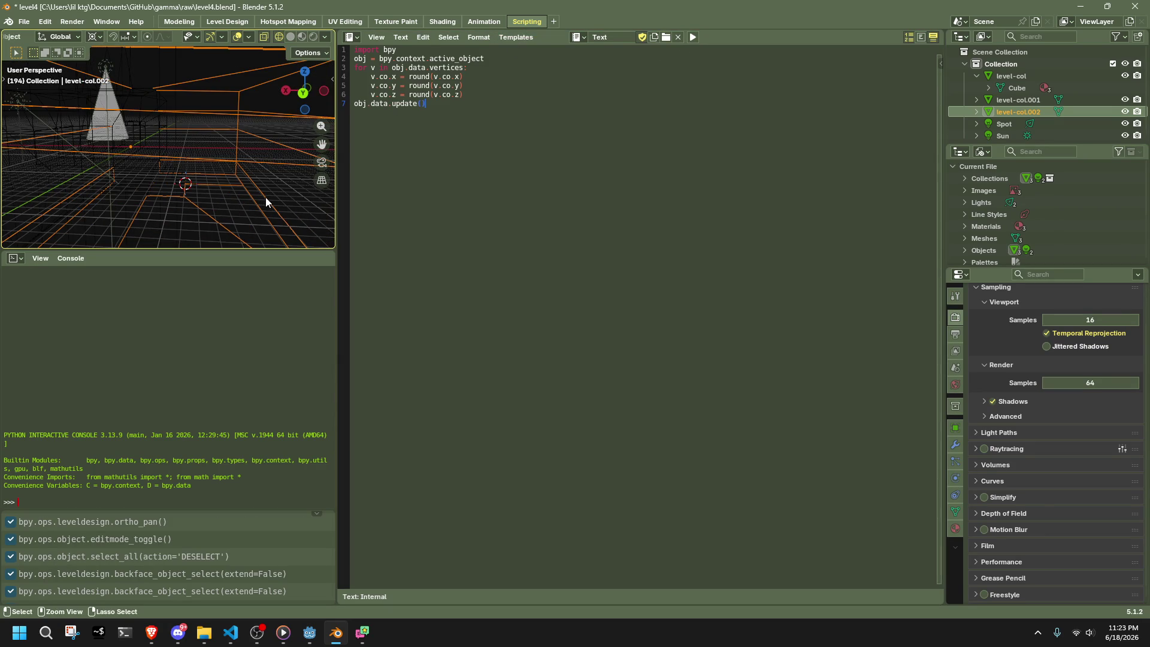
pyautogui.scroll(3, 265, 196)
pyautogui.moveTo(265, 197)
pyautogui.keyDown('shift'); pyautogui.mouseDown(button='middle')
pyautogui.moveTo(238, 170)
pyautogui.moveTo(254, 163)
pyautogui.moveTo(269, 179)
pyautogui.mouseUp(button='middle'); pyautogui.keyUp('shift')
pyautogui.scroll(-5, 254, 163)
# - Save level4.blend, deselect the room, and walk through it in Level Design
pyautogui.hotkey('ctrl', 's')
pyautogui.scroll(5, 205, 174)
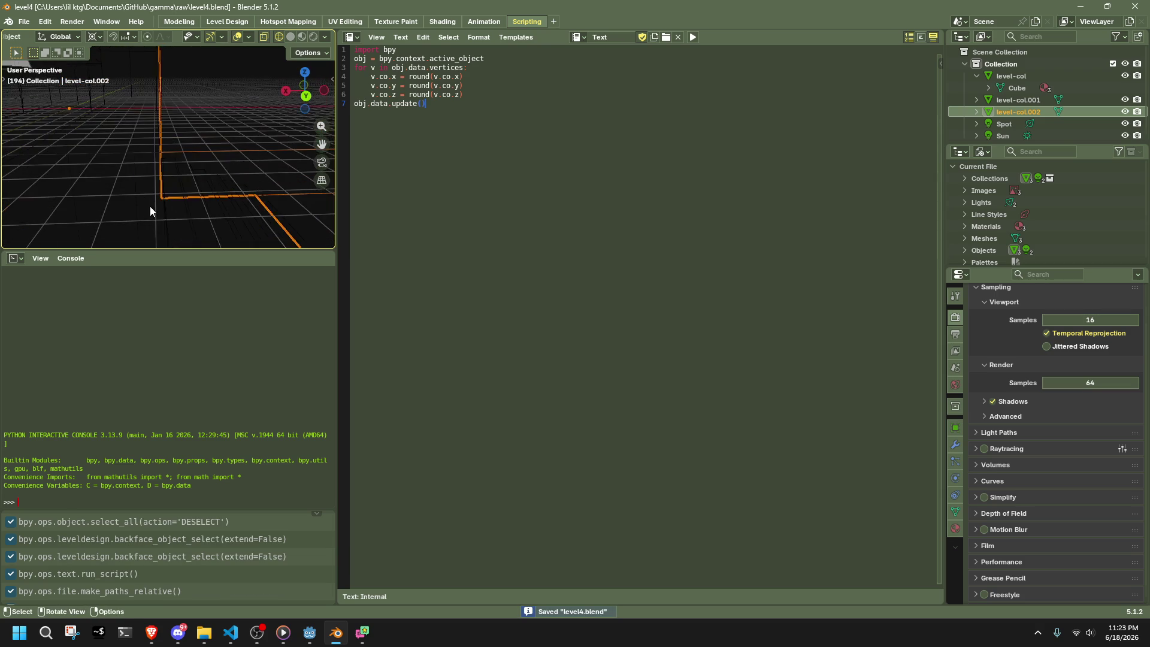
pyautogui.click(149, 206)
pyautogui.click(227, 21)
pyautogui.hotkey('shift', '`')
pyautogui.press('w')
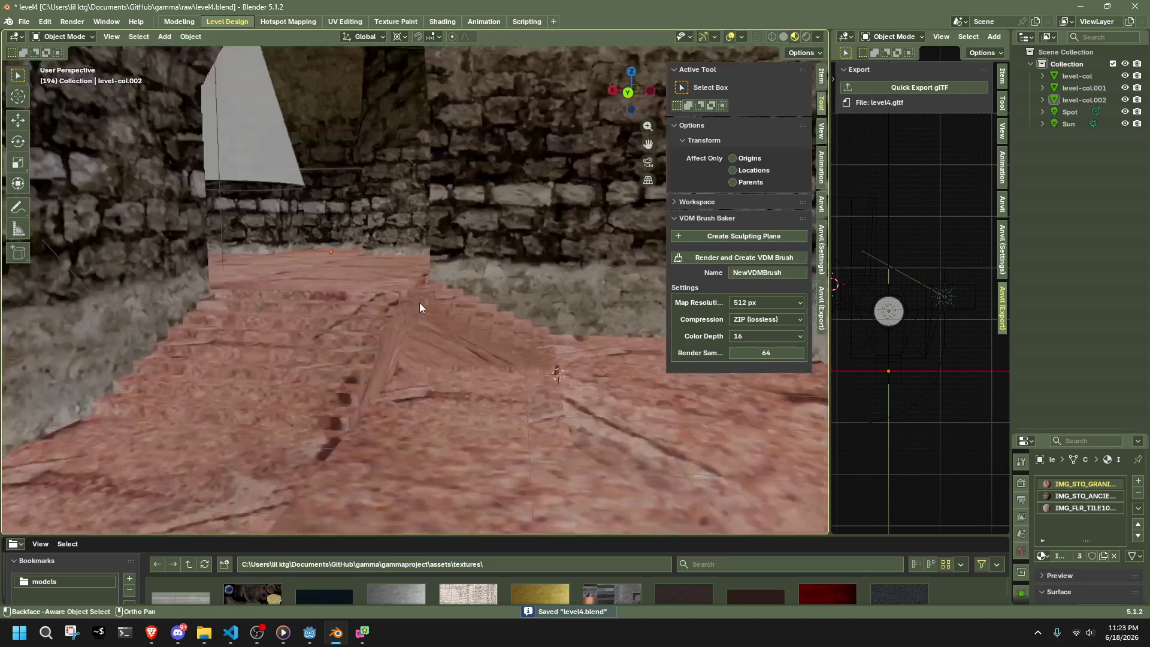
pyautogui.press('s')
pyautogui.press('a')
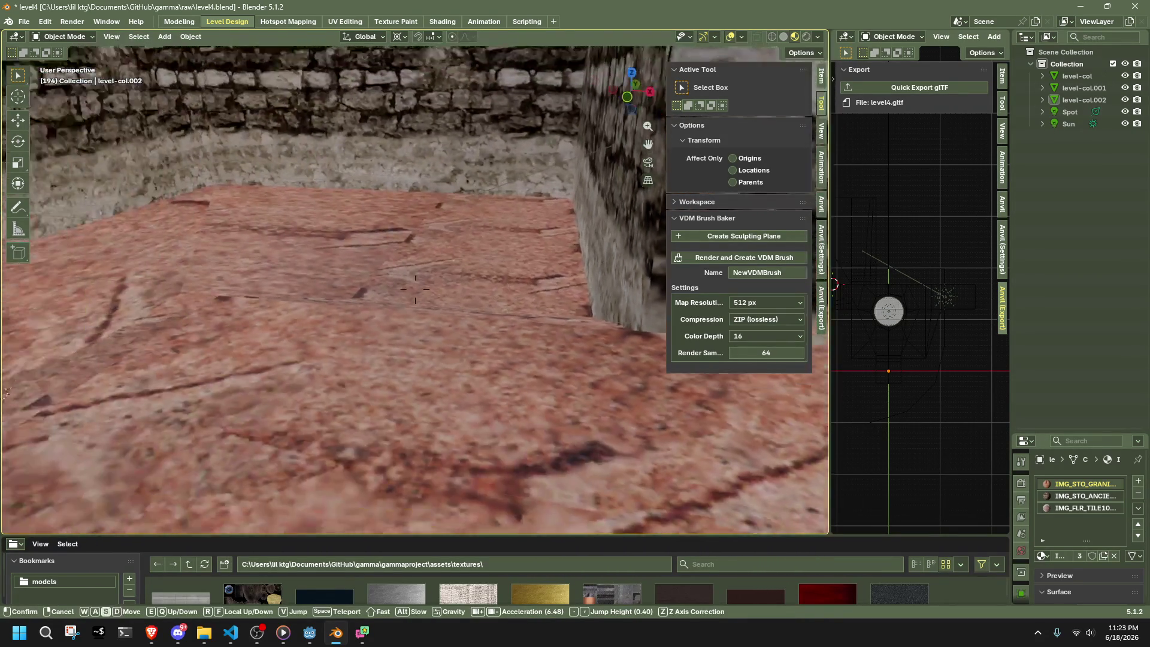
pyautogui.click(414, 289)
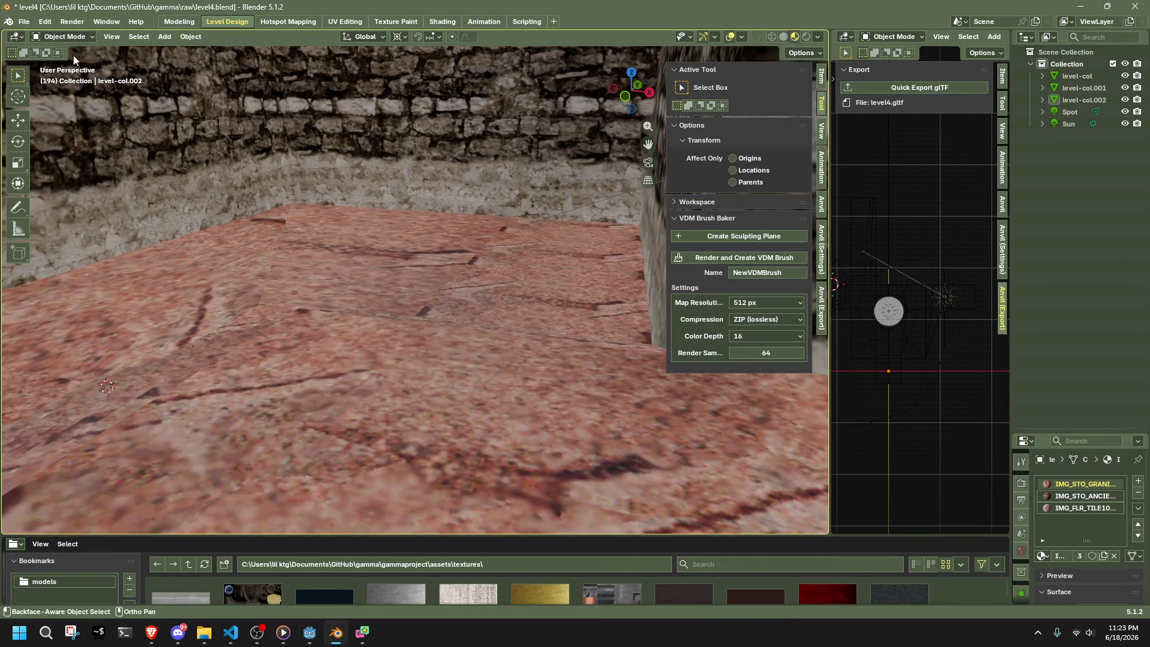
pyautogui.click(379, 355)
pyautogui.press('KP_Decimal')
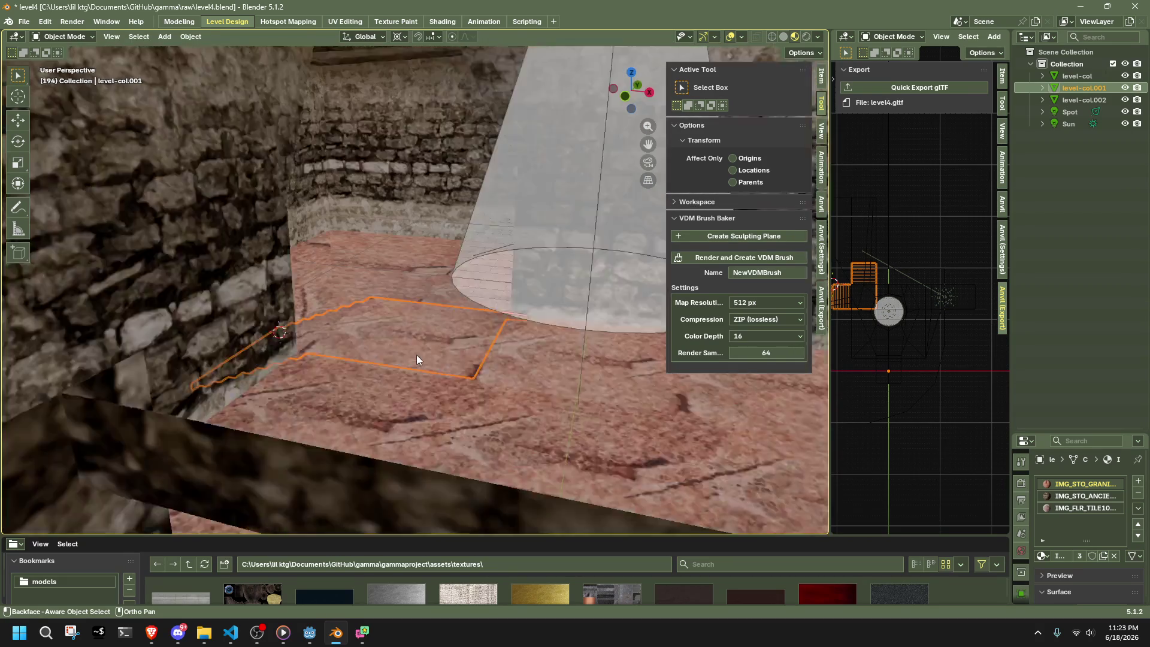
pyautogui.press('Tab')
pyautogui.press('a')
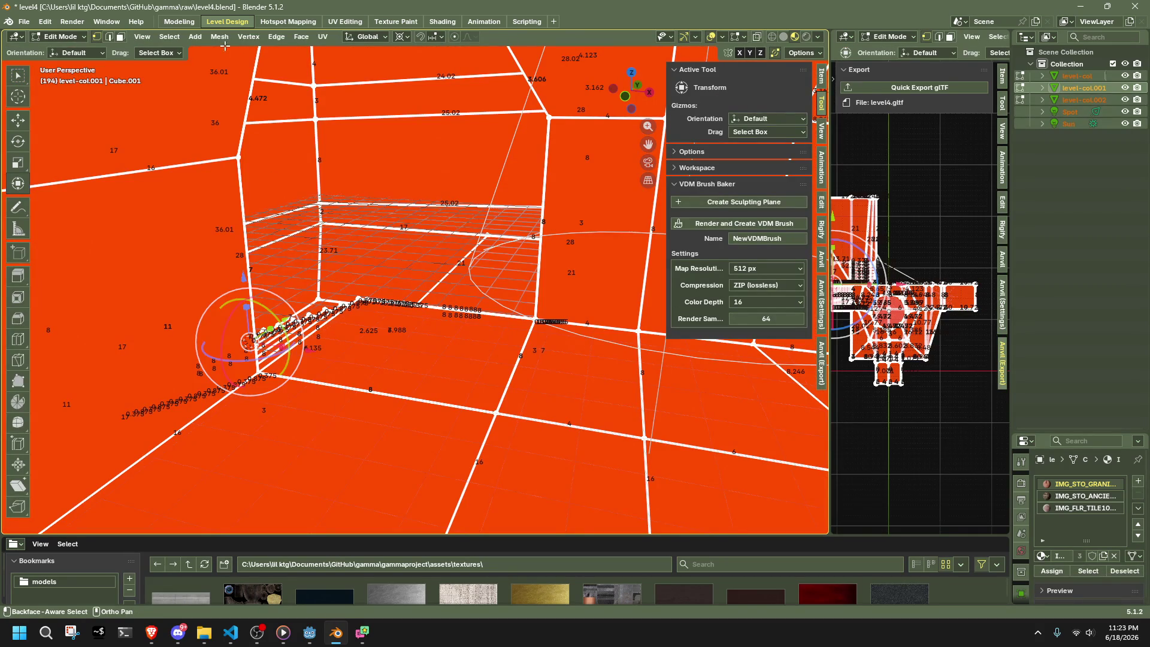
pyautogui.click(219, 36)
pyautogui.moveTo(260, 338)
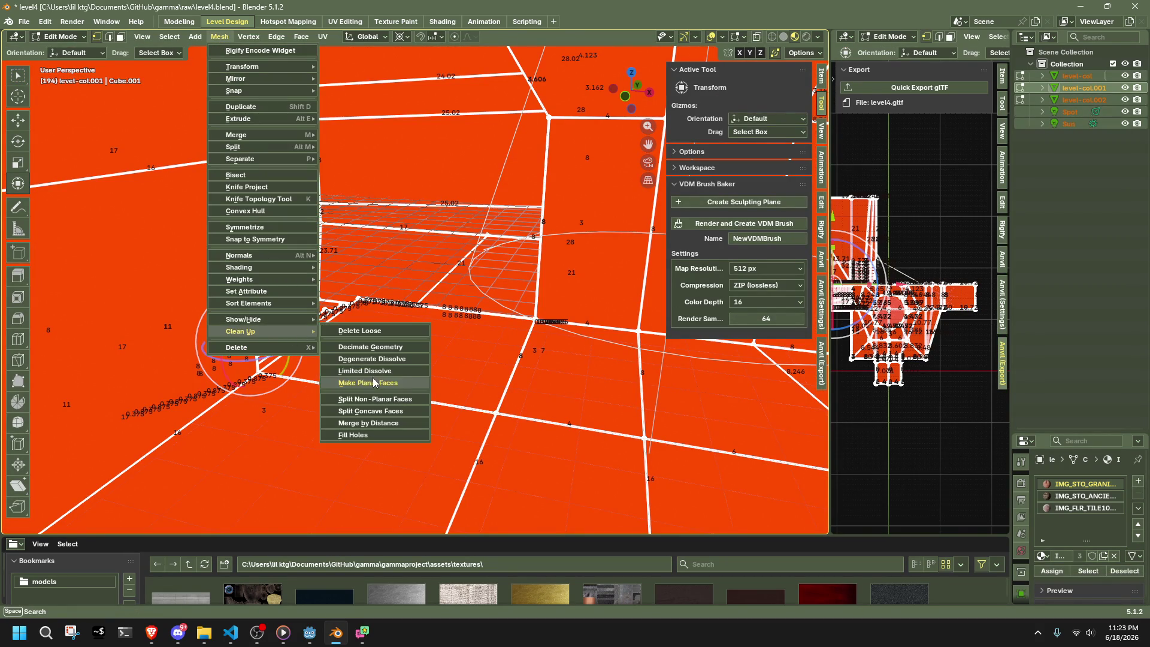
pyautogui.click(379, 424)
pyautogui.hotkey('alt', 'z')
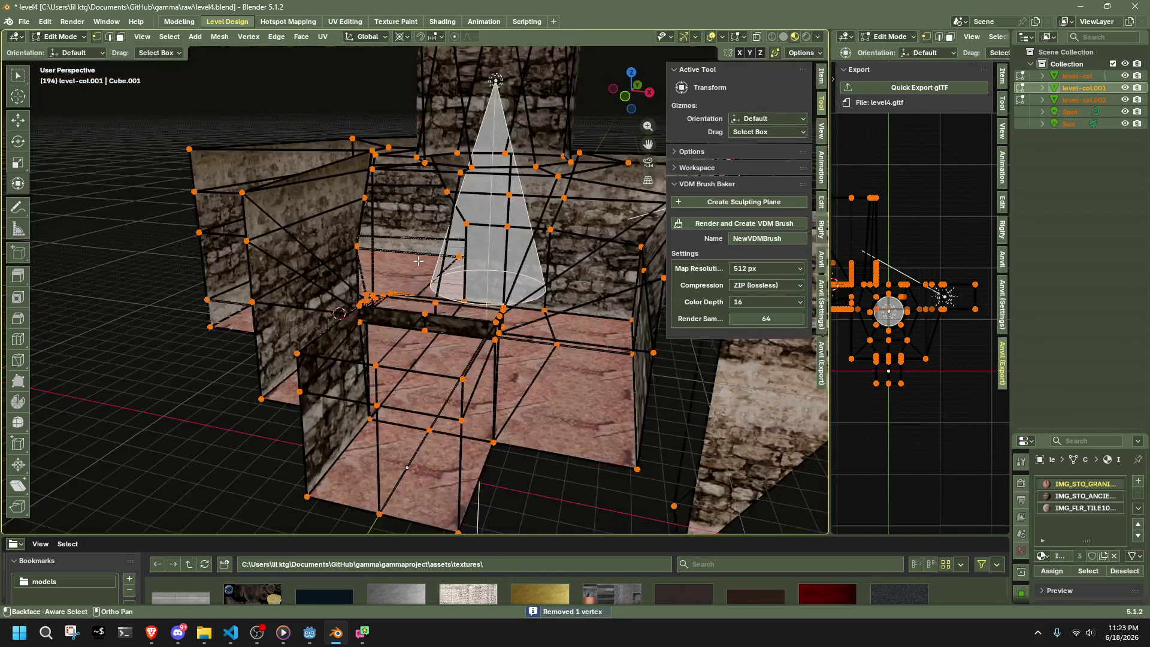
pyautogui.press('Tab')
pyautogui.click(310, 345)
pyautogui.moveTo(334, 374); pyautogui.dragTo(554, 381, button='middle')
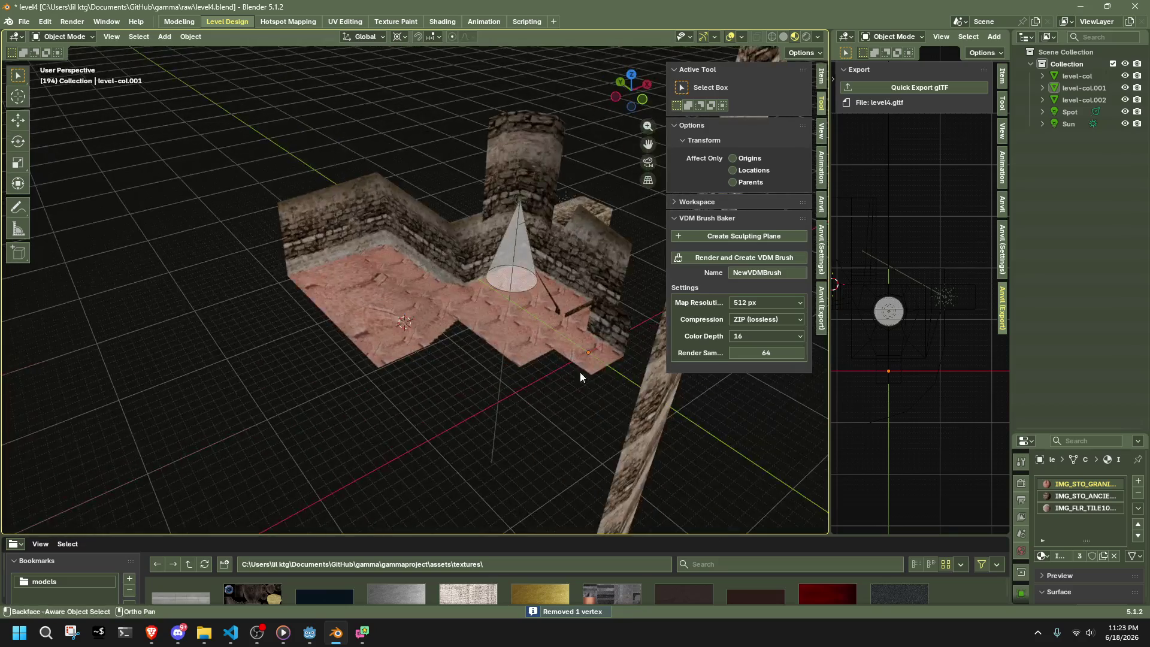
pyautogui.moveTo(631, 396); pyautogui.dragTo(494, 371, button='middle')
pyautogui.click(336, 353)
pyautogui.press('Tab')
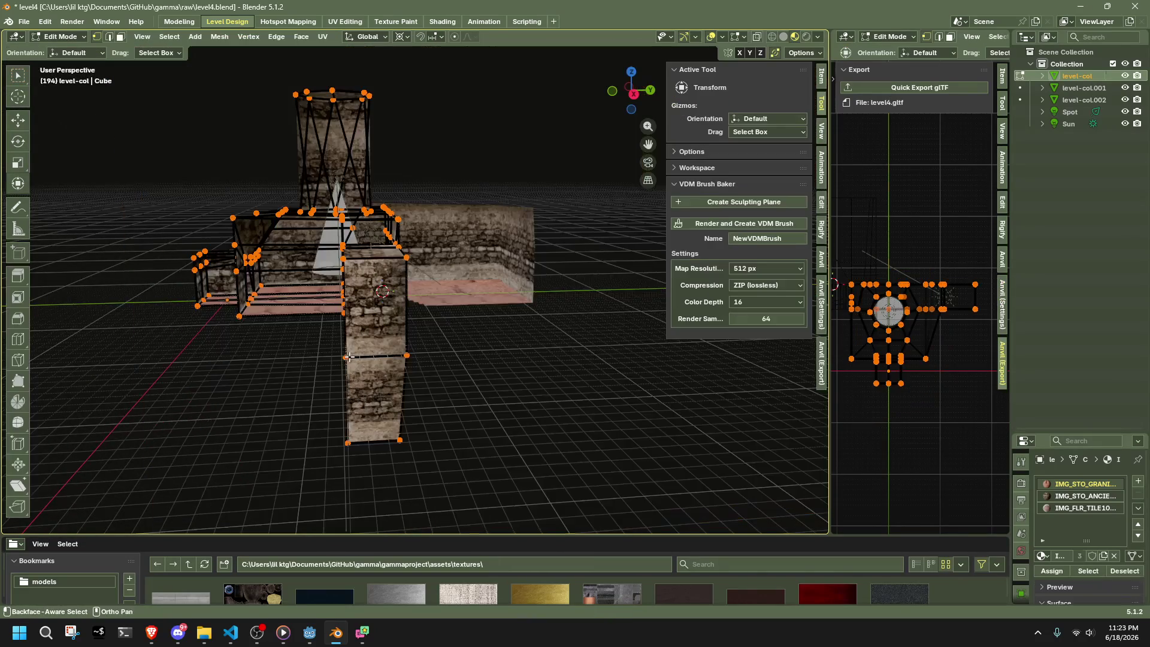
pyautogui.moveTo(339, 354); pyautogui.dragTo(397, 369, button='middle')
pyautogui.press('Tab')
pyautogui.scroll(5, 202, 326)
pyautogui.moveTo(203, 325)
pyautogui.mouseDown(button='middle')
pyautogui.moveTo(291, 349)
pyautogui.moveTo(226, 375)
pyautogui.moveTo(533, 370)
pyautogui.moveTo(450, 342)
pyautogui.mouseUp(button='middle')
pyautogui.click(230, 374)
pyautogui.scroll(3, 229, 374)
pyautogui.click(533, 369)
pyautogui.press('Tab')
pyautogui.scroll(5, 450, 341)
pyautogui.press('Tab')
pyautogui.click(426, 272)
pyautogui.moveTo(426, 273)
pyautogui.mouseDown(button='middle')
pyautogui.moveTo(426, 426)
pyautogui.moveTo(272, 386)
pyautogui.moveTo(282, 411)
pyautogui.moveTo(317, 407)
pyautogui.moveTo(435, 310)
pyautogui.moveTo(528, 325)
pyautogui.mouseUp(button='middle')
pyautogui.press('Tab')
pyautogui.press('a')
pyautogui.moveTo(581, 409)
pyautogui.mouseDown(button='middle')
pyautogui.moveTo(515, 355)
pyautogui.moveTo(692, 368)
pyautogui.moveTo(655, 339)
pyautogui.moveTo(475, 436)
pyautogui.moveTo(466, 351)
pyautogui.moveTo(512, 351)
pyautogui.moveTo(612, 389)
pyautogui.moveTo(667, 325)
pyautogui.moveTo(602, 394)
pyautogui.mouseUp(button='middle')
pyautogui.press('Tab')
pyautogui.hotkey('shift', '`')
pyautogui.press('w')
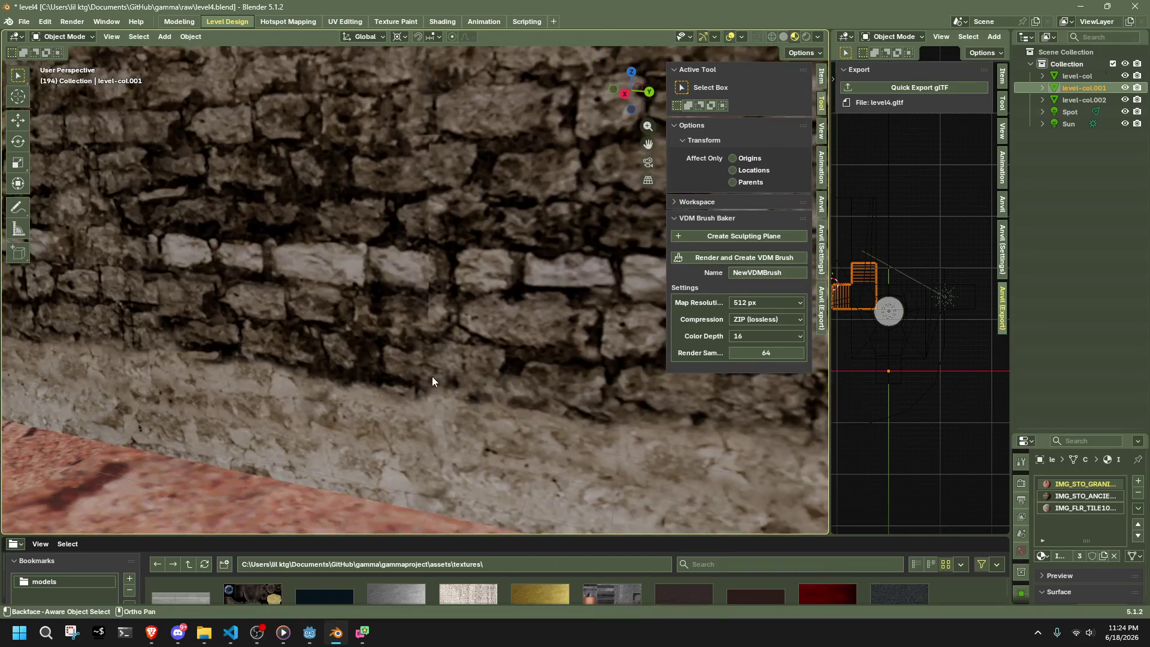
pyautogui.click(432, 376)
pyautogui.click(428, 376)
# - Enter Edit Mode on the room and scale the selection along Z
pyautogui.press('Tab')
pyautogui.moveTo(429, 376)
pyautogui.mouseDown(button='middle')
pyautogui.moveTo(184, 377)
pyautogui.moveTo(318, 364)
pyautogui.mouseUp(button='middle')
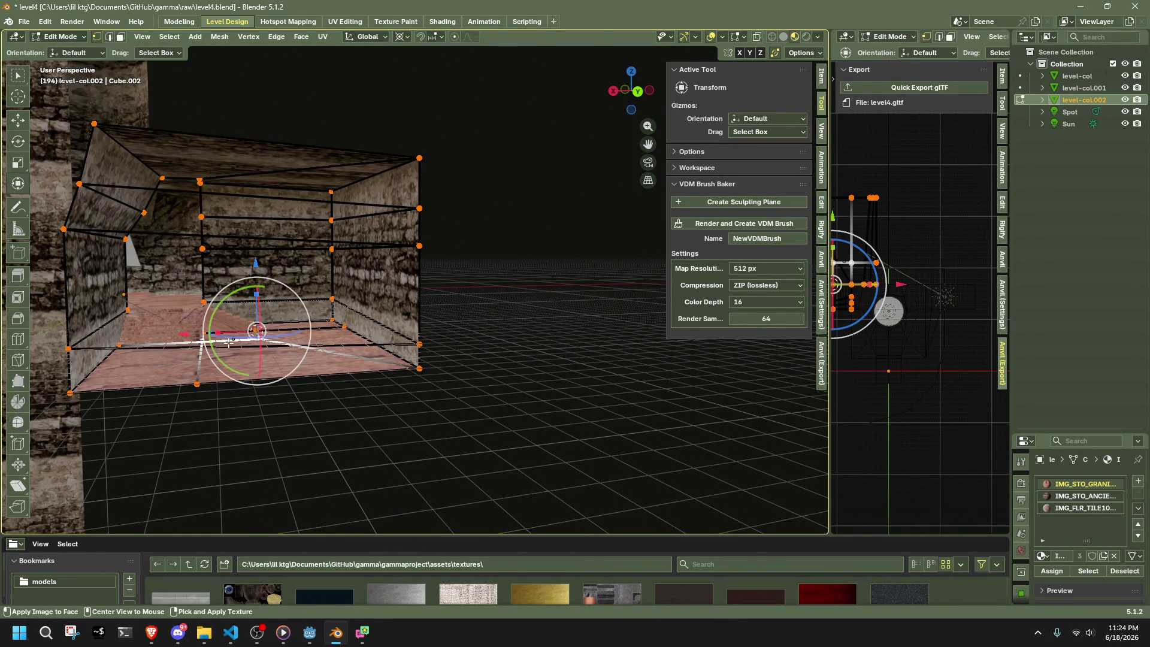
pyautogui.moveTo(412, 338)
pyautogui.mouseDown(button='middle')
pyautogui.moveTo(439, 341)
pyautogui.moveTo(364, 354)
pyautogui.mouseUp(button='middle')
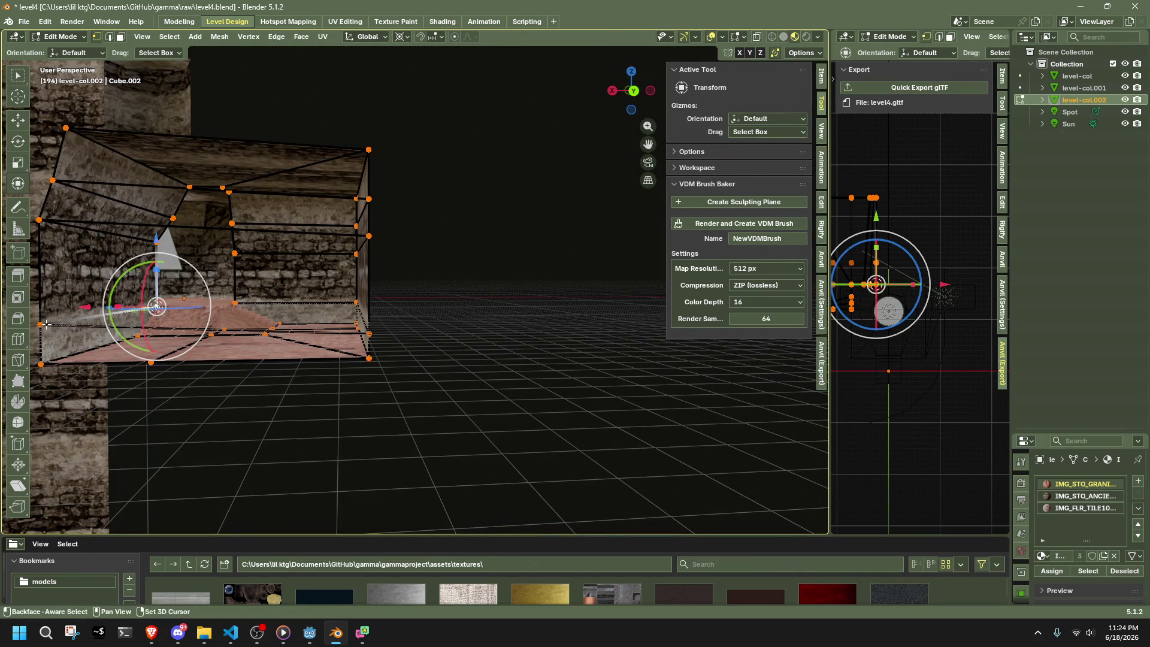
pyautogui.press('s')
pyautogui.press('z')
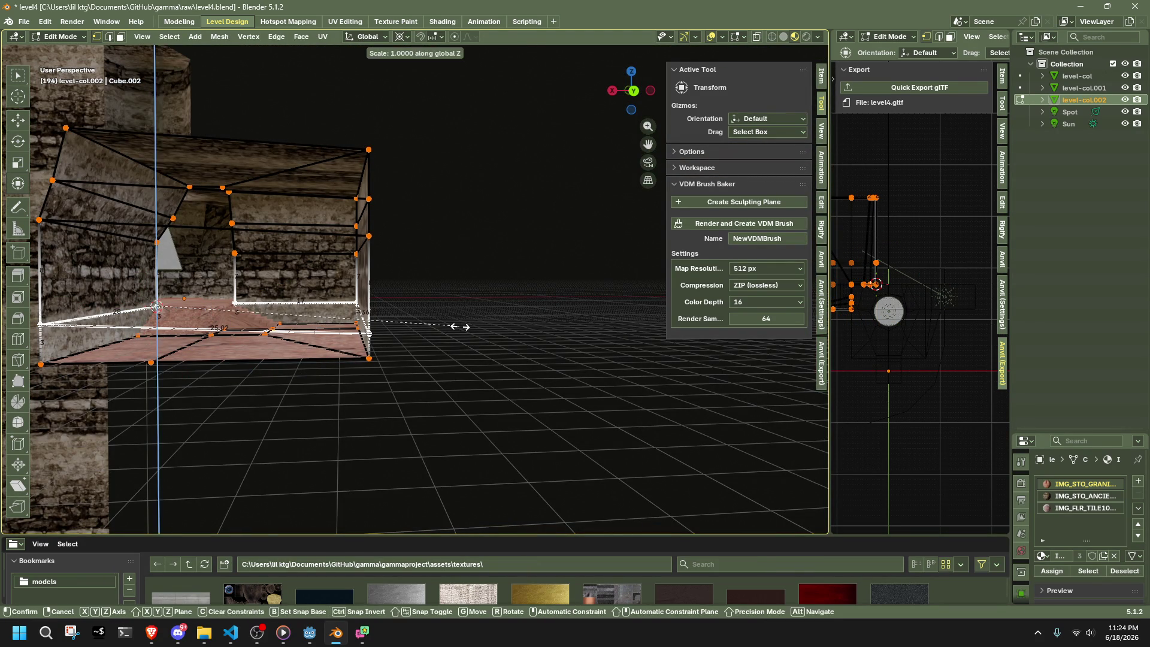
pyautogui.click(460, 327)
# - Select the horizontal edge loop running around the room's stone walls
pyautogui.moveTo(462, 326); pyautogui.dragTo(454, 347, button='middle')
pyautogui.scroll(5, 495, 357)
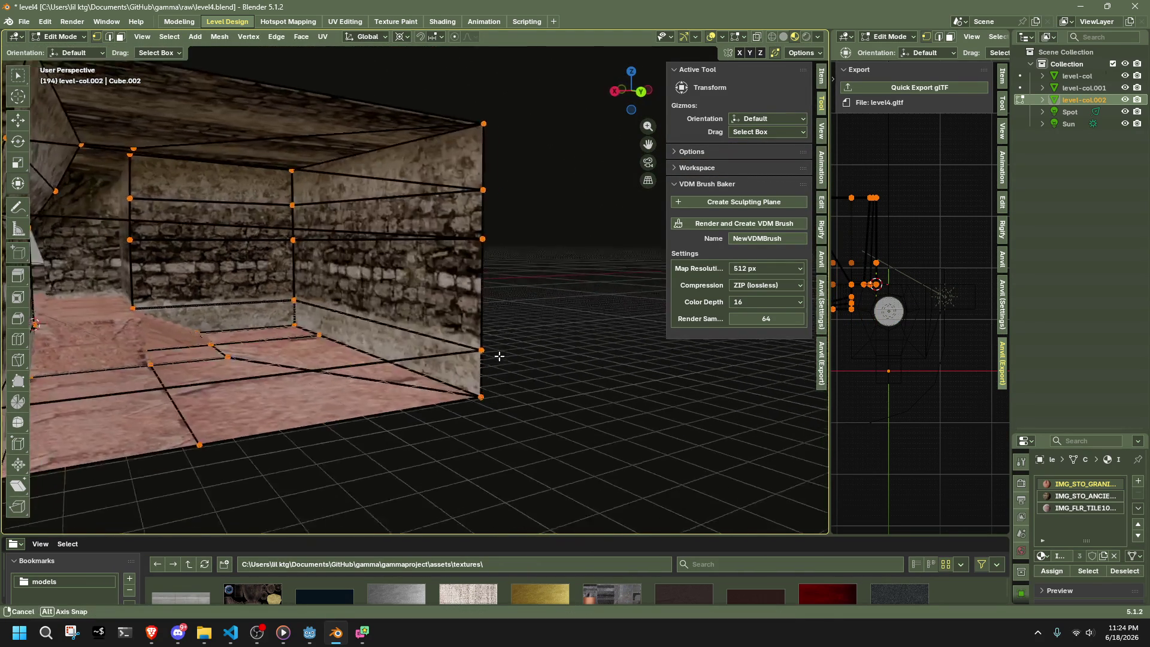
pyautogui.click(325, 274)
pyautogui.scroll(8, 429, 301)
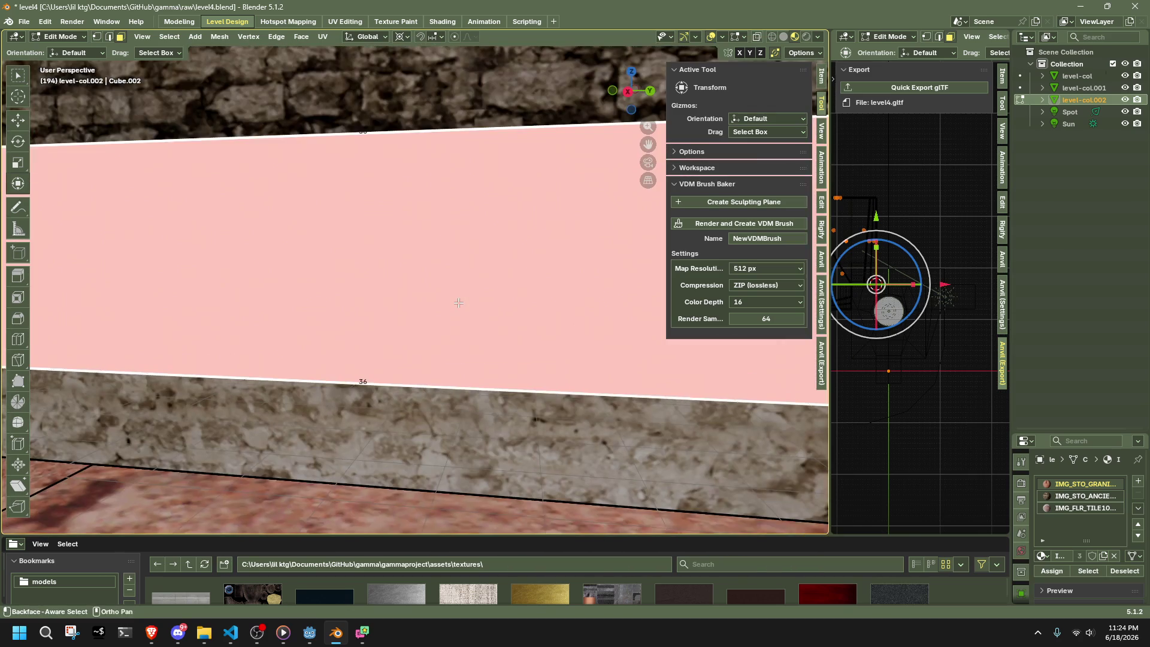
pyautogui.moveTo(458, 303)
pyautogui.mouseDown(button='middle')
pyautogui.moveTo(349, 423)
pyautogui.moveTo(244, 393)
pyautogui.moveTo(326, 380)
pyautogui.moveTo(368, 350)
pyautogui.moveTo(175, 263)
pyautogui.mouseUp(button='middle')
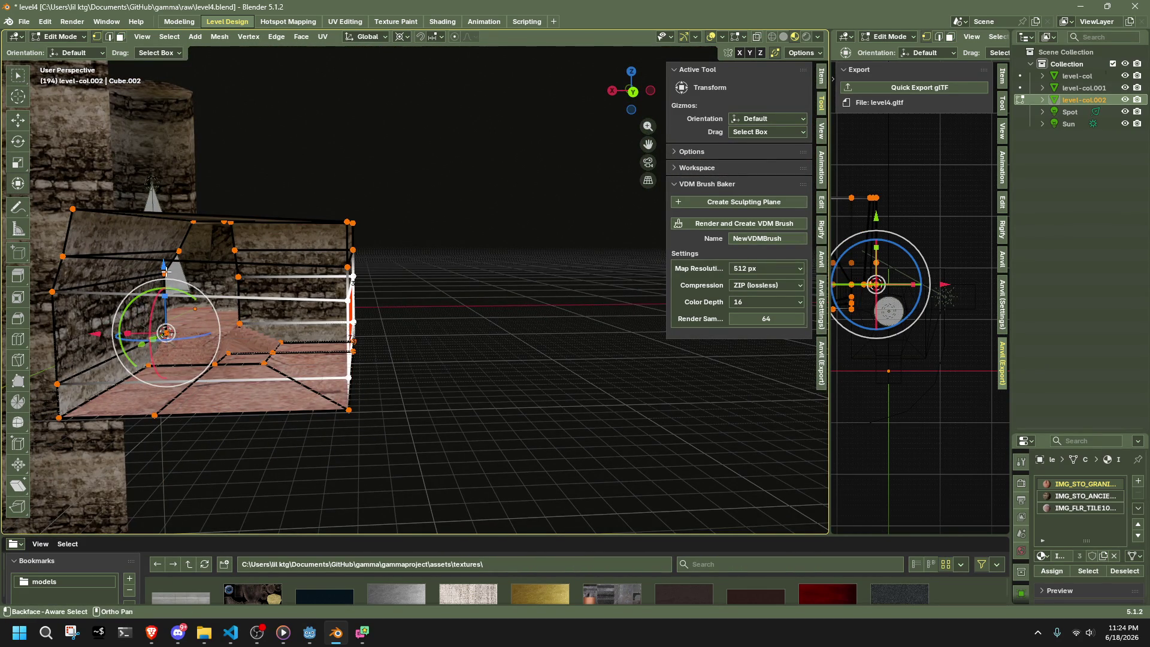
pyautogui.click(165, 273)
pyautogui.keyDown('alt'); pyautogui.click(51, 292); pyautogui.keyUp('alt')
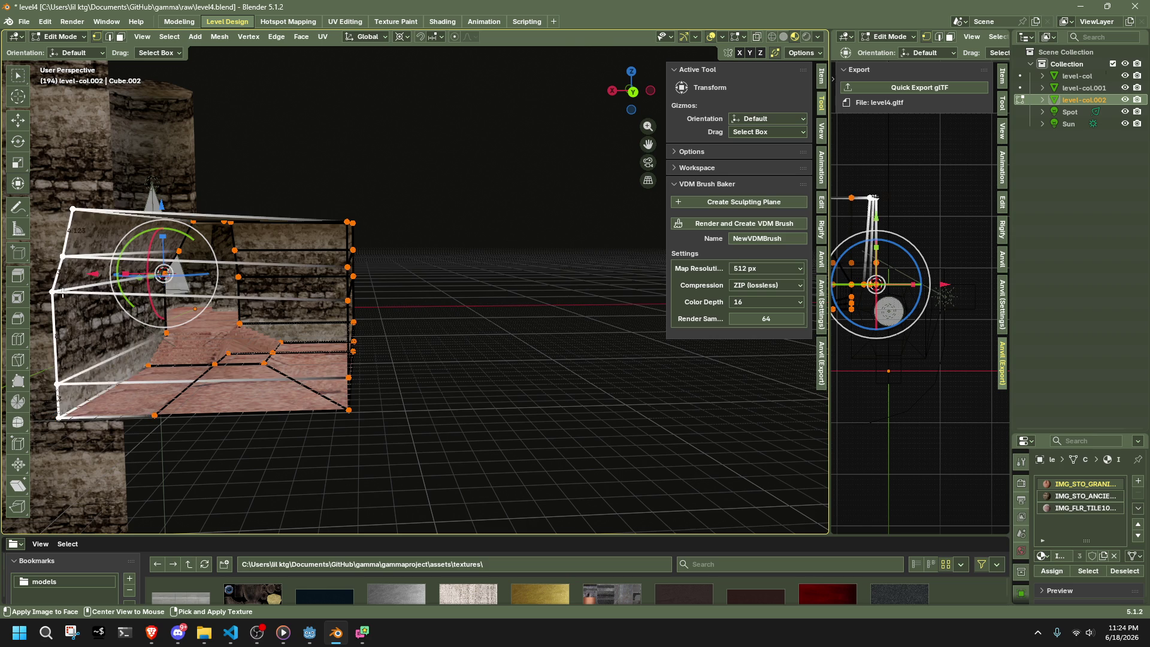
pyautogui.keyDown('alt'); pyautogui.click(304, 295); pyautogui.keyUp('alt')
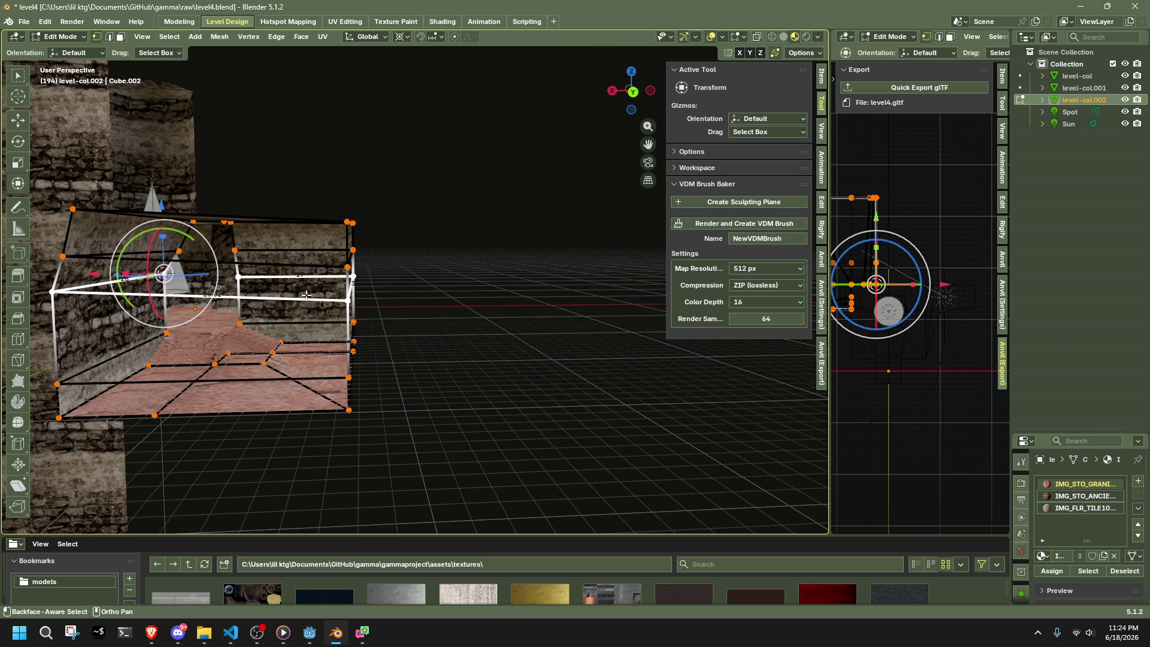
# - Flatten the wall edge loop with a Z scale of 0 and move it into place
pyautogui.press('s')
pyautogui.press('z')
pyautogui.click(457, 311)
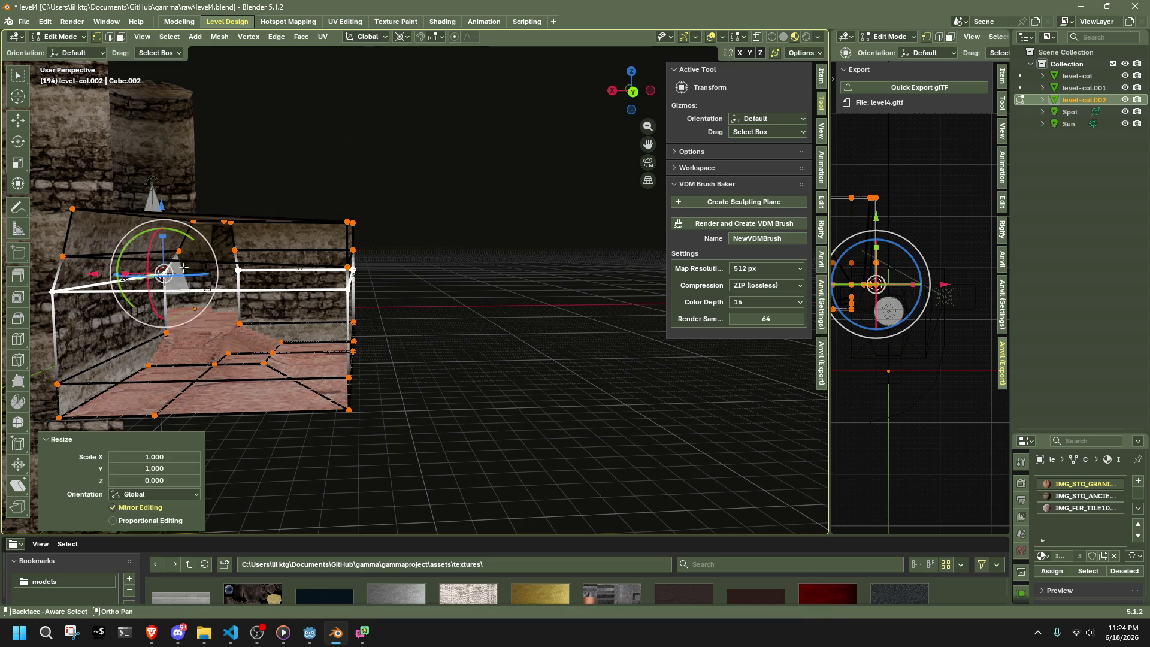
pyautogui.press('s')
pyautogui.press('z')
pyautogui.press('Return')
pyautogui.moveTo(252, 270); pyautogui.dragTo(151, 211, button='middle')
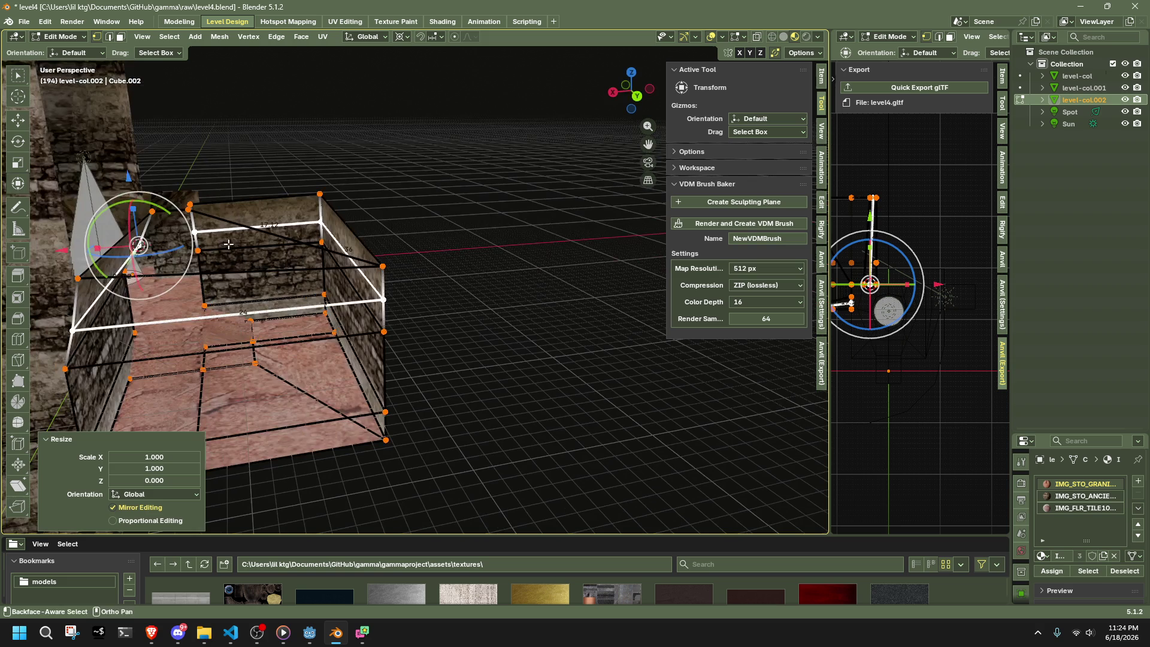
pyautogui.moveTo(151, 211); pyautogui.dragTo(152, 211)
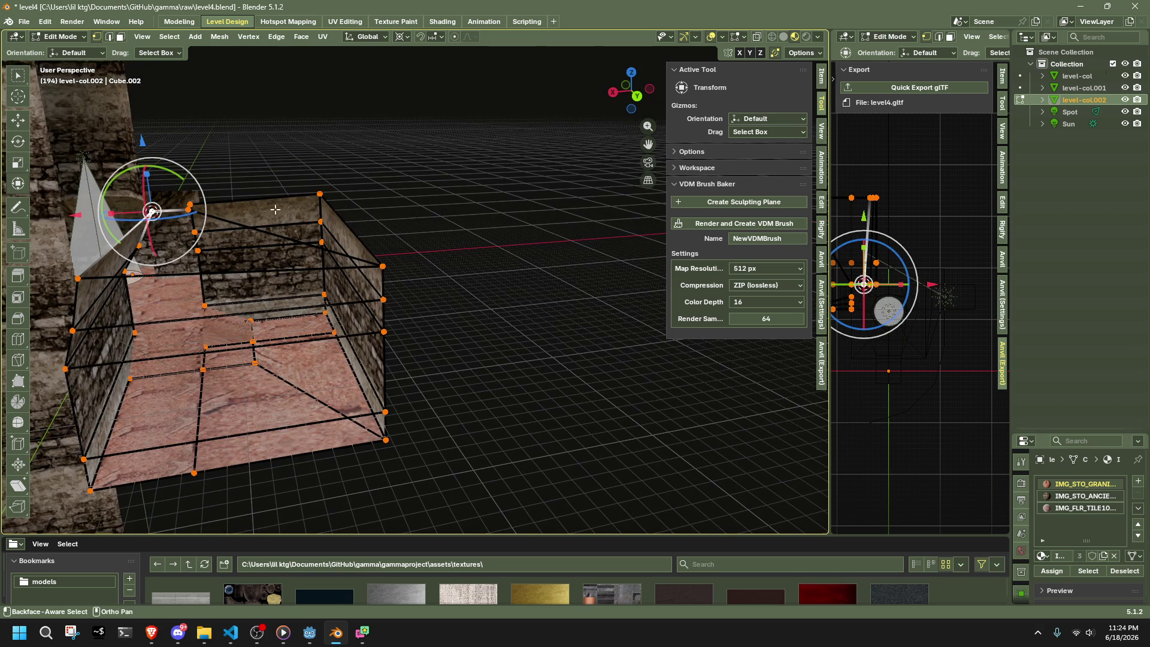
pyautogui.moveTo(315, 252); pyautogui.dragTo(334, 201, button='middle')
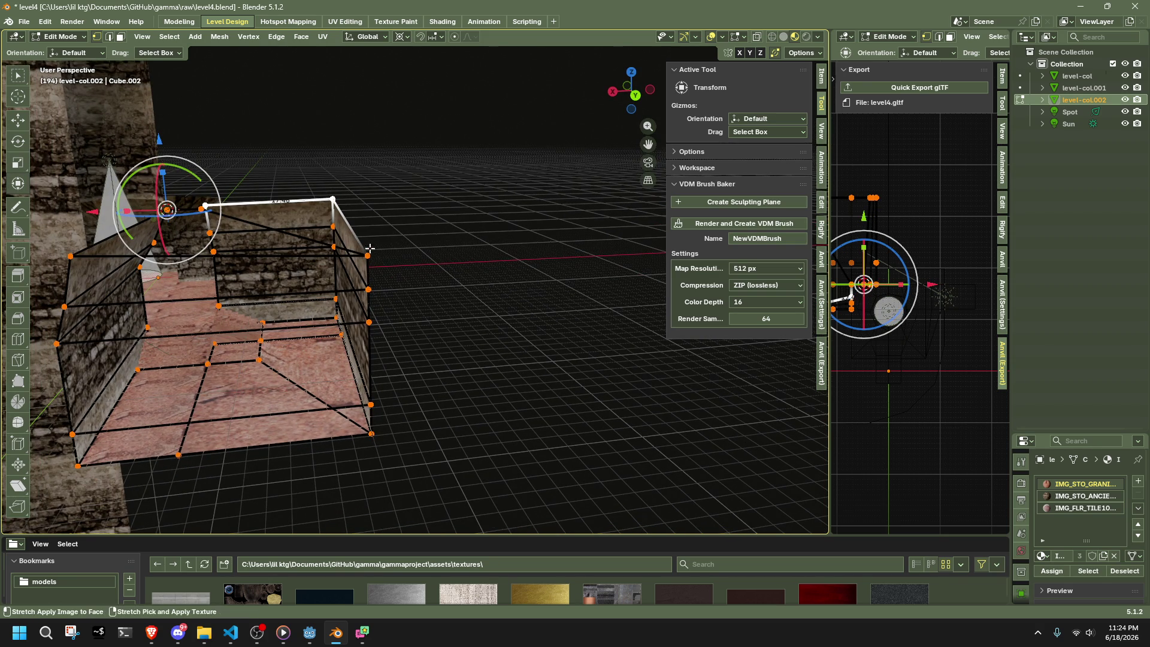
pyautogui.moveTo(367, 244)
pyautogui.mouseDown(button='middle')
pyautogui.moveTo(169, 299)
pyautogui.moveTo(150, 323)
pyautogui.moveTo(159, 339)
pyautogui.mouseUp(button='middle')
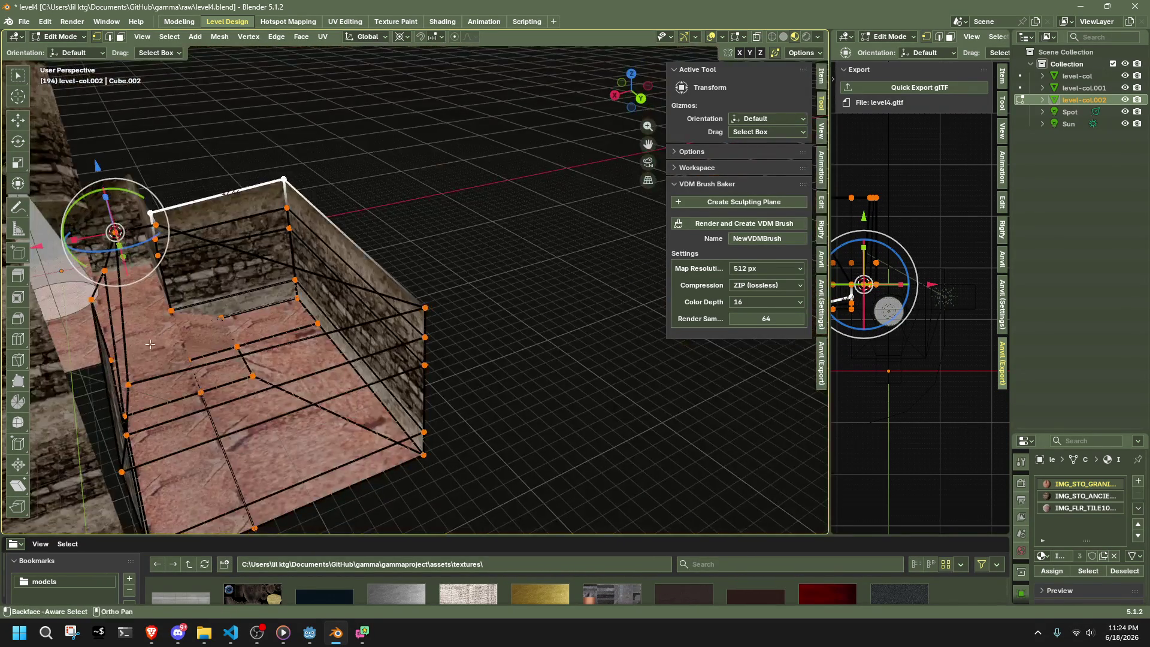
pyautogui.moveTo(132, 384); pyautogui.dragTo(619, 407, button='middle')
# - Flatten the walls' top rim to a single height with S Z 0
pyautogui.keyDown('shift'); pyautogui.click(519, 189); pyautogui.keyUp('shift')
pyautogui.press('s')
pyautogui.press('z')
pyautogui.press('0')
pyautogui.press('Return')
pyautogui.moveTo(395, 341)
pyautogui.mouseDown(button='middle')
pyautogui.moveTo(474, 309)
pyautogui.moveTo(642, 317)
pyautogui.moveTo(539, 399)
pyautogui.moveTo(443, 325)
pyautogui.moveTo(435, 362)
pyautogui.moveTo(537, 423)
pyautogui.moveTo(537, 361)
pyautogui.moveTo(512, 354)
pyautogui.moveTo(521, 395)
pyautogui.moveTo(539, 336)
pyautogui.moveTo(533, 369)
pyautogui.moveTo(249, 404)
pyautogui.mouseUp(button='middle')
pyautogui.scroll(-3, 249, 404)
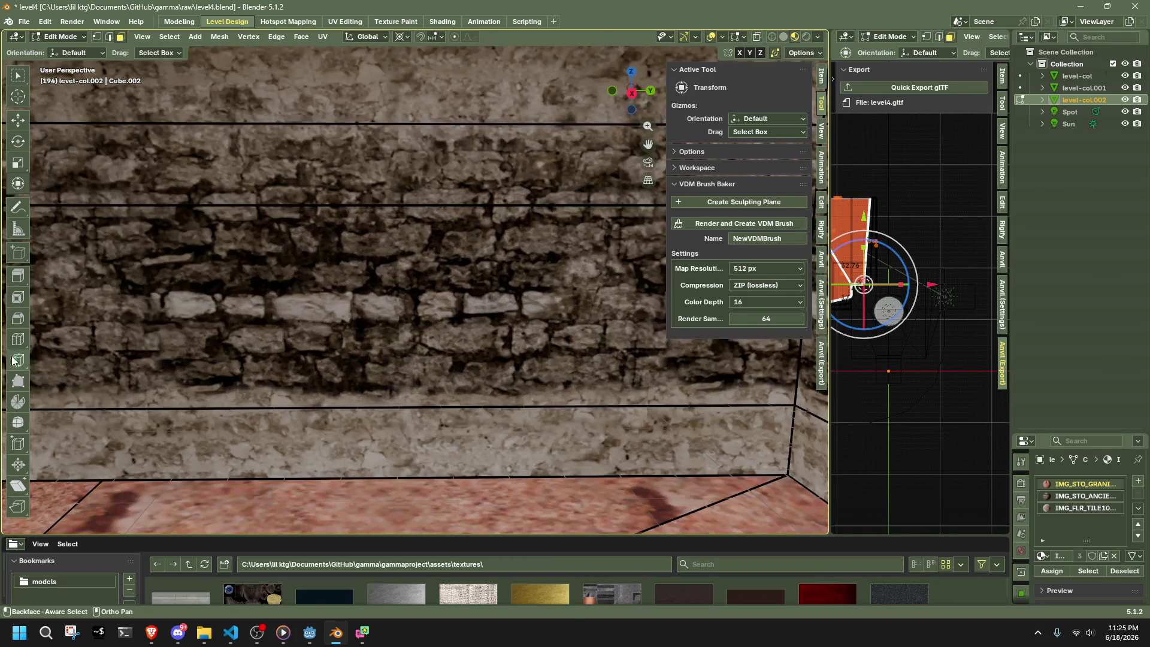
# - Add a vertical loop cut through the wall and select the wall-base loop
pyautogui.click(18, 339)
pyautogui.click(350, 190)
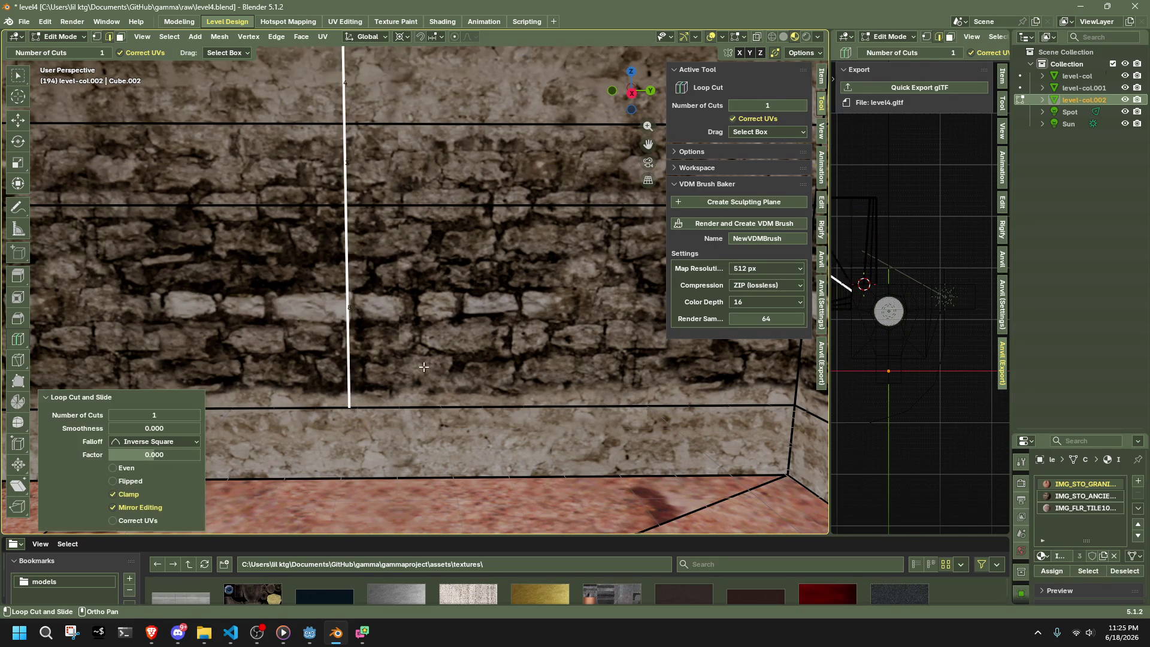
pyautogui.moveTo(351, 189); pyautogui.dragTo(500, 346, button='middle')
pyautogui.click(18, 183)
pyautogui.keyDown('alt'); pyautogui.keyDown('shift'); pyautogui.click(427, 277); pyautogui.keyUp('shift'); pyautogui.keyUp('alt')
pyautogui.moveTo(427, 279)
pyautogui.mouseDown(button='middle')
pyautogui.moveTo(488, 378)
pyautogui.moveTo(586, 341)
pyautogui.moveTo(681, 367)
pyautogui.moveTo(638, 361)
pyautogui.moveTo(638, 390)
pyautogui.moveTo(510, 413)
pyautogui.mouseUp(button='middle')
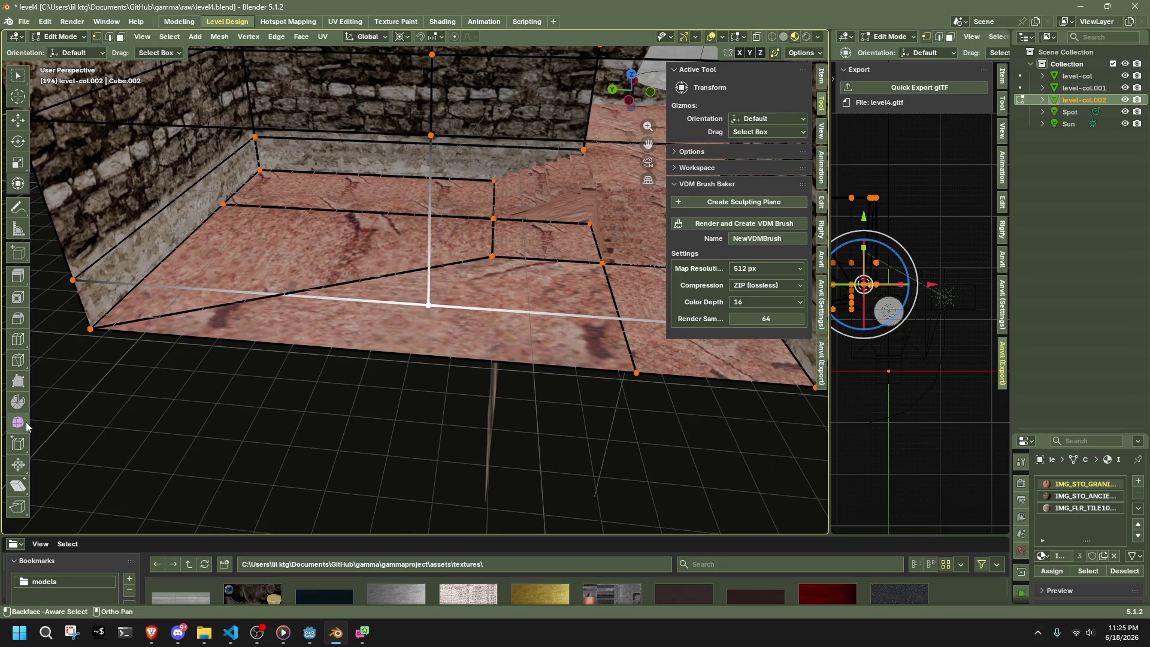
# - Knife two cuts across the floor corner from the floor vertex to the edges
pyautogui.click(18, 359)
pyautogui.click(428, 305)
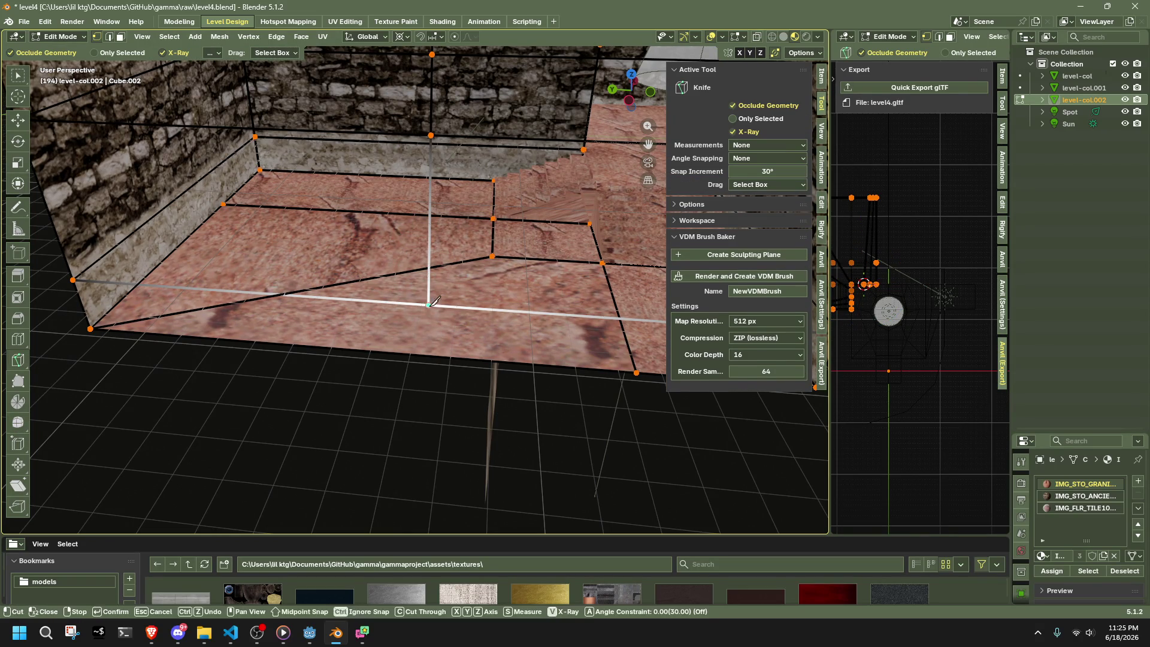
pyautogui.click(486, 360)
pyautogui.press('Return')
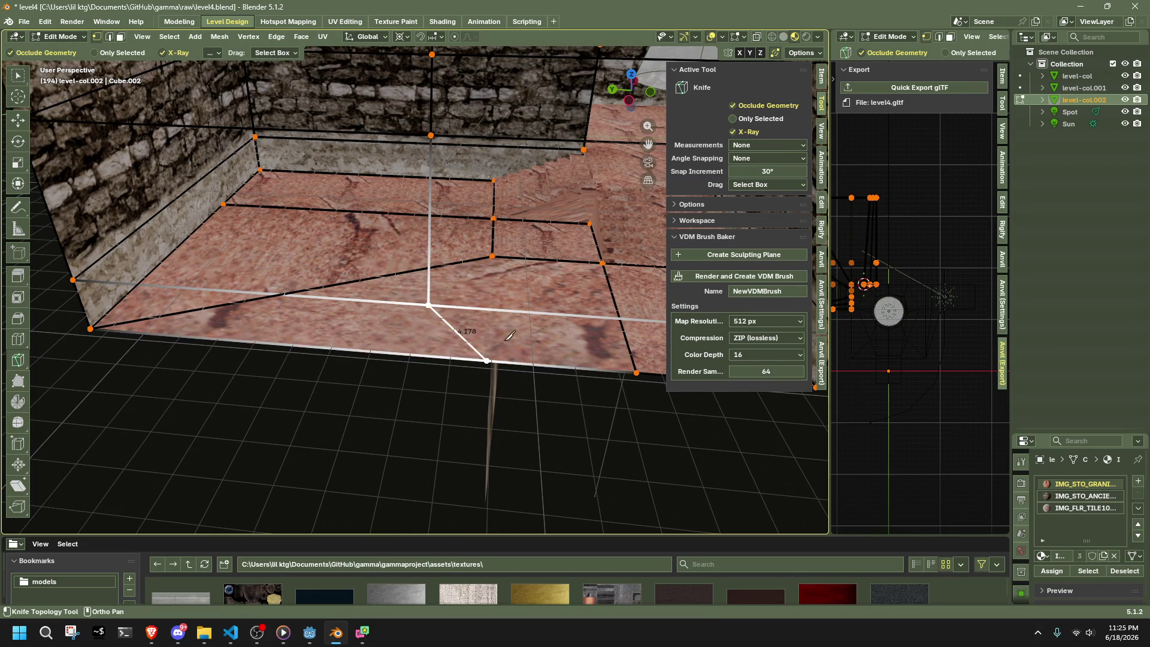
pyautogui.click(487, 360)
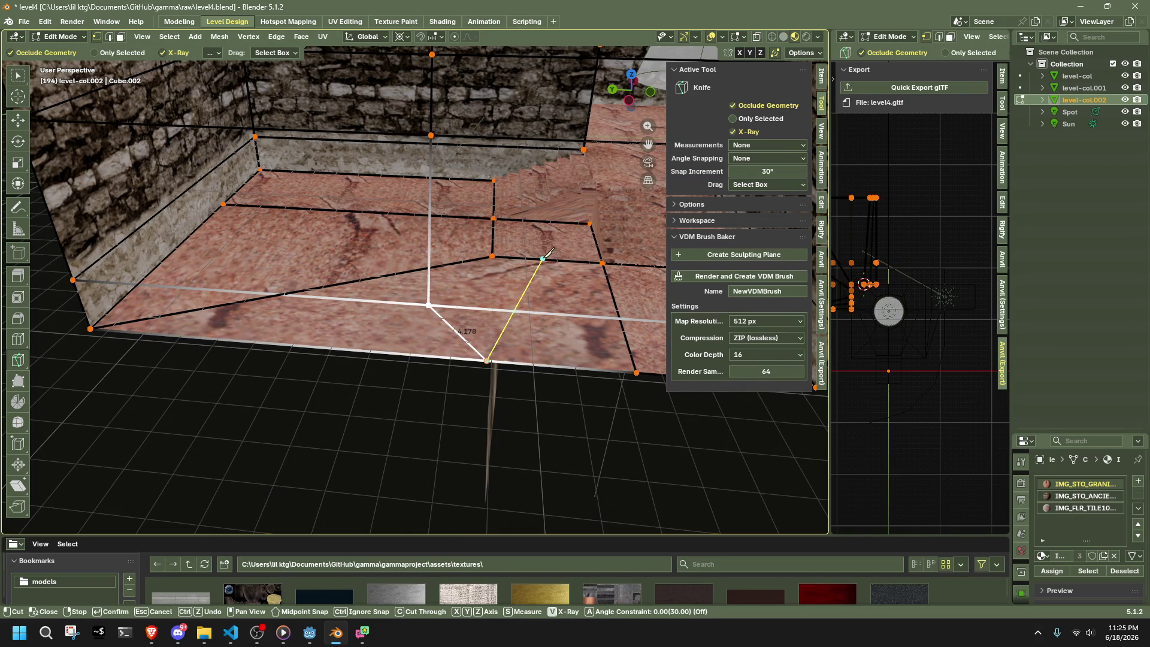
pyautogui.moveTo(542, 307)
pyautogui.mouseDown(button='middle')
pyautogui.moveTo(385, 324)
pyautogui.moveTo(475, 426)
pyautogui.moveTo(418, 350)
pyautogui.moveTo(446, 369)
pyautogui.mouseUp(button='middle')
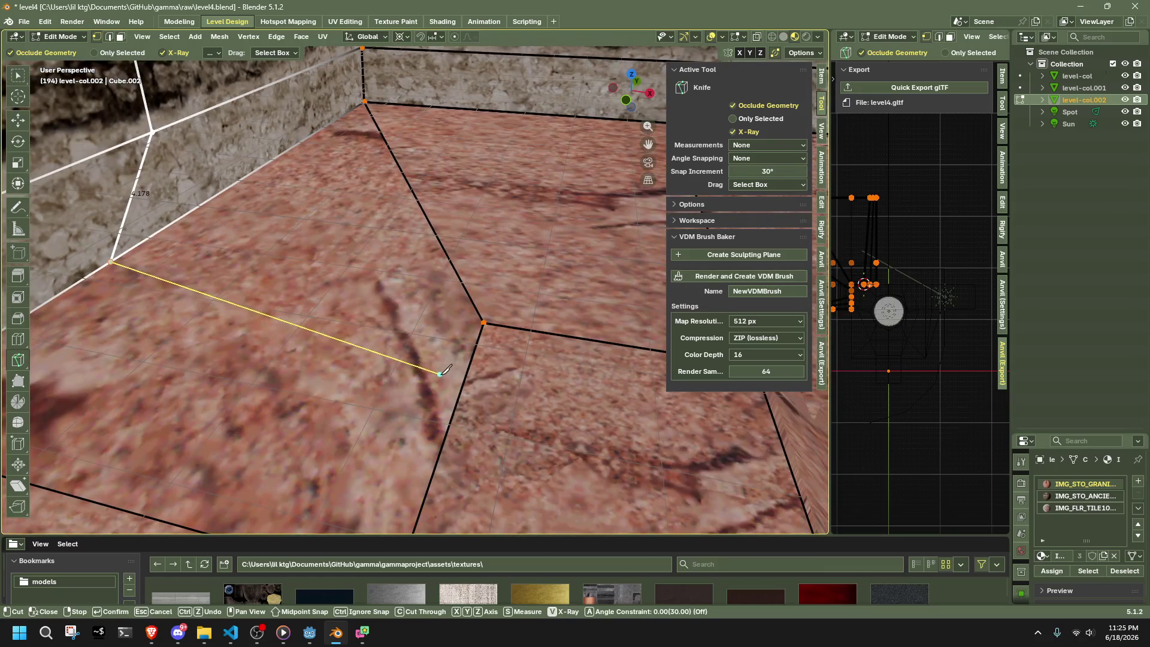
pyautogui.click(448, 427)
pyautogui.press('Return')
# - Add a third knife cut across the floor, meeting at the interior vertex
pyautogui.moveTo(448, 427); pyautogui.dragTo(410, 375, button='middle')
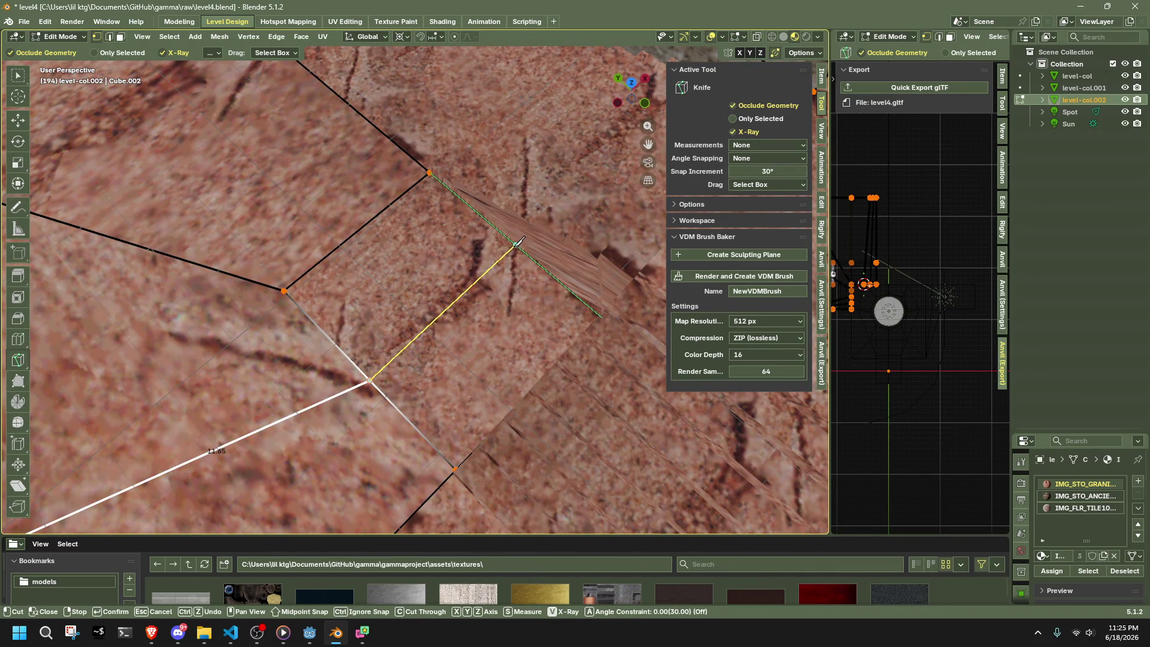
pyautogui.click(522, 250)
pyautogui.press('Return')
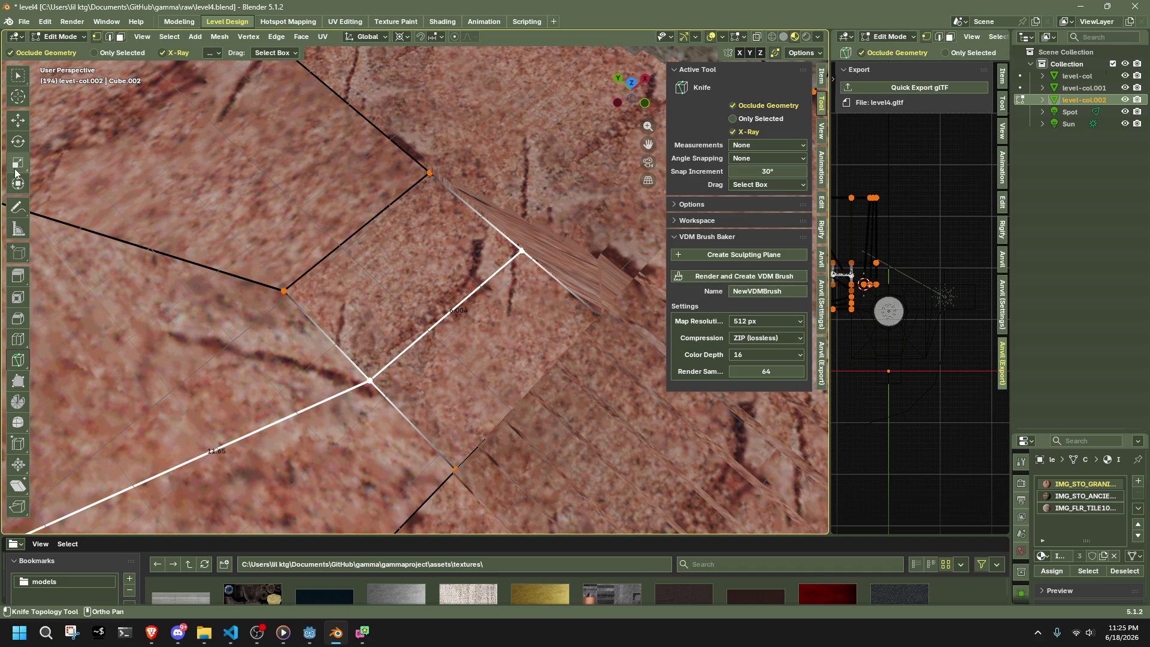
pyautogui.click(18, 179)
pyautogui.moveTo(288, 258)
pyautogui.mouseDown(button='middle')
pyautogui.moveTo(344, 306)
pyautogui.moveTo(190, 216)
pyautogui.mouseUp(button='middle')
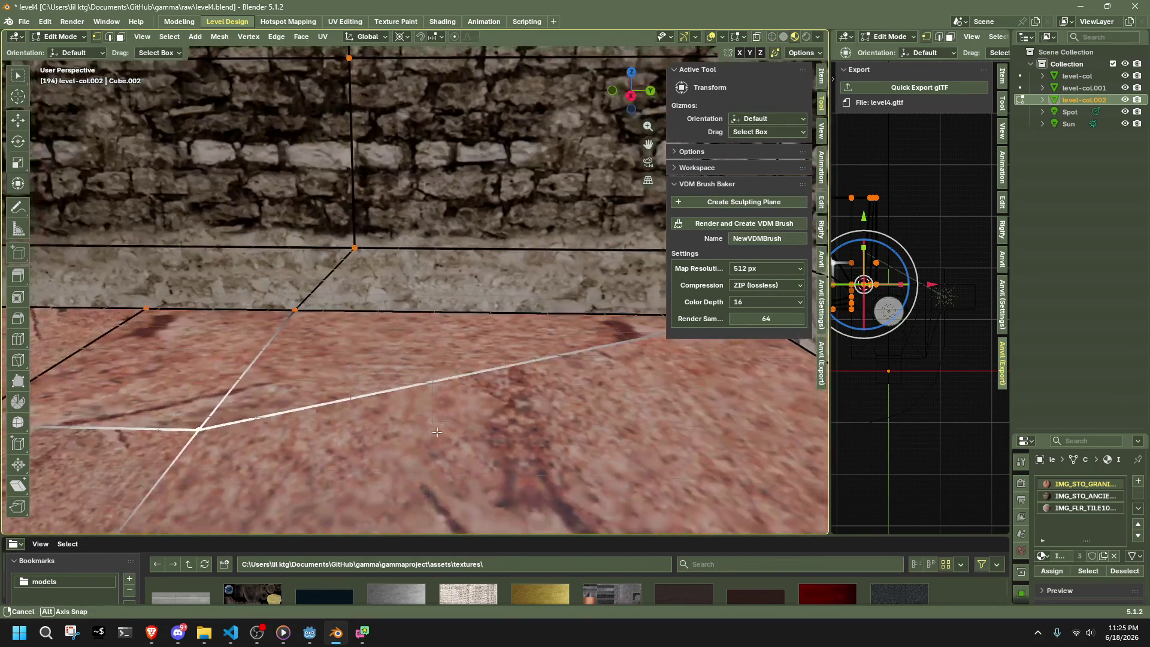
# - Zoom out to the room corner and select a wall face
pyautogui.moveTo(437, 432)
pyautogui.keyDown('ctrl'); pyautogui.mouseDown(button='middle')
pyautogui.moveTo(412, 492)
pyautogui.moveTo(398, 198)
pyautogui.moveTo(432, 146)
pyautogui.moveTo(600, 55)
pyautogui.mouseUp(button='middle'); pyautogui.keyUp('ctrl')
pyautogui.keyDown('ctrl'); pyautogui.moveTo(407, 279); pyautogui.dragTo(410, 226, button='middle'); pyautogui.keyUp('ctrl')
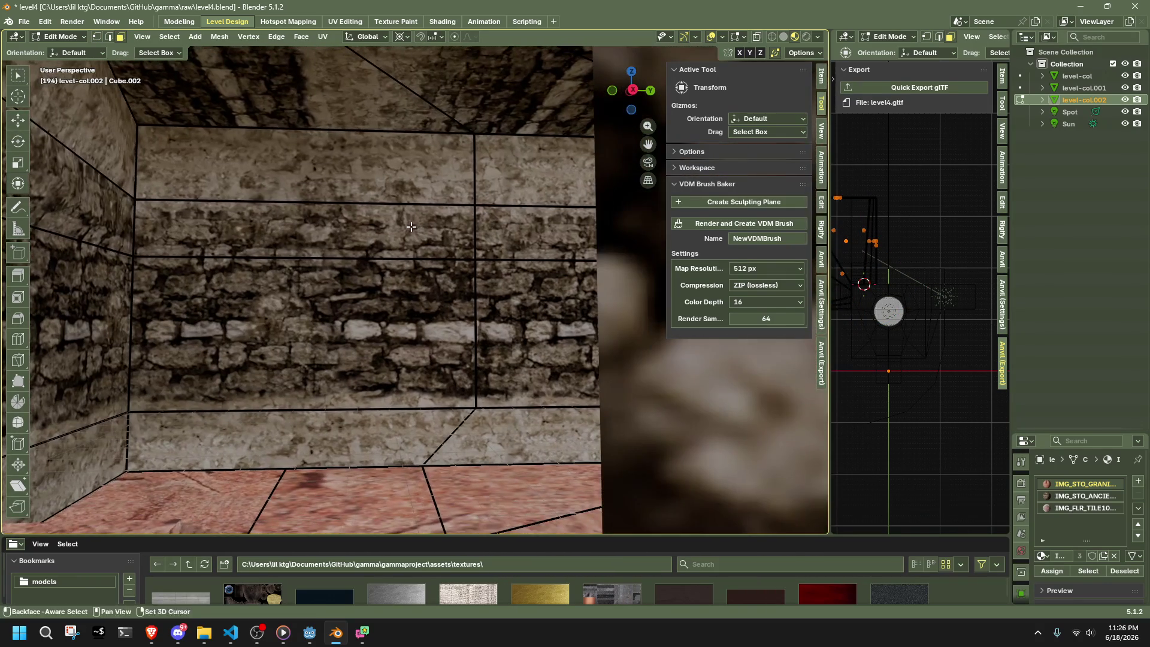
pyautogui.moveTo(400, 276); pyautogui.dragTo(400, 276)
pyautogui.moveTo(400, 275)
pyautogui.keyDown('ctrl'); pyautogui.mouseDown(button='middle')
pyautogui.moveTo(461, 251)
pyautogui.moveTo(403, 278)
pyautogui.moveTo(423, 269)
pyautogui.moveTo(446, 281)
pyautogui.moveTo(456, 271)
pyautogui.moveTo(565, 325)
pyautogui.moveTo(392, 309)
pyautogui.mouseUp(button='middle'); pyautogui.keyUp('ctrl')
# - Hide the tower level-col with H, select the Sun lamp, and re-edit the room
pyautogui.press('Tab')
pyautogui.click(539, 336)
pyautogui.press('h')
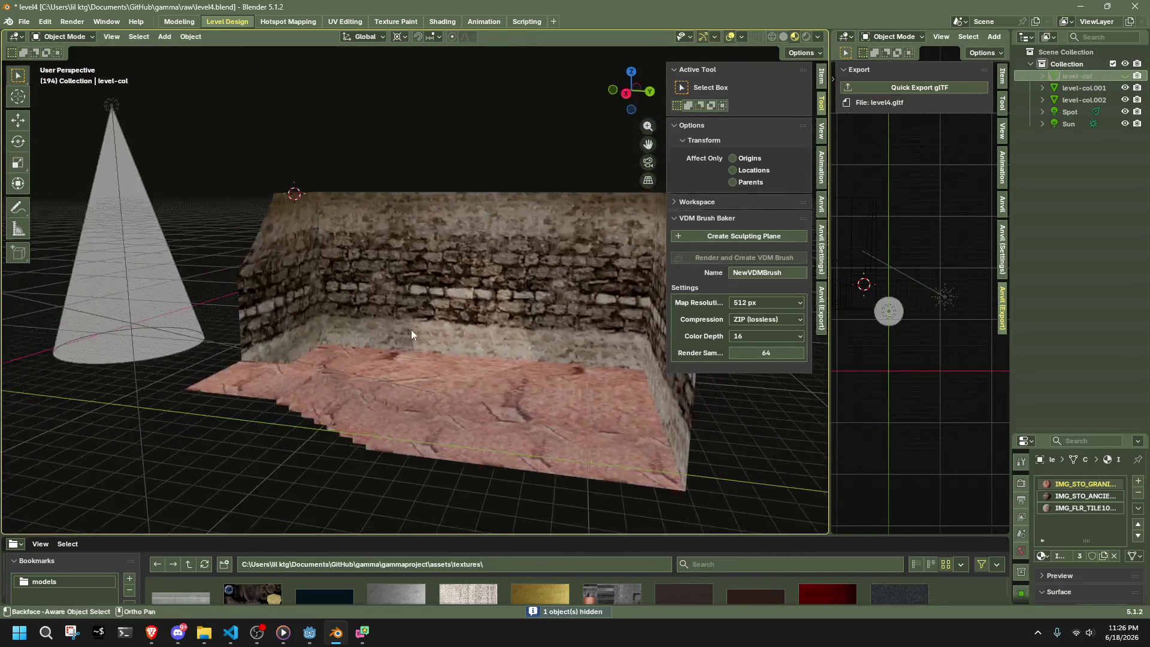
pyautogui.click(566, 425)
pyautogui.scroll(-3, 233, 293)
pyautogui.click(156, 274)
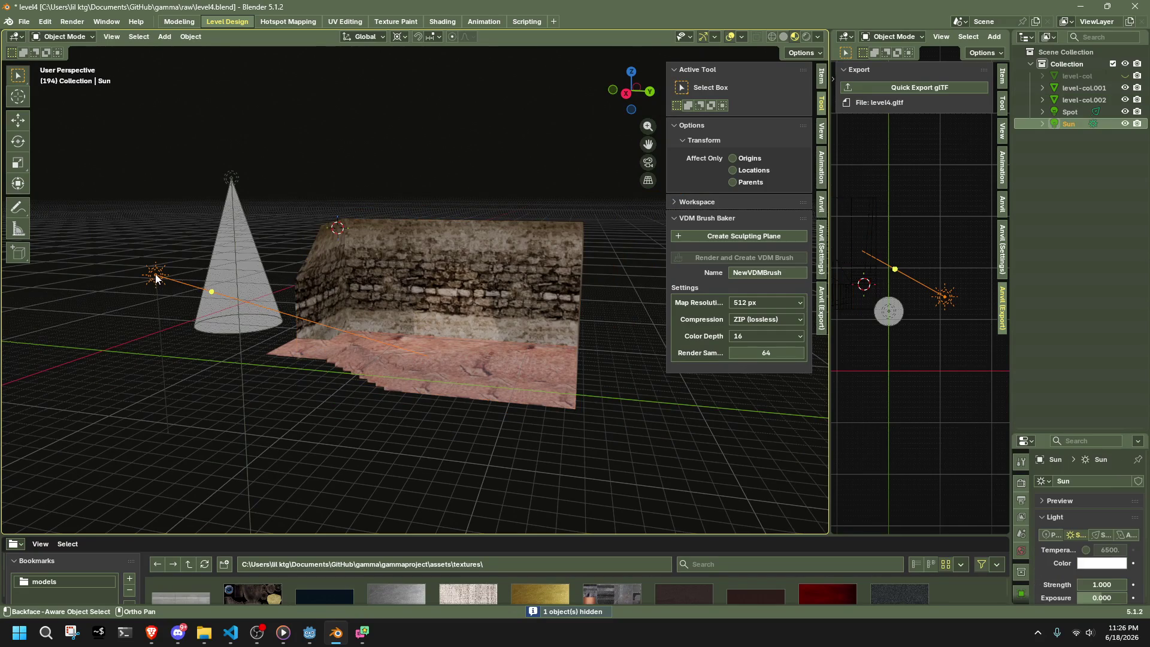
pyautogui.click(343, 300)
pyautogui.press('Tab')
pyautogui.scroll(4, 491, 305)
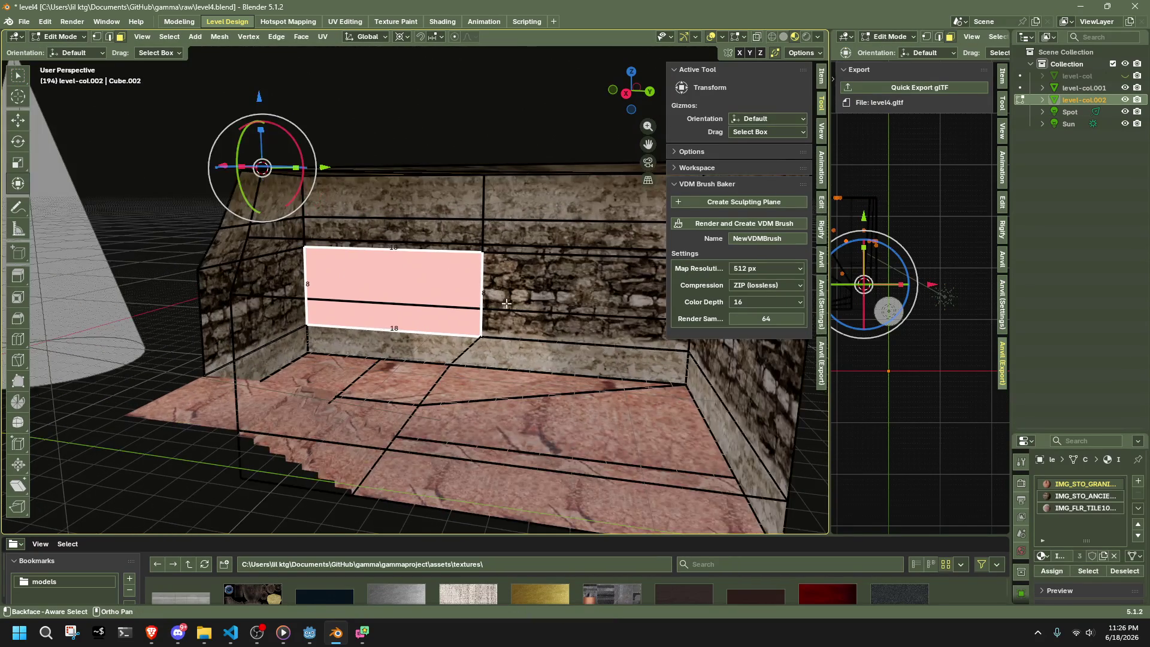
# - Select the back wall strips, dissolve the horizontal edge between them and merge them into faces
pyautogui.moveTo(529, 270); pyautogui.dragTo(482, 283, button='middle')
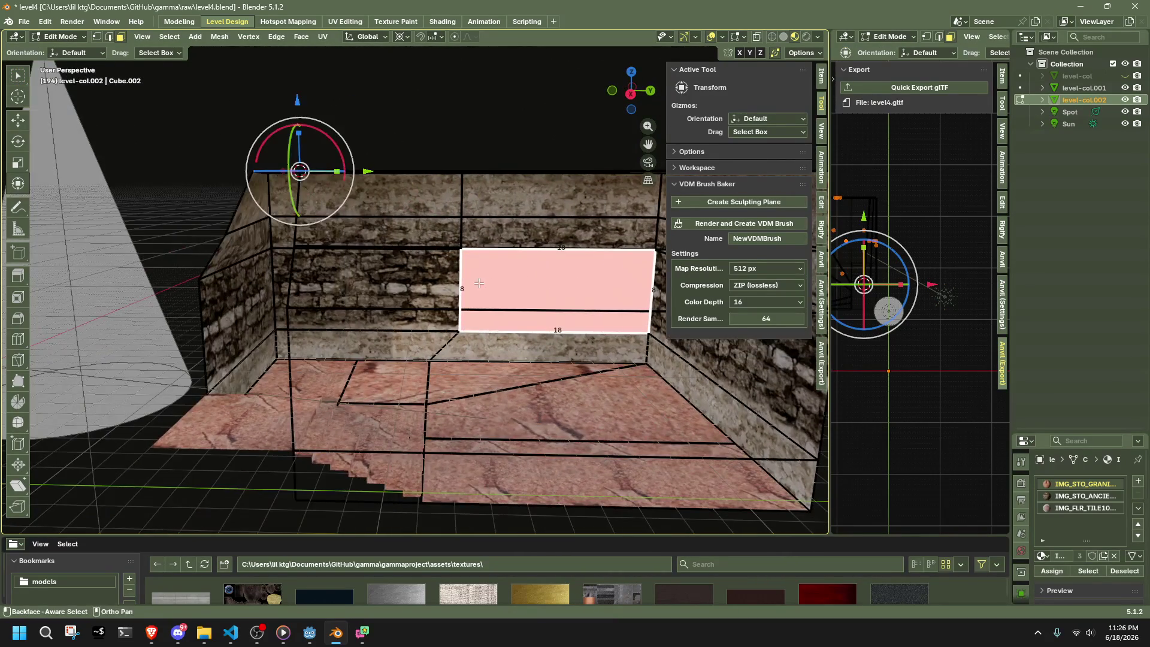
pyautogui.keyDown('shift'); pyautogui.click(432, 280); pyautogui.keyUp('shift')
pyautogui.keyDown('shift'); pyautogui.click(412, 243); pyautogui.keyUp('shift')
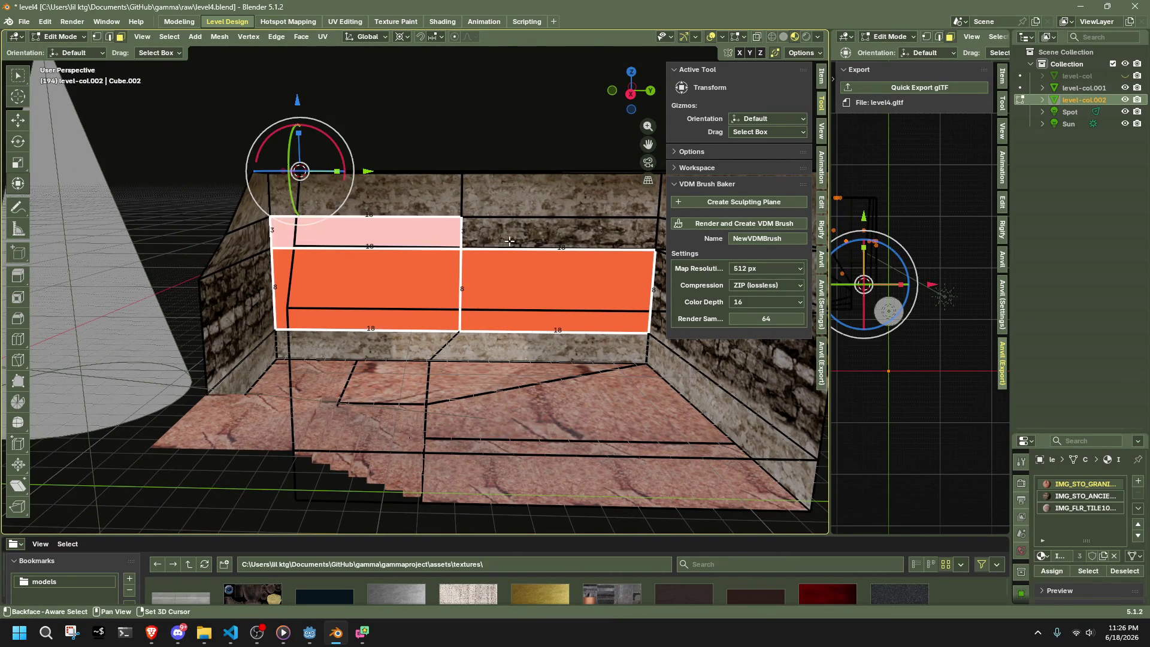
pyautogui.keyDown('shift'); pyautogui.click(509, 242); pyautogui.keyUp('shift')
pyautogui.press('KP_Decimal')
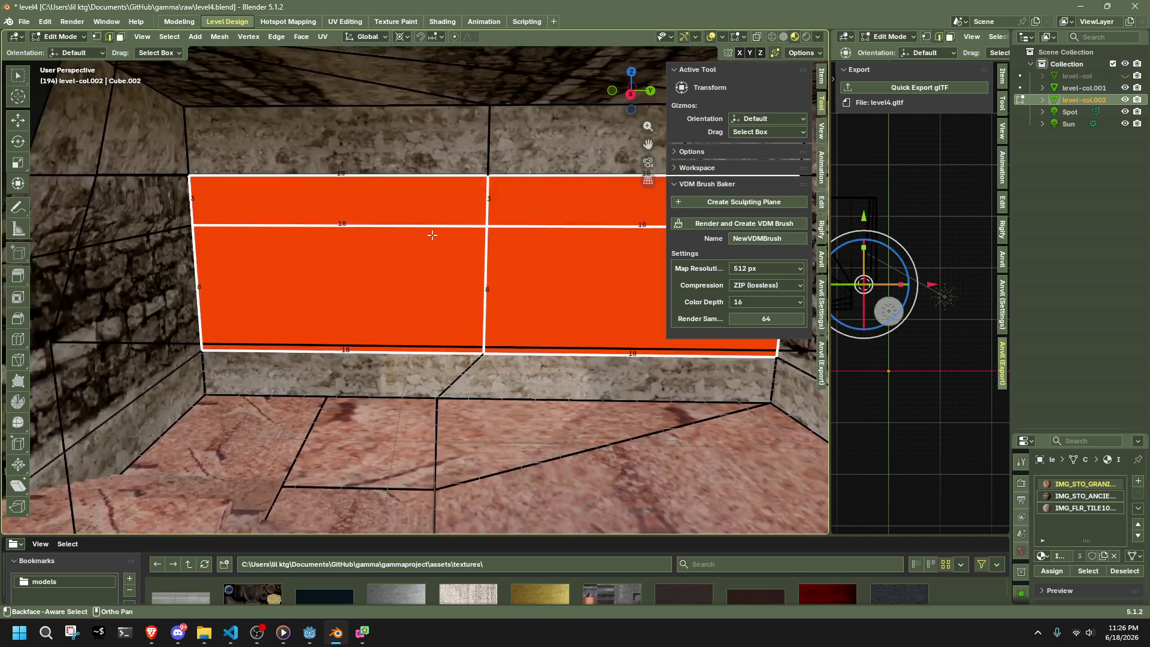
pyautogui.press('2')
pyautogui.click(451, 234)
pyautogui.rightClick(508, 236)
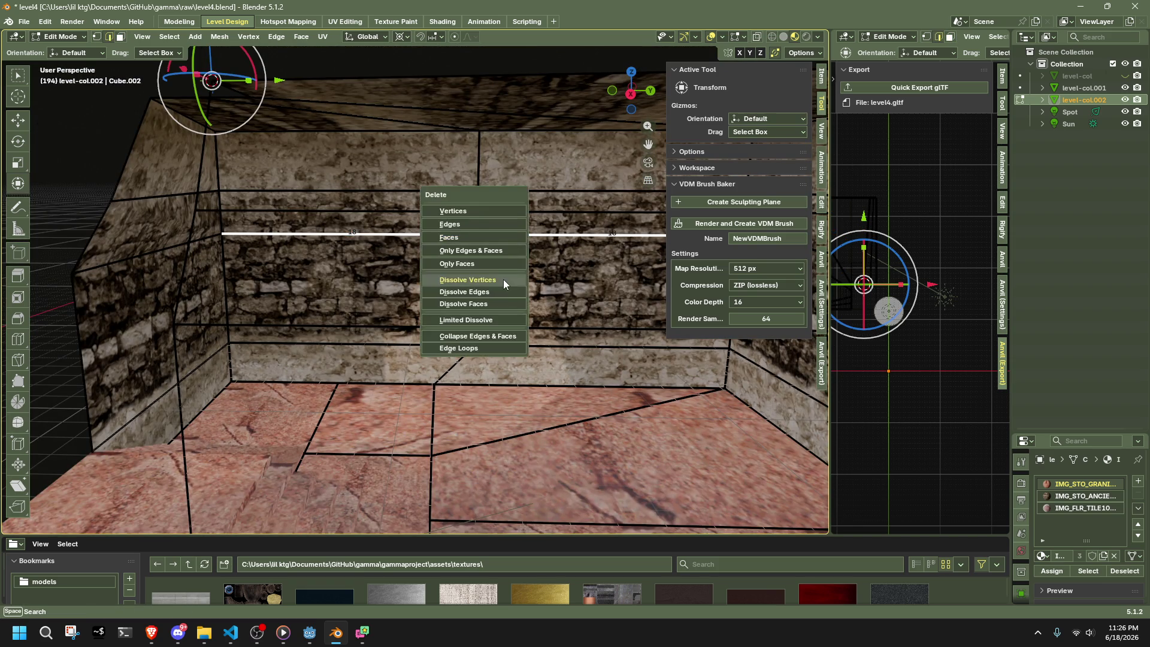
pyautogui.click(503, 290)
pyautogui.press('f')
pyautogui.press('KP_Decimal')
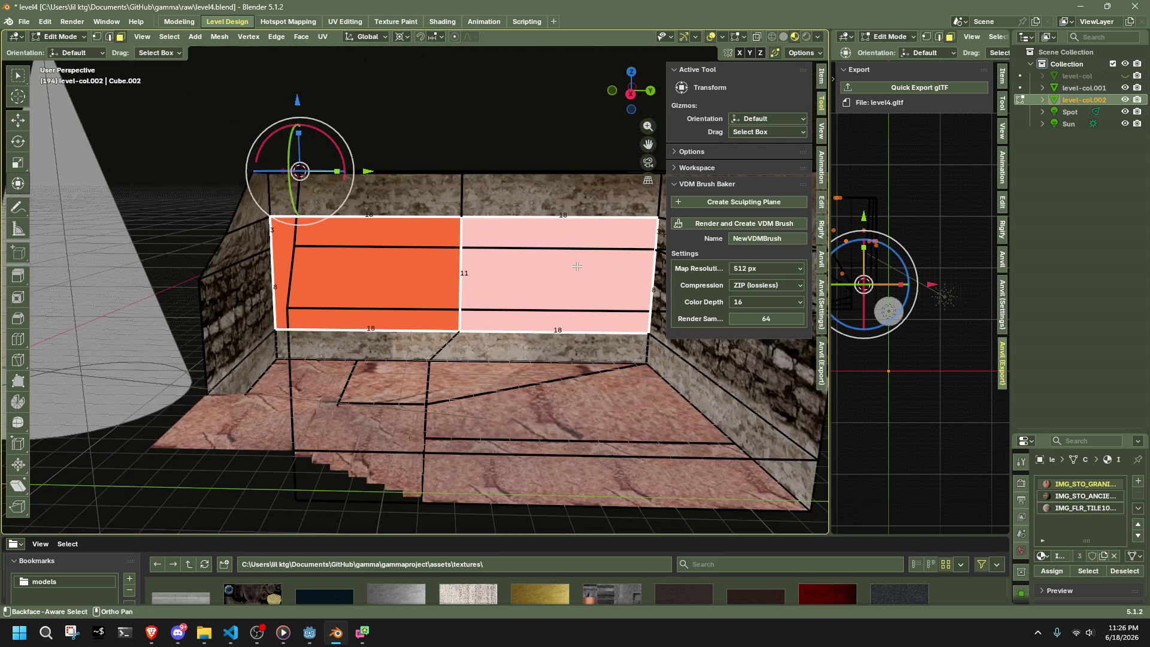
# - Inset both wall faces individually with a thickness of 2
pyautogui.press('i')
pyautogui.click(264, 359)
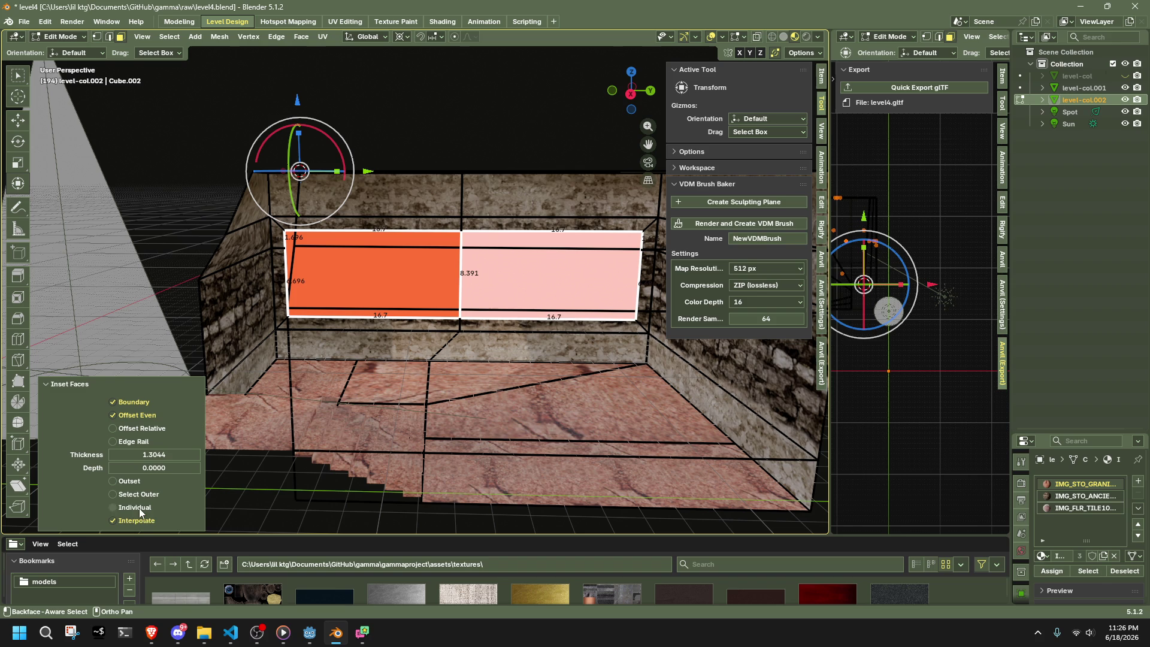
pyautogui.click(112, 507)
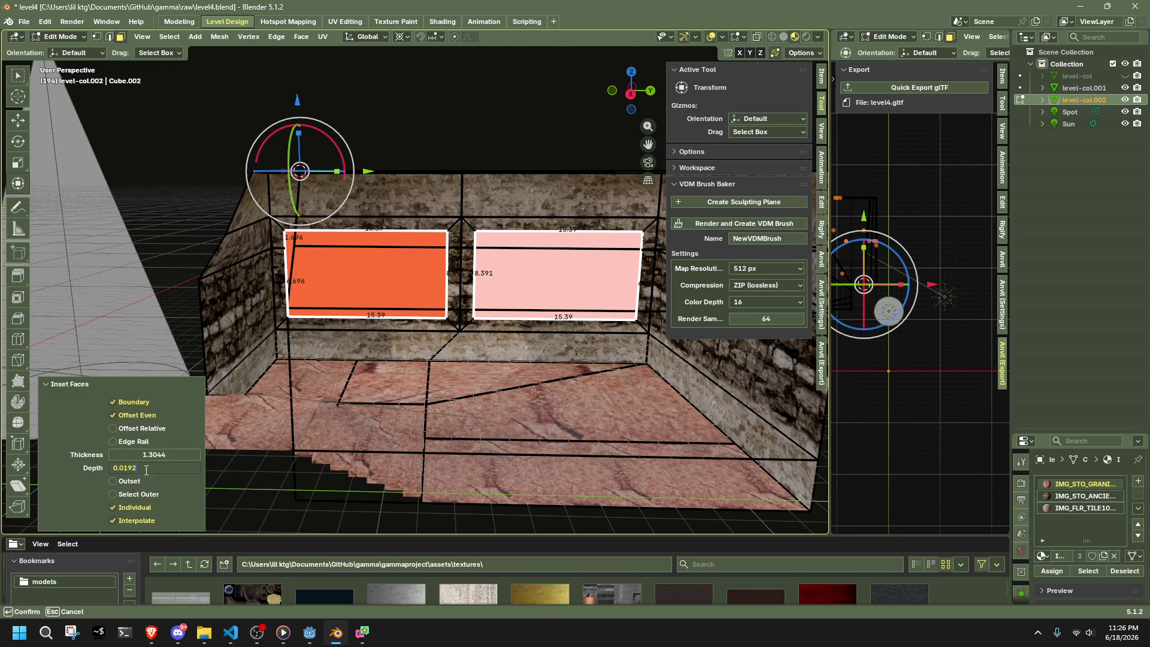
pyautogui.moveTo(135, 456)
pyautogui.mouseDown()
pyautogui.moveTo(150, 456)
pyautogui.moveTo(135, 461)
pyautogui.mouseUp()
pyautogui.write('2')
pyautogui.press('Return')
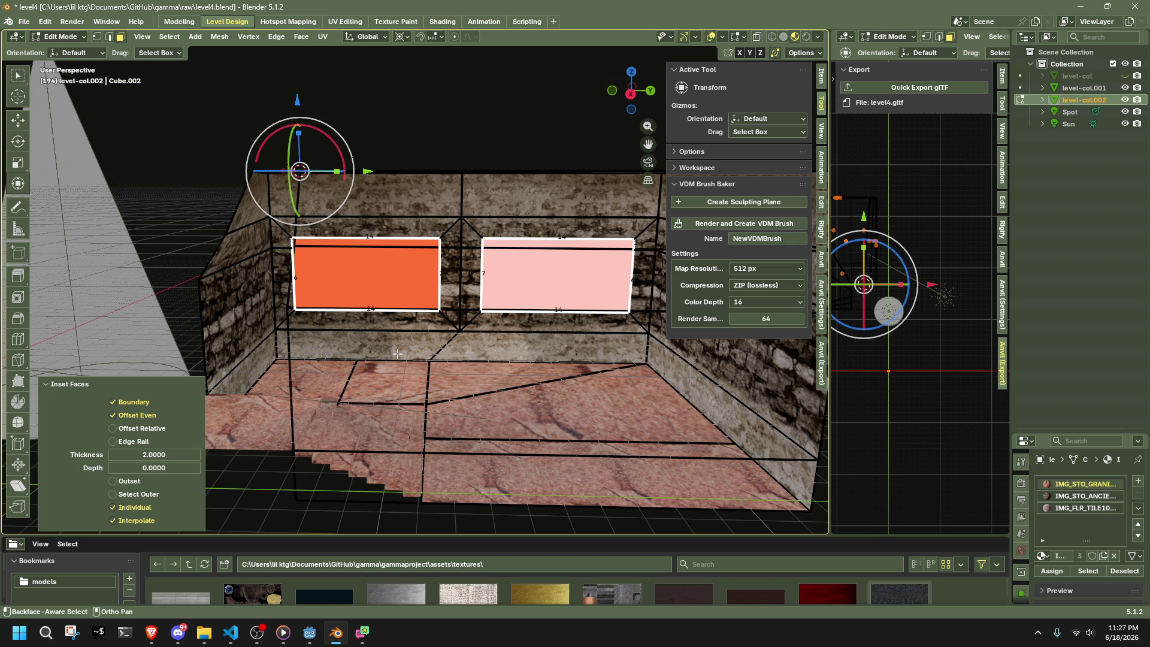
# - Extrude the two inset window faces outward along their normals
pyautogui.moveTo(397, 353)
pyautogui.mouseDown(button='middle')
pyautogui.moveTo(433, 299)
pyautogui.moveTo(707, 270)
pyautogui.moveTo(421, 287)
pyautogui.moveTo(362, 308)
pyautogui.mouseUp(button='middle')
pyautogui.moveTo(442, 285); pyautogui.dragTo(447, 286, button='middle')
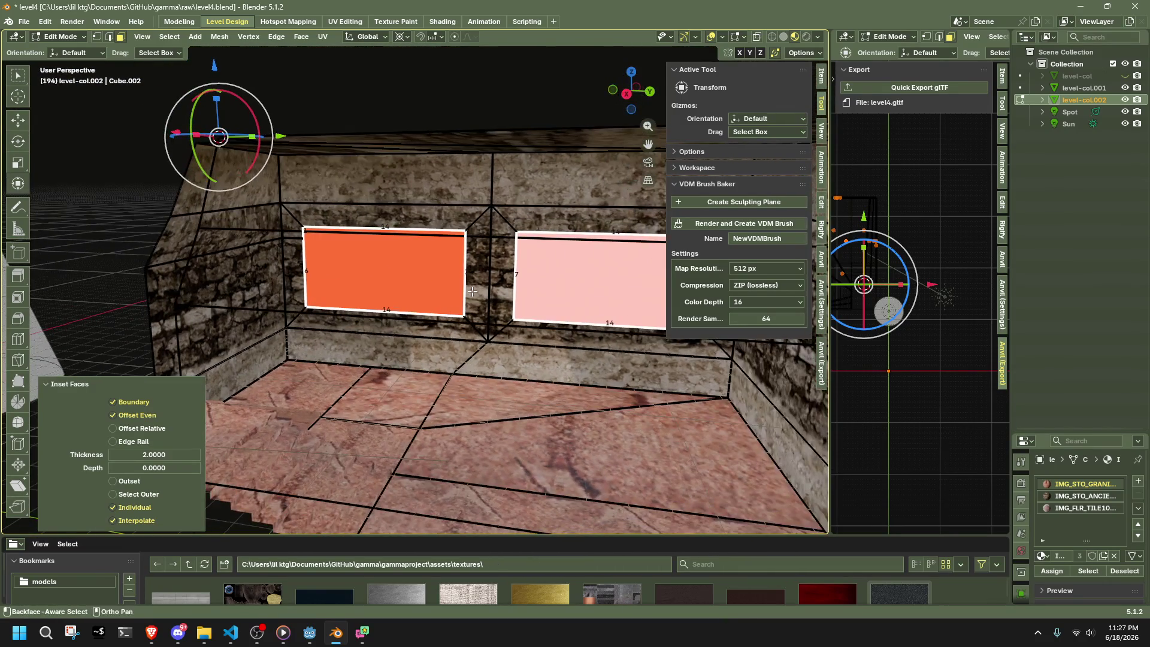
pyautogui.rightClick(447, 287)
pyautogui.moveTo(446, 287)
pyautogui.click(425, 357)
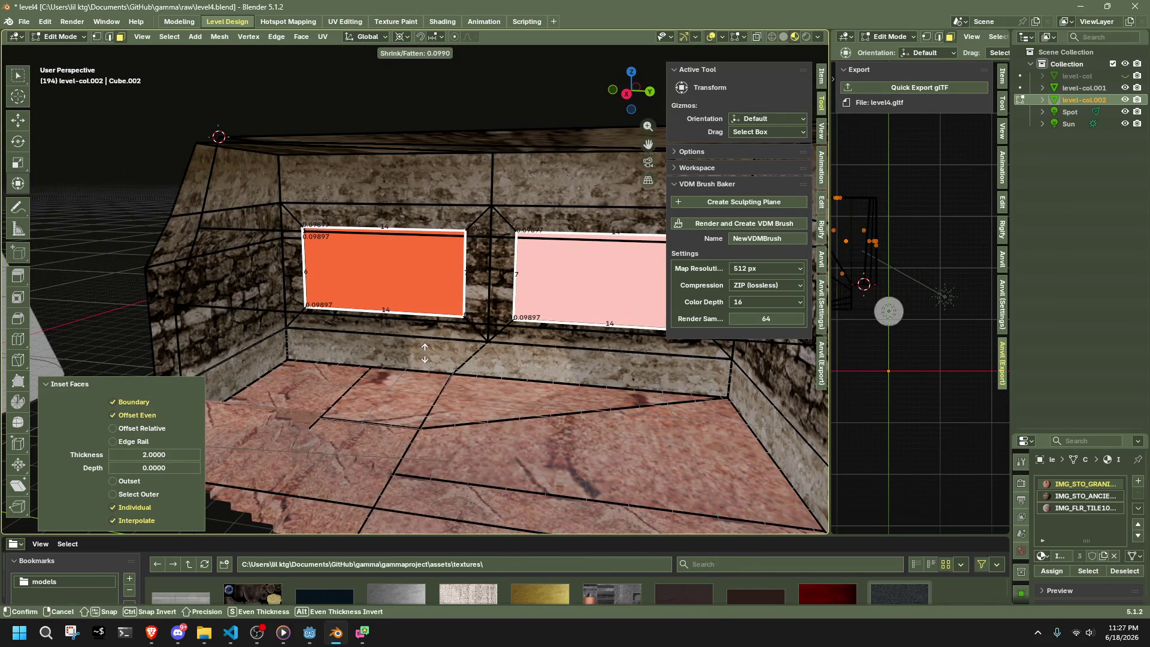
pyautogui.click(404, 430)
pyautogui.moveTo(403, 430)
pyautogui.mouseDown(button='middle')
pyautogui.moveTo(583, 354)
pyautogui.moveTo(509, 338)
pyautogui.moveTo(439, 357)
pyautogui.moveTo(563, 179)
pyautogui.mouseUp(button='middle')
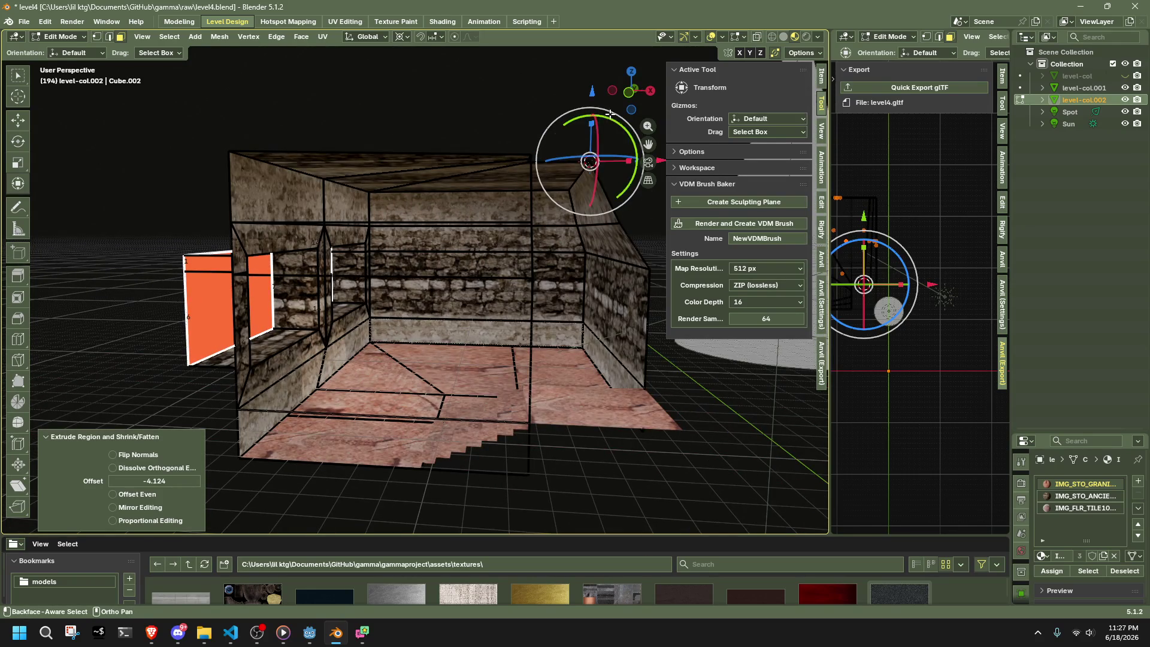
# - In the front view, try a zero-offset X move of the window face, then select all and leave Edit Mode
pyautogui.click(628, 92)
pyautogui.press('g')
pyautogui.press('x')
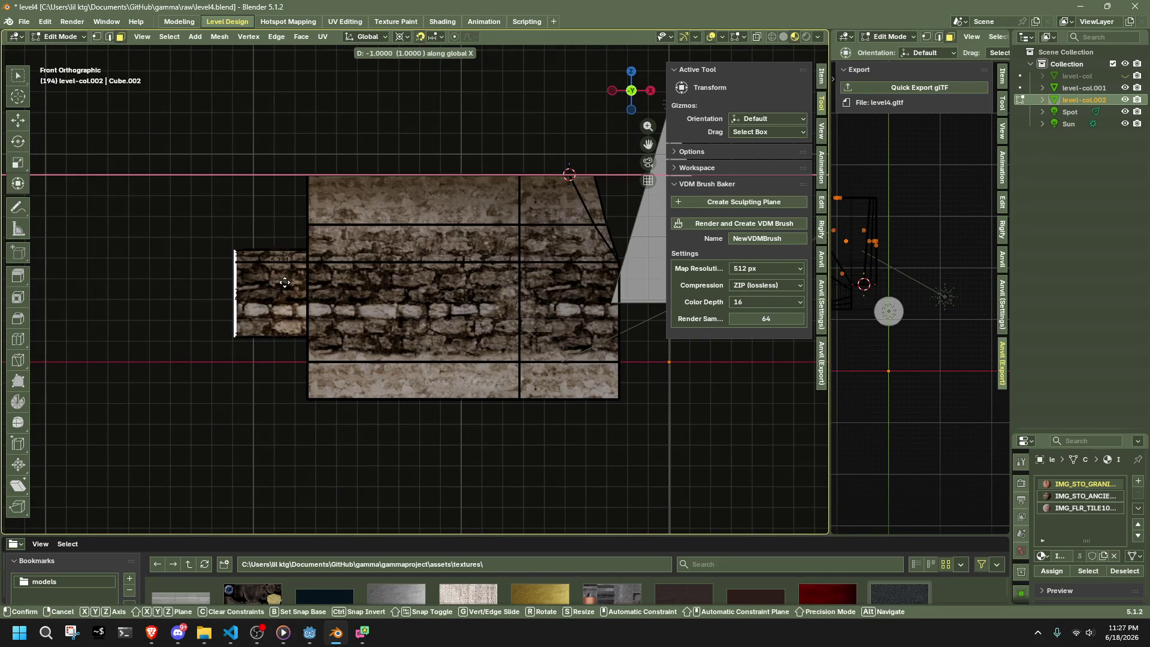
pyautogui.click(301, 283)
pyautogui.scroll(2, 305, 317)
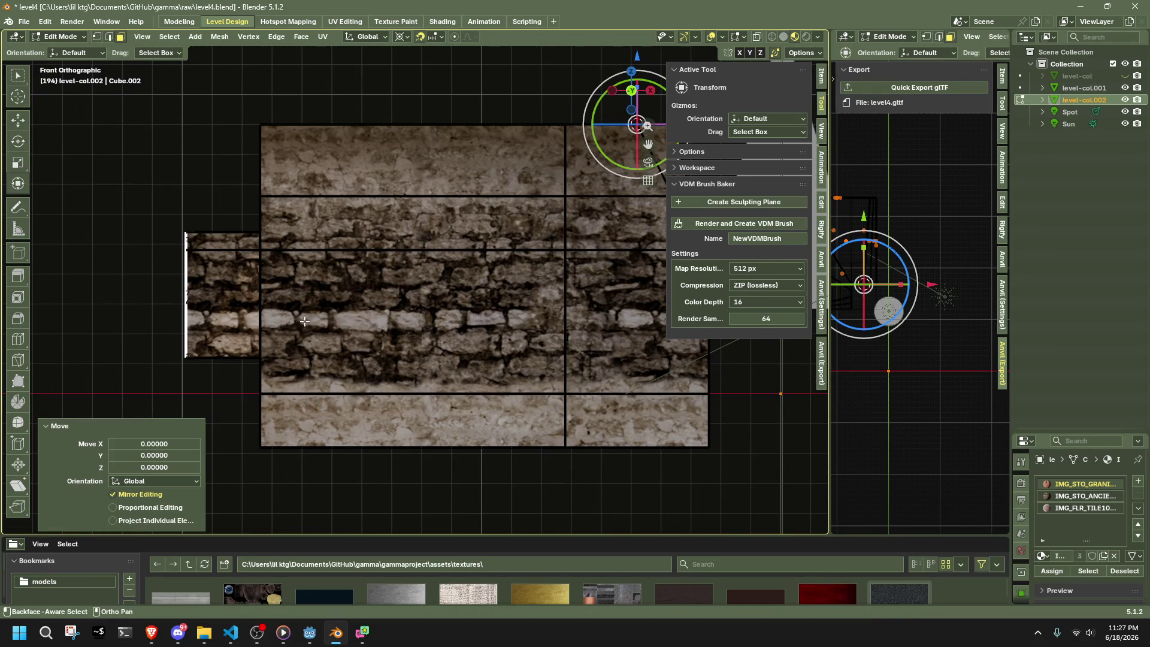
pyautogui.press('a')
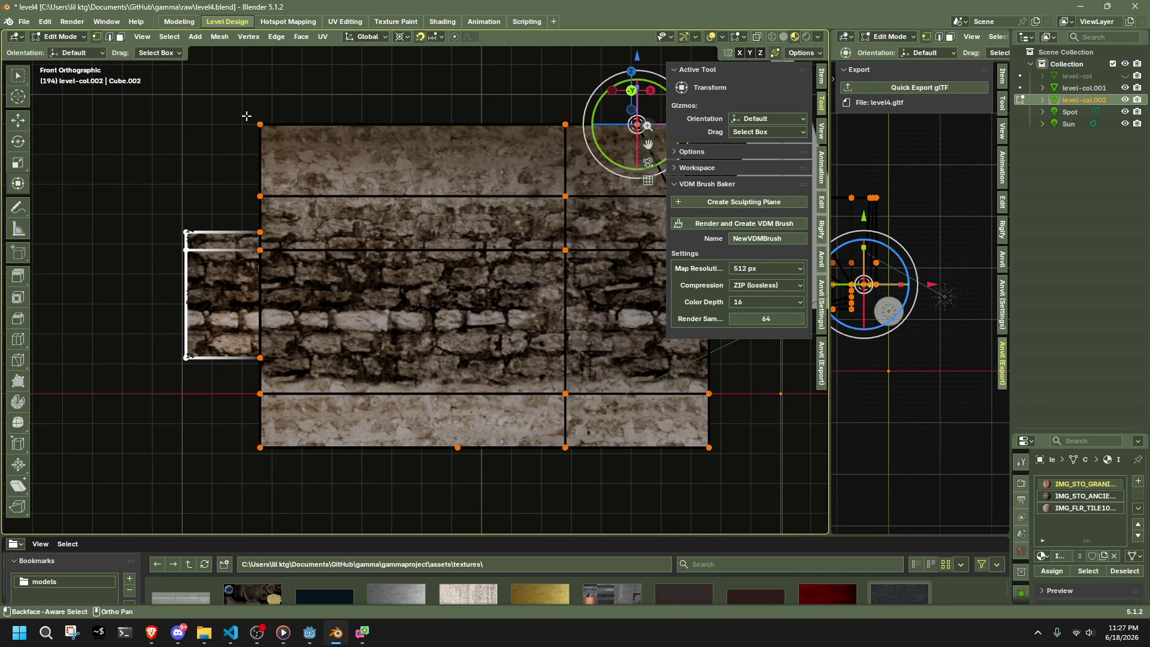
pyautogui.scroll(-2, 246, 115)
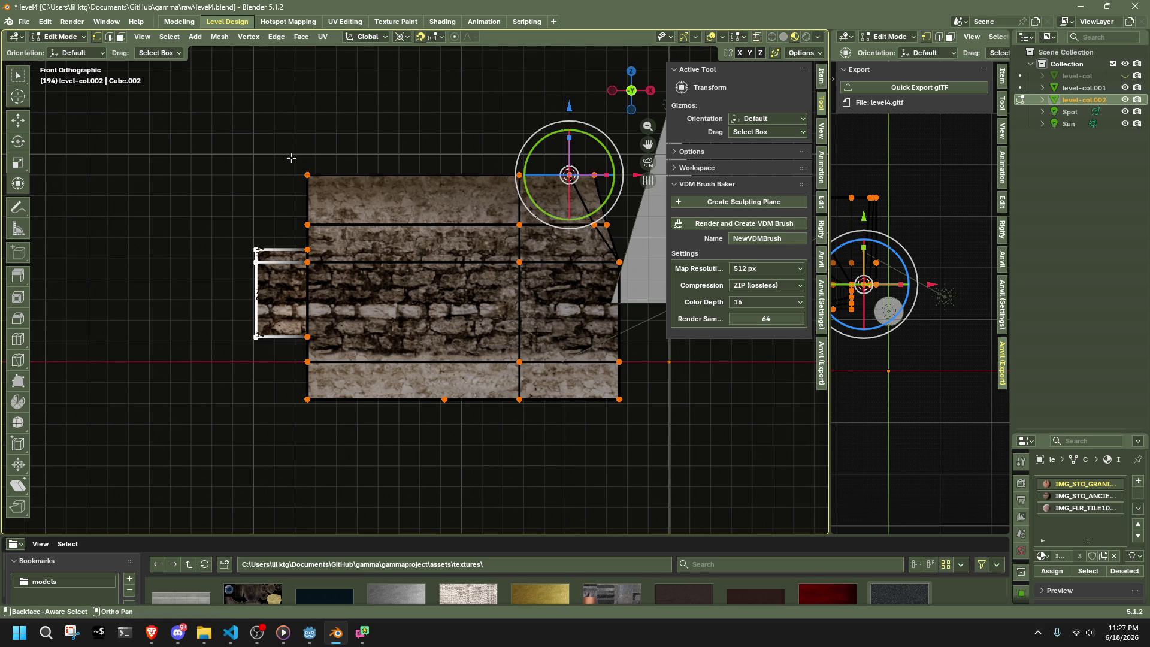
pyautogui.scroll(-3, 299, 161)
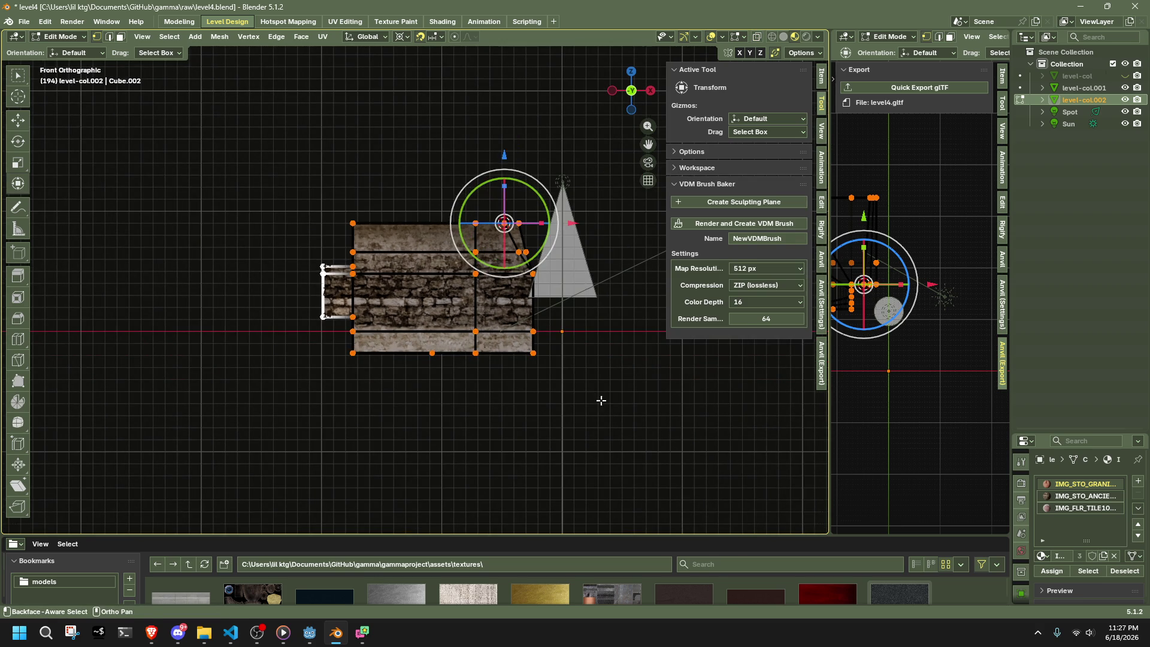
pyautogui.press('Tab')
pyautogui.press('Tab')
pyautogui.scroll(1, 581, 403)
# - Box-select the bottom row of vertices and lower them along Z
pyautogui.moveTo(609, 429)
pyautogui.mouseDown()
pyautogui.moveTo(301, 357)
pyautogui.moveTo(311, 359)
pyautogui.mouseUp()
pyautogui.press('g')
pyautogui.press('z')
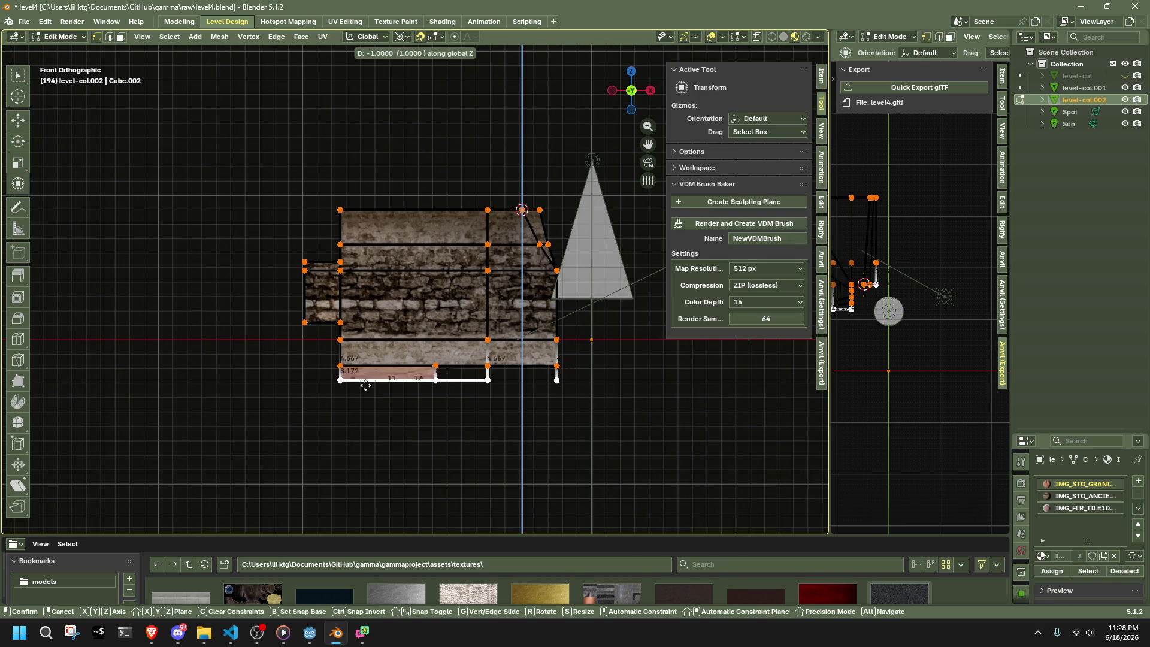
pyautogui.rightClick(365, 386)
pyautogui.moveTo(635, 444); pyautogui.dragTo(259, 365)
pyautogui.press('g')
pyautogui.press('z')
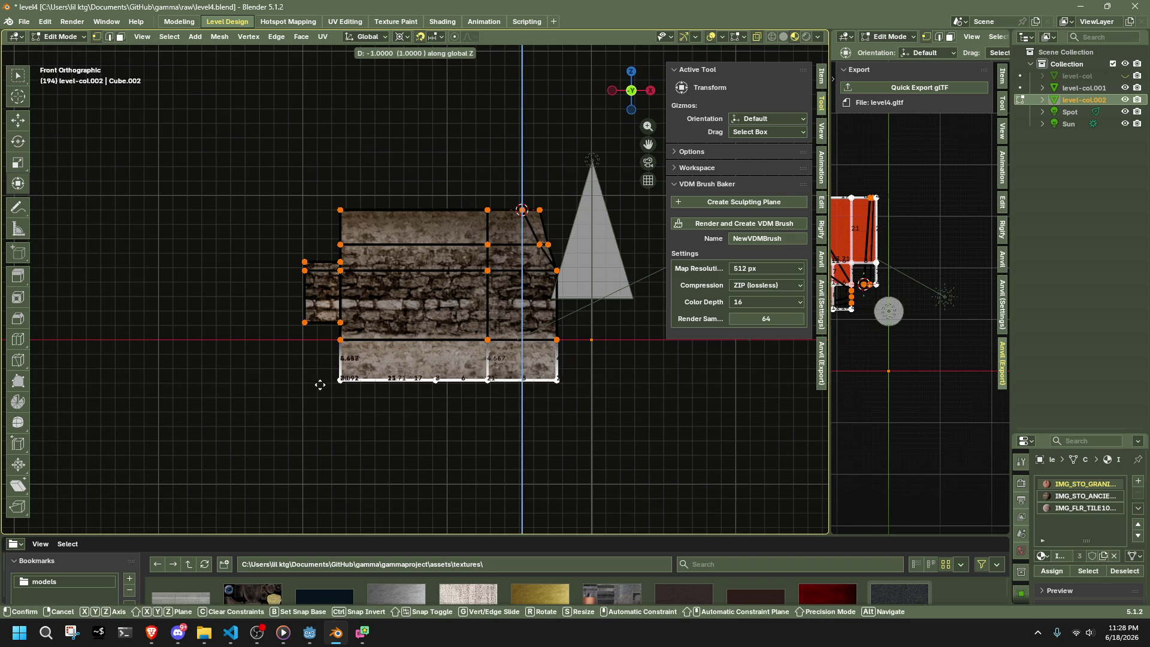
pyautogui.click(325, 382)
pyautogui.scroll(5, 365, 395)
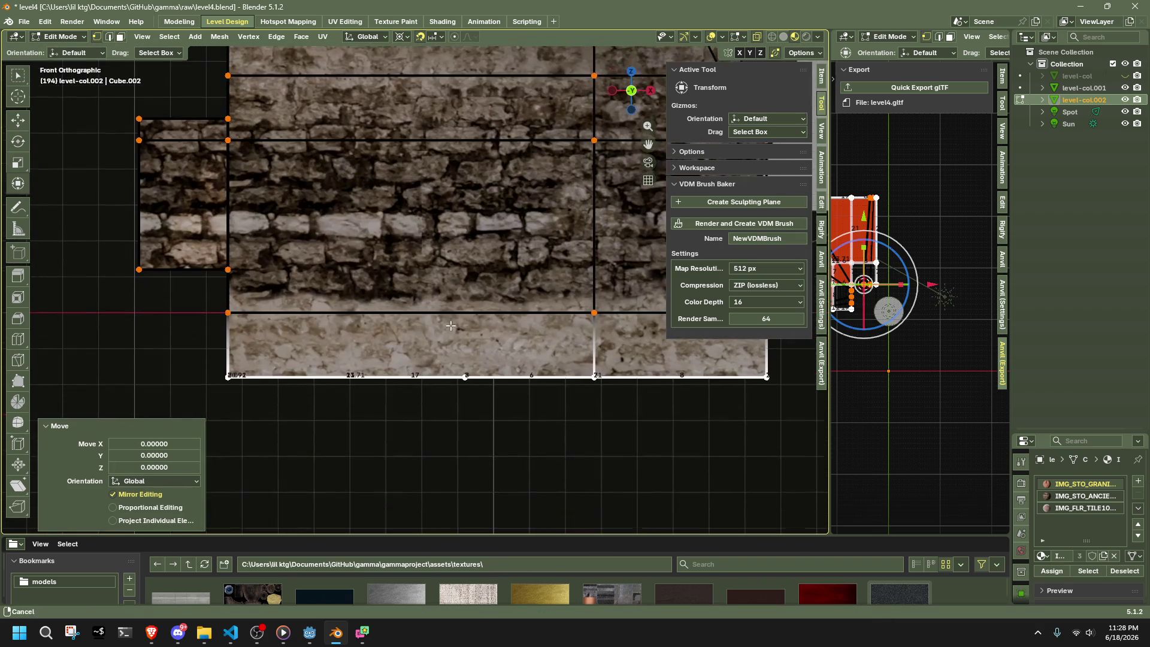
pyautogui.scroll(-1, 178, 252)
# - Nudge the window box vertices slightly to the left
pyautogui.moveTo(199, 288); pyautogui.dragTo(159, 108)
pyautogui.press('g')
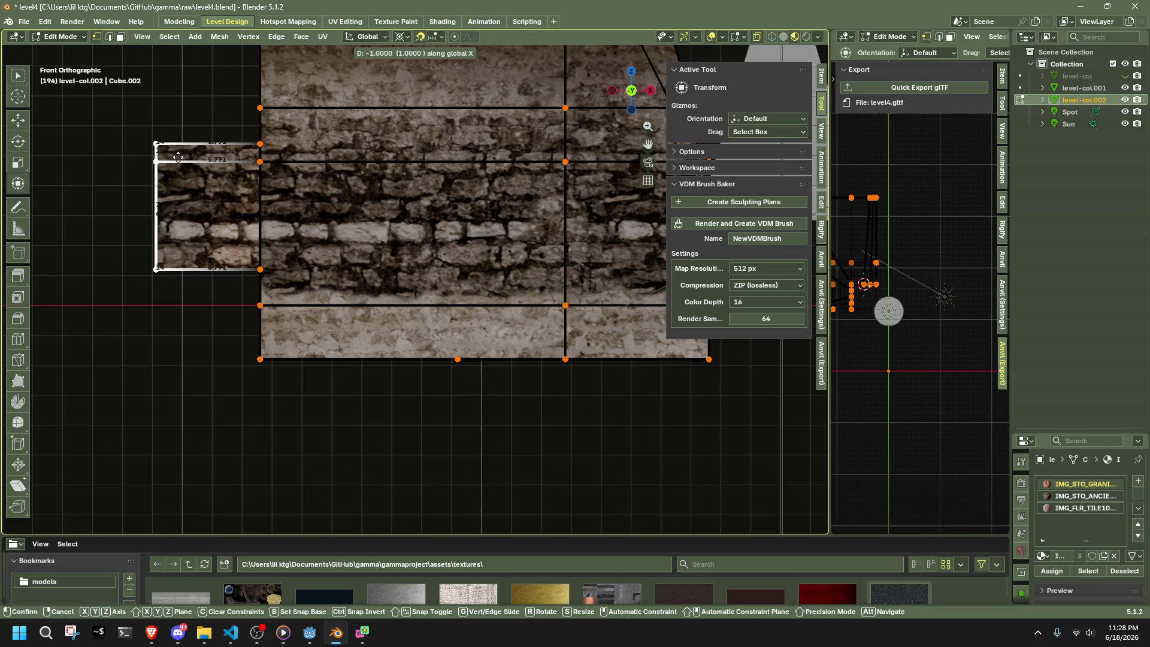
pyautogui.click(187, 153)
pyautogui.scroll(2, 187, 154)
pyautogui.moveTo(173, 51); pyautogui.dragTo(410, 98, button='middle')
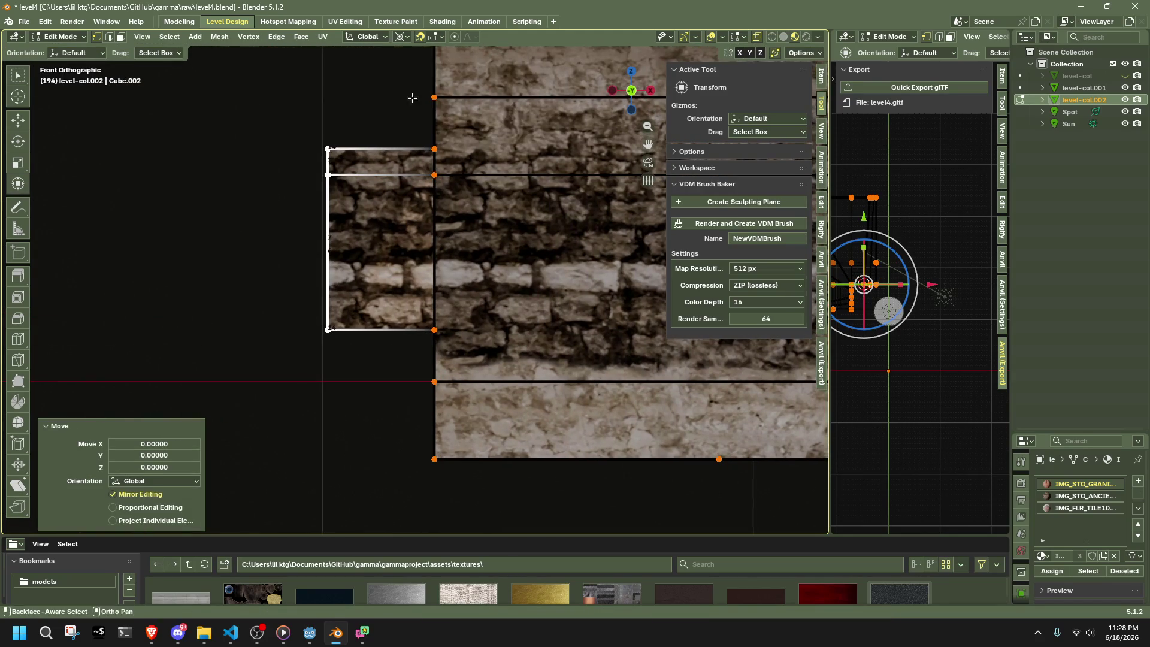
pyautogui.click(434, 36)
pyautogui.press('g')
pyautogui.click(323, 184)
pyautogui.scroll(-2, 323, 184)
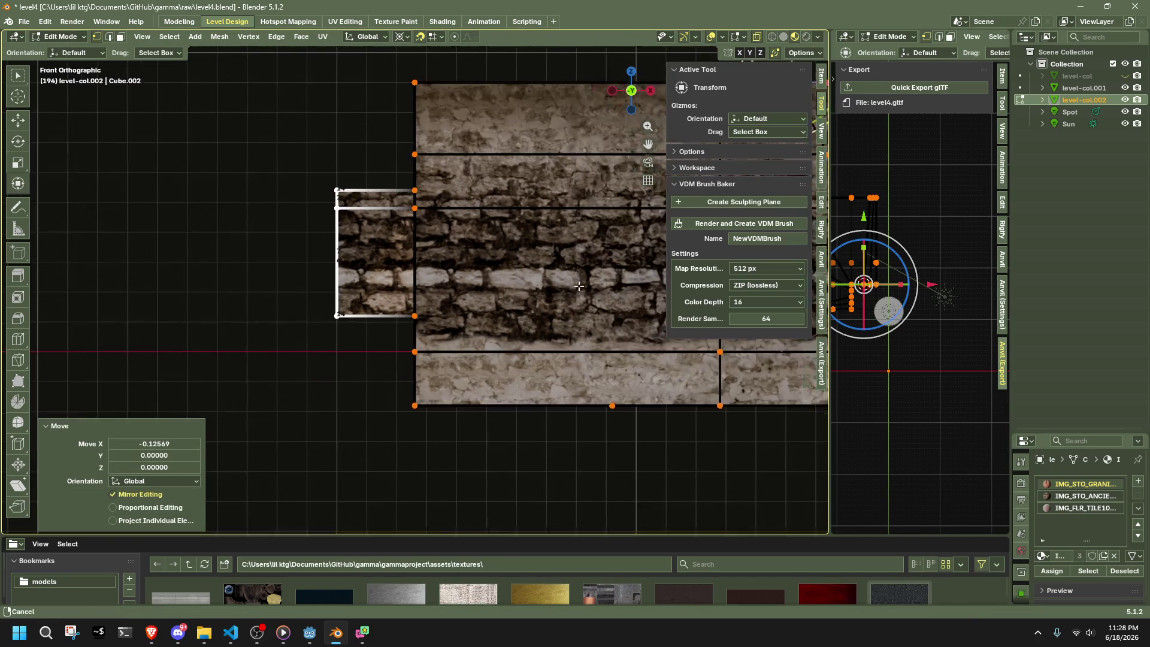
pyautogui.keyDown('shift'); pyautogui.moveTo(617, 335); pyautogui.dragTo(281, 331, button='middle'); pyautogui.keyUp('shift')
# - Lower the geometry along the wall bottom and leave mesh editing
pyautogui.moveTo(581, 432)
pyautogui.mouseDown()
pyautogui.moveTo(514, 413)
pyautogui.moveTo(36, 354)
pyautogui.mouseUp()
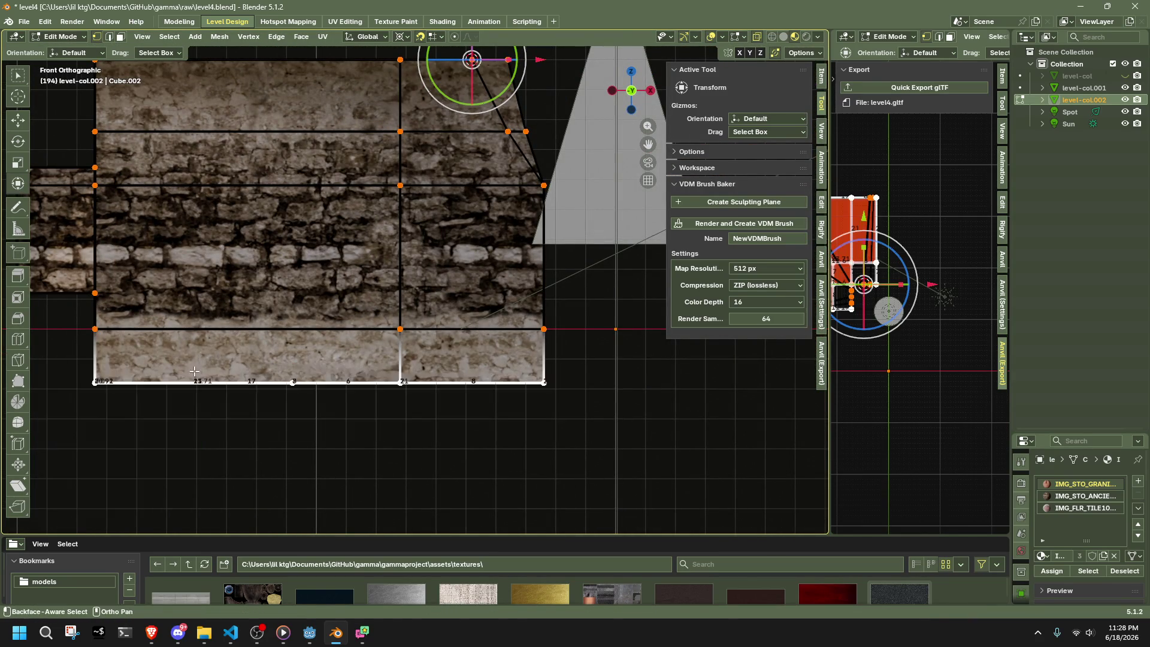
pyautogui.press('g')
pyautogui.click(194, 386)
pyautogui.keyDown('shift'); pyautogui.moveTo(537, 400); pyautogui.dragTo(513, 436, button='middle'); pyautogui.keyUp('shift')
pyautogui.scroll(-1, 513, 380)
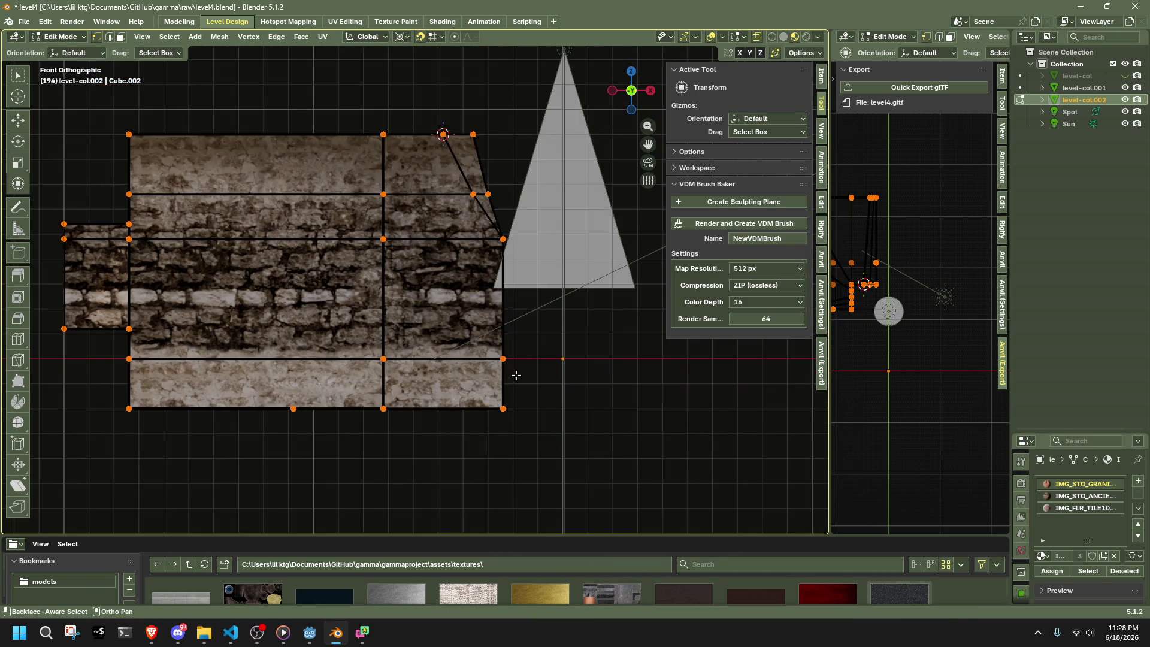
pyautogui.keyDown('alt'); pyautogui.click(258, 238); pyautogui.keyUp('alt')
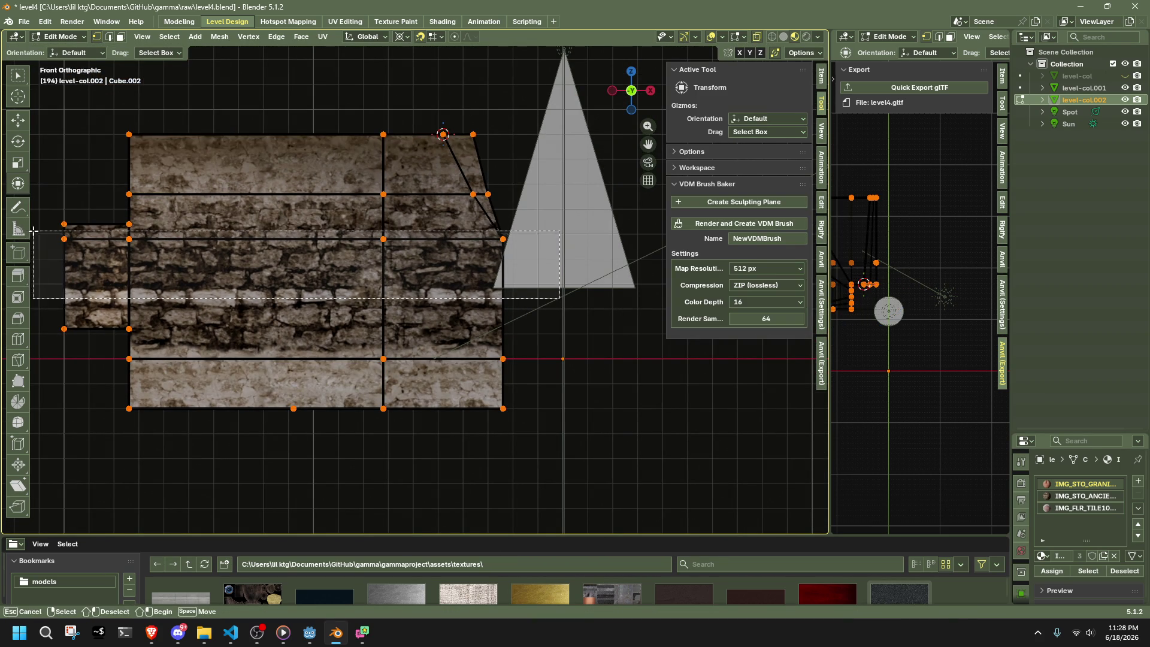
pyautogui.keyDown('alt'); pyautogui.click(392, 340); pyautogui.keyUp('alt')
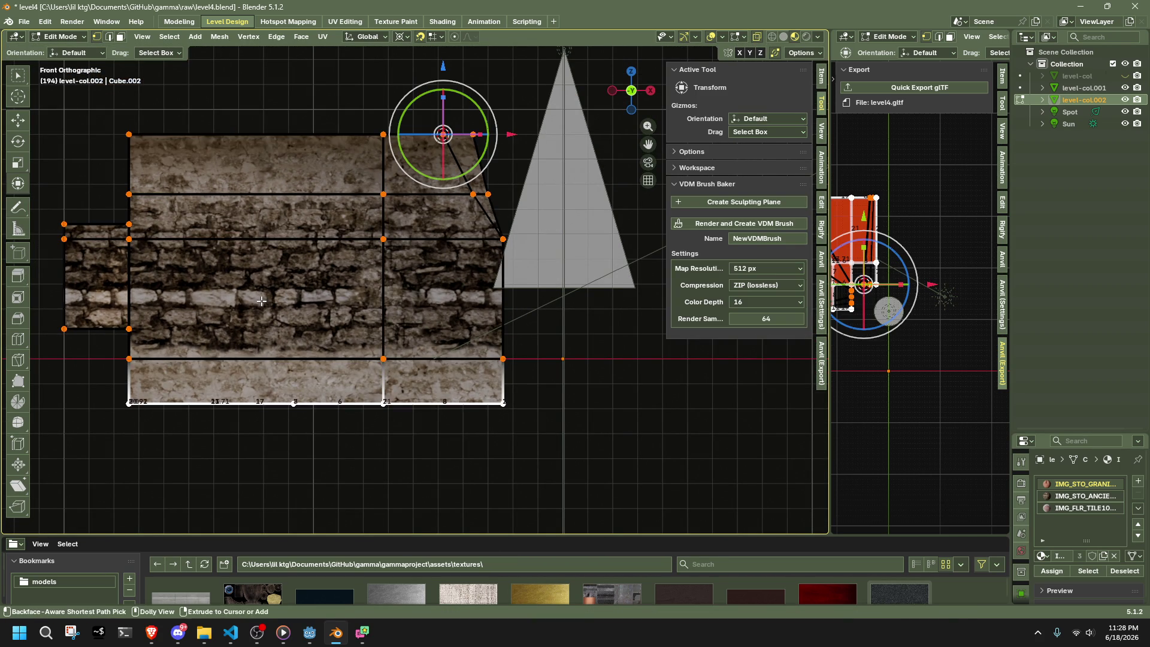
pyautogui.press('Tab')
# - Return to a perspective view inside the room and select the stairs object
pyautogui.scroll(4, 480, 395)
pyautogui.moveTo(481, 395)
pyautogui.keyDown('shift'); pyautogui.mouseDown(button='middle')
pyautogui.moveTo(552, 421)
pyautogui.moveTo(673, 411)
pyautogui.moveTo(517, 216)
pyautogui.mouseUp(button='middle'); pyautogui.keyUp('shift')
pyautogui.press('KP_5')
pyautogui.scroll(-5, 515, 413)
pyautogui.scroll(6, 626, 405)
pyautogui.scroll(2, 498, 350)
pyautogui.click(501, 355)
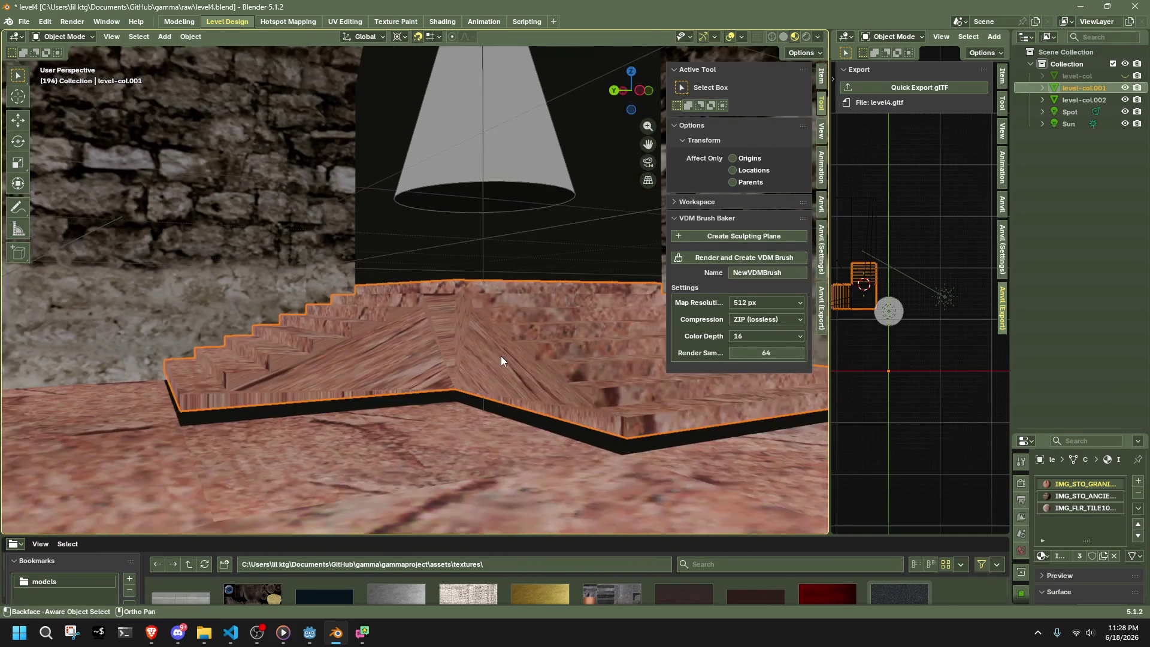
# - Snap the 3D cursor to the stair corner via a floor edge of the walls object
pyautogui.press('Tab')
pyautogui.moveTo(408, 400); pyautogui.dragTo(443, 407, button='middle')
pyautogui.press('Tab')
pyautogui.click(459, 412)
pyautogui.press('Tab')
pyautogui.click(415, 371)
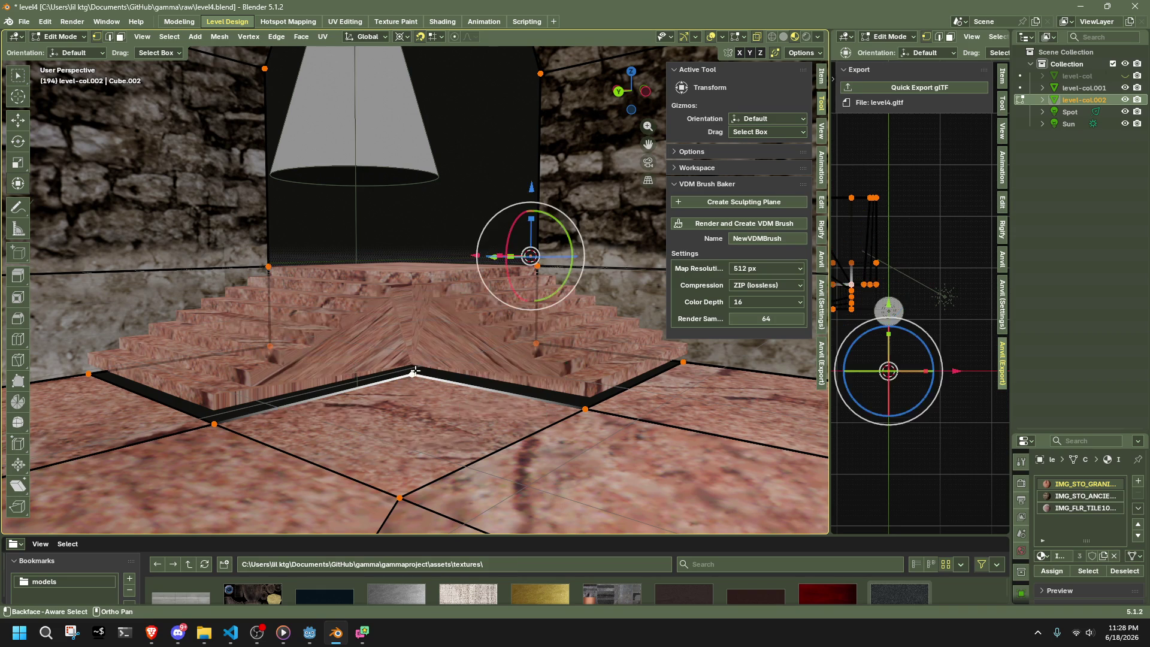
pyautogui.scroll(3, 414, 371)
pyautogui.hotkey('shift', 's')
pyautogui.click(458, 451)
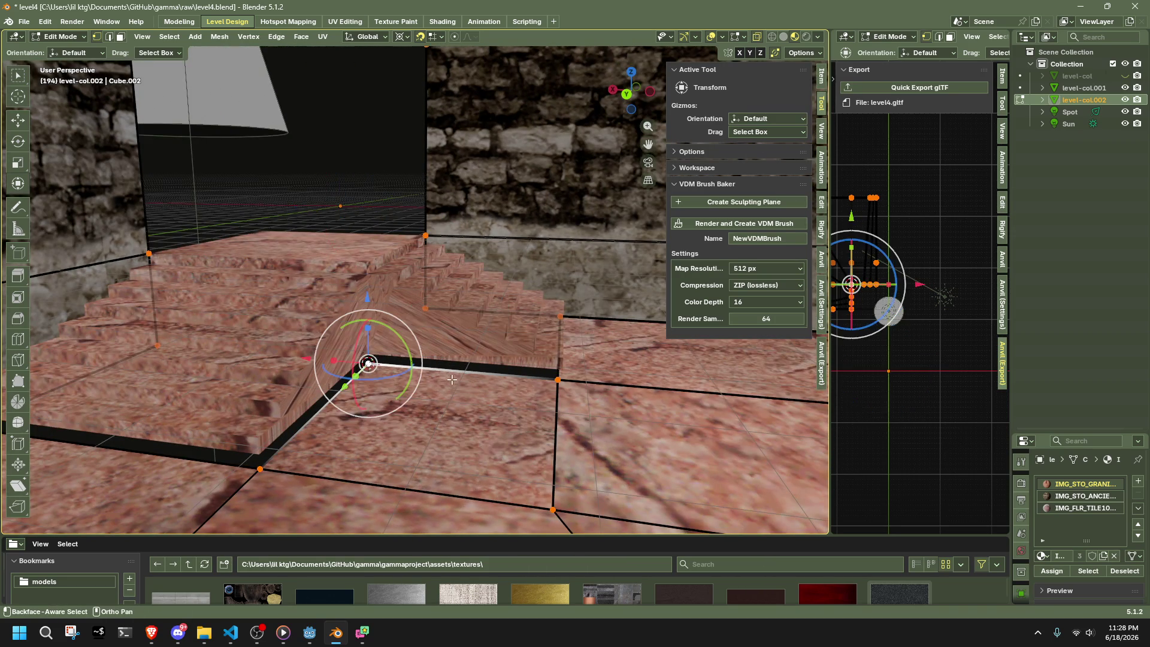
pyautogui.press('Tab')
# - Select the whole level-col.001 staircase mesh and stretch it vertically by 1.107
pyautogui.click(384, 289)
pyautogui.press('Tab')
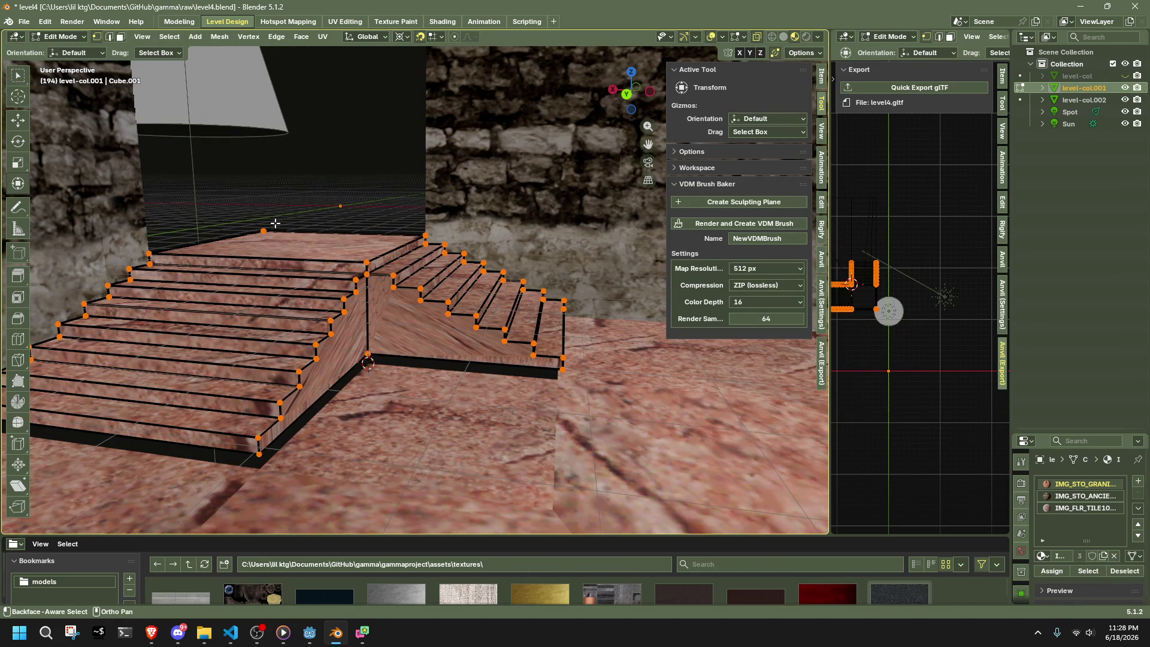
pyautogui.click(271, 223)
pyautogui.press('a')
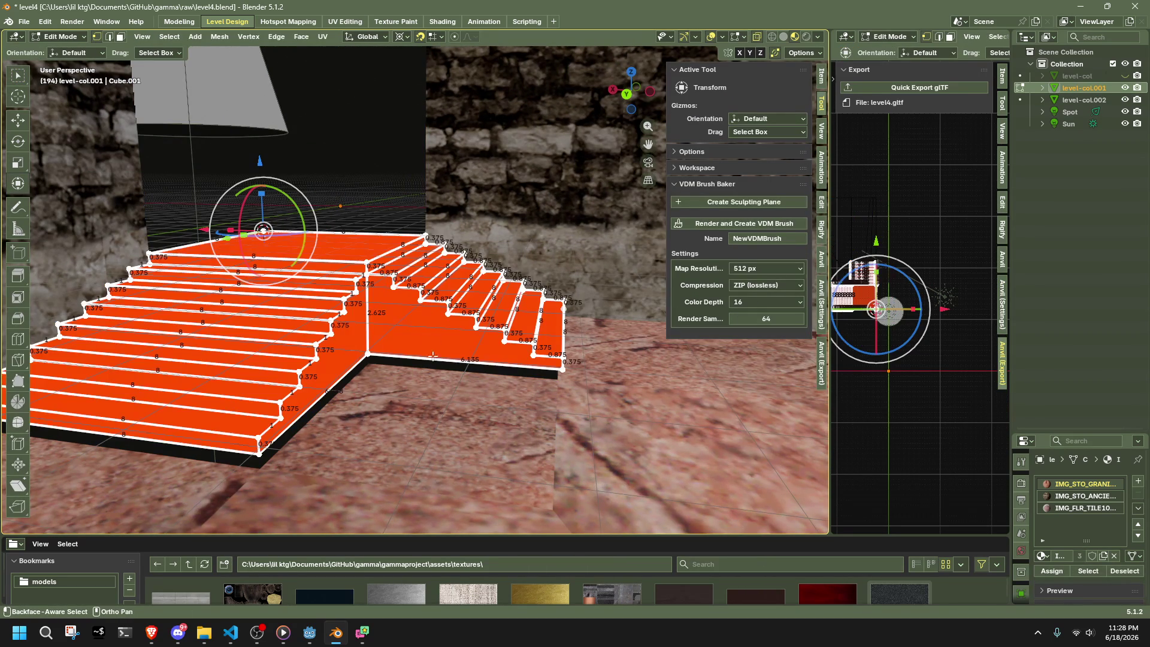
pyautogui.moveTo(424, 382)
pyautogui.mouseDown(button='middle')
pyautogui.moveTo(463, 333)
pyautogui.moveTo(599, 384)
pyautogui.mouseUp(button='middle')
pyautogui.press('s')
pyautogui.press('z')
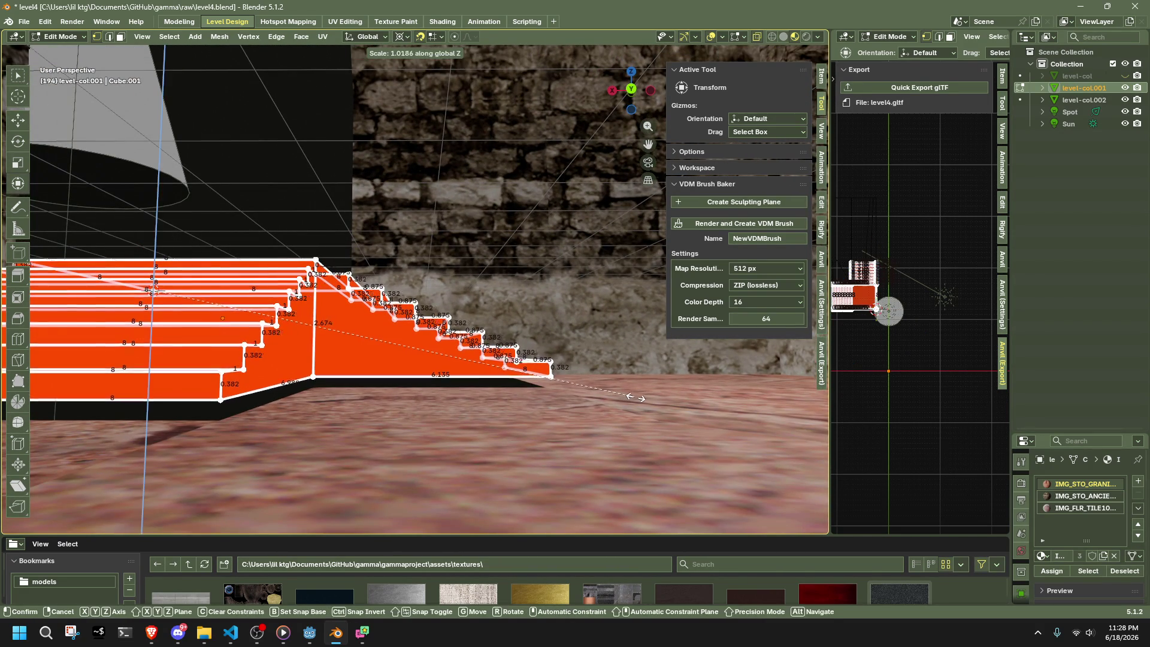
pyautogui.click(675, 412)
# - Select the bottom edges of the staircase
pyautogui.moveTo(675, 412)
pyautogui.mouseDown(button='middle')
pyautogui.moveTo(528, 373)
pyautogui.moveTo(641, 393)
pyautogui.moveTo(437, 393)
pyautogui.moveTo(460, 399)
pyautogui.mouseUp(button='middle')
pyautogui.click(538, 402)
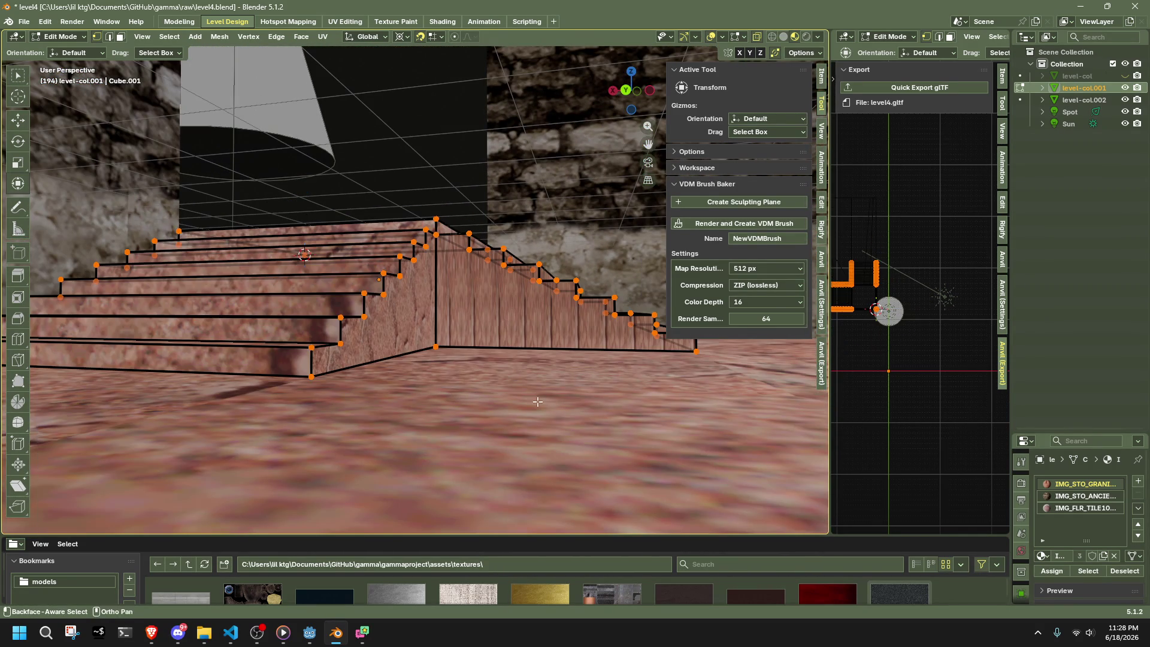
pyautogui.click(381, 359)
pyautogui.scroll(-4, 437, 351)
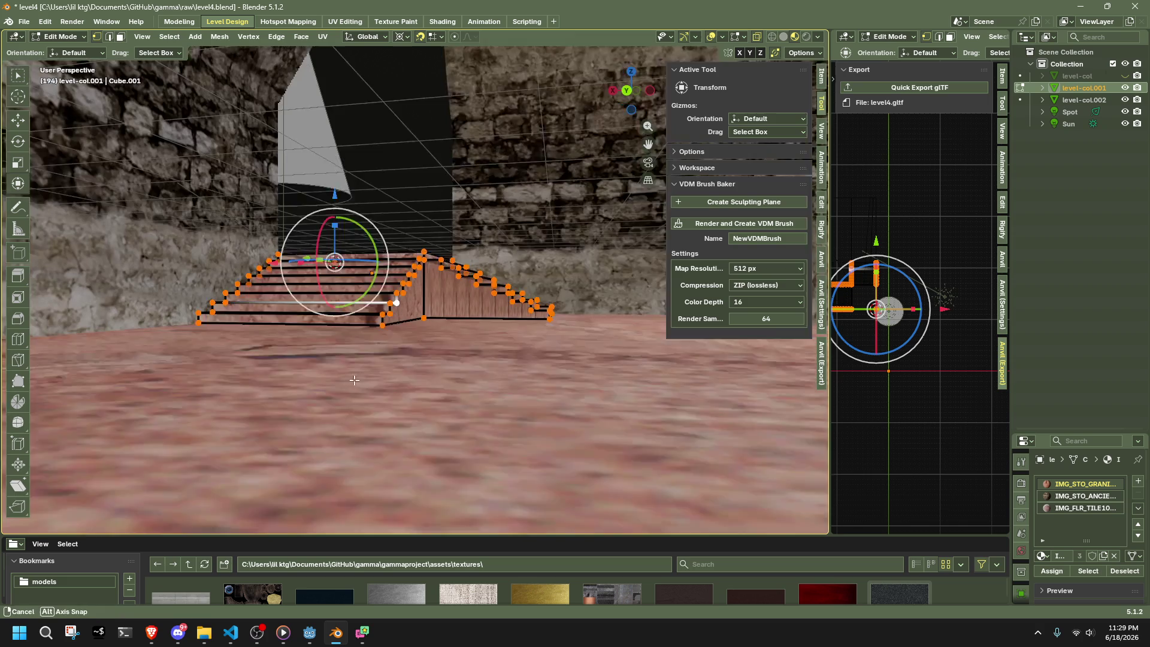
pyautogui.moveTo(377, 367); pyautogui.dragTo(160, 324)
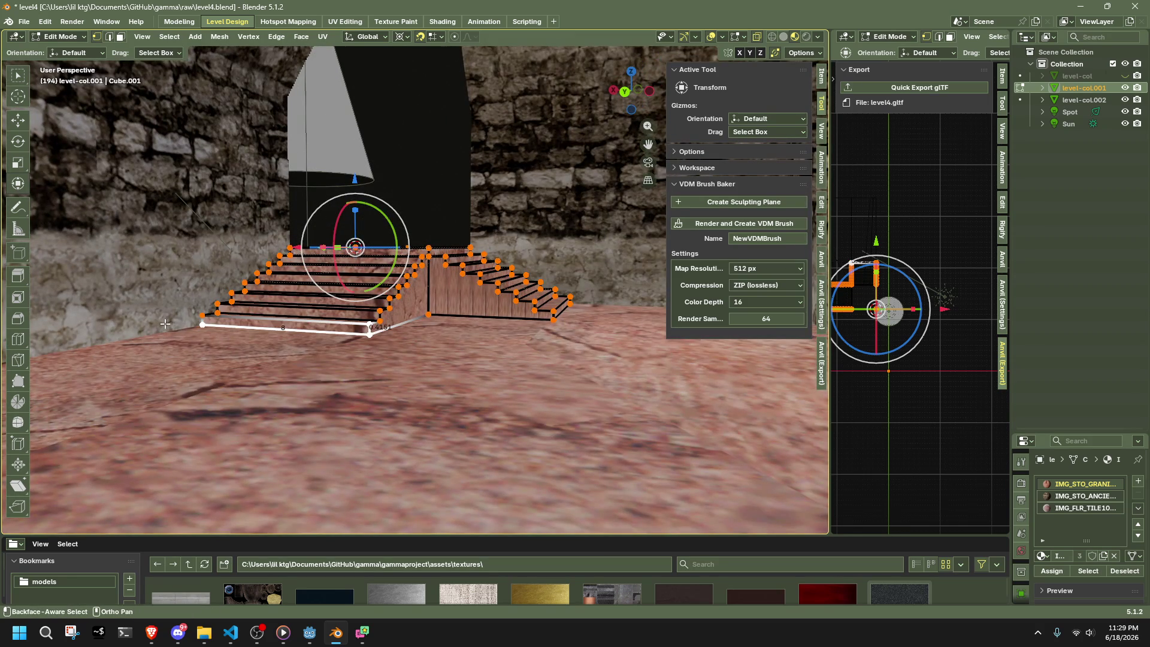
pyautogui.click(370, 333)
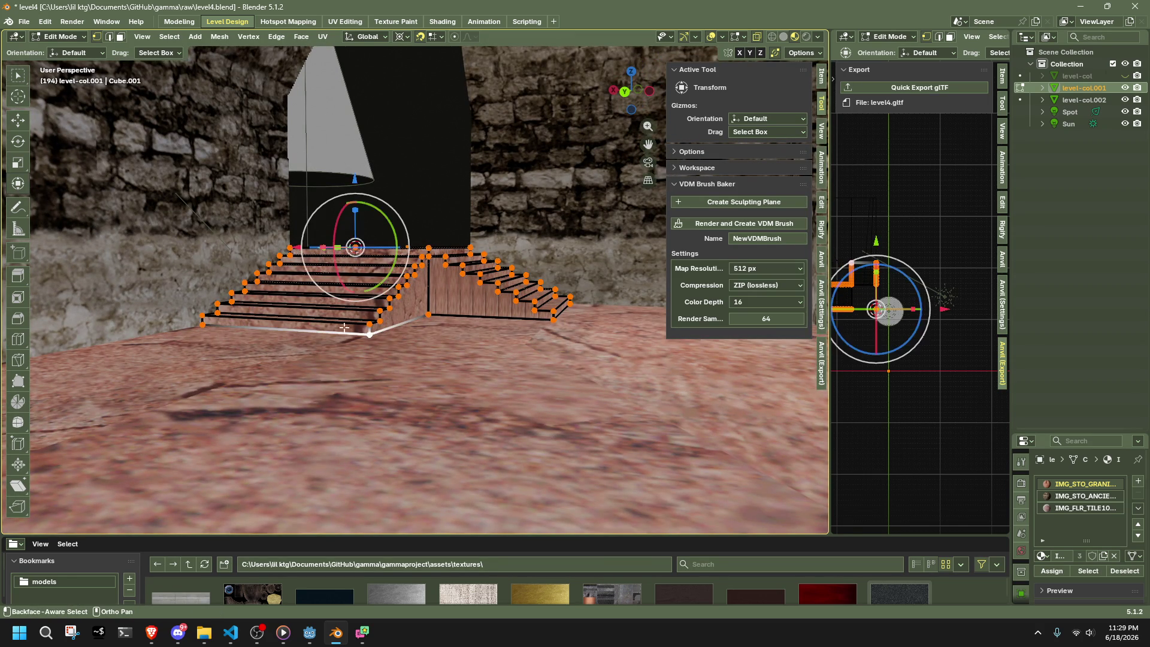
pyautogui.keyDown('shift'); pyautogui.click(429, 314); pyautogui.keyUp('shift')
pyautogui.keyDown('shift'); pyautogui.click(553, 319); pyautogui.keyUp('shift')
pyautogui.moveTo(576, 321); pyautogui.dragTo(635, 314, button='middle')
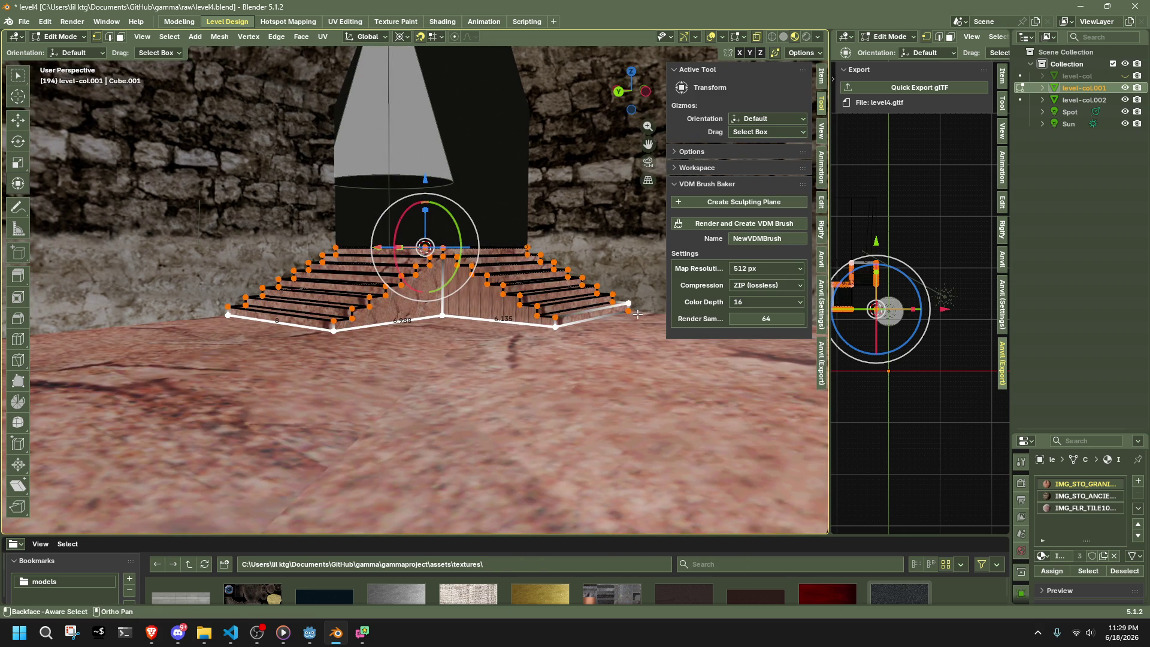
pyautogui.keyDown('shift'); pyautogui.click(628, 310); pyautogui.keyUp('shift')
# - Extrude the bottom edges straight down along Z into the floor
pyautogui.press('e')
pyautogui.press('z')
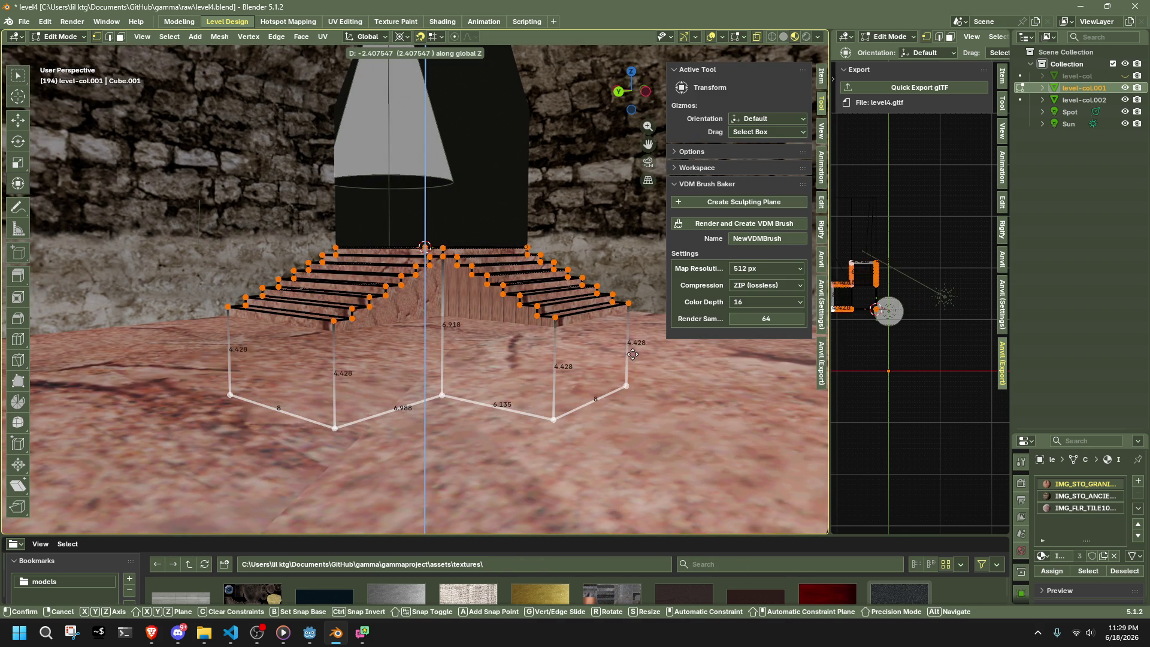
pyautogui.click(633, 355)
pyautogui.moveTo(630, 358)
pyautogui.mouseDown(button='middle')
pyautogui.moveTo(561, 425)
pyautogui.moveTo(430, 294)
pyautogui.mouseUp(button='middle')
# - Return to Object Mode, deselect the stairs and save level4.blend
pyautogui.press('Tab')
pyautogui.click(421, 203)
pyautogui.hotkey('ctrl', 's')
pyautogui.moveTo(421, 205)
pyautogui.mouseDown(button='middle')
pyautogui.moveTo(380, 281)
pyautogui.moveTo(277, 272)
pyautogui.moveTo(253, 242)
pyautogui.moveTo(325, 285)
pyautogui.moveTo(401, 236)
pyautogui.moveTo(522, 251)
pyautogui.moveTo(445, 302)
pyautogui.moveTo(285, 299)
pyautogui.mouseUp(button='middle')
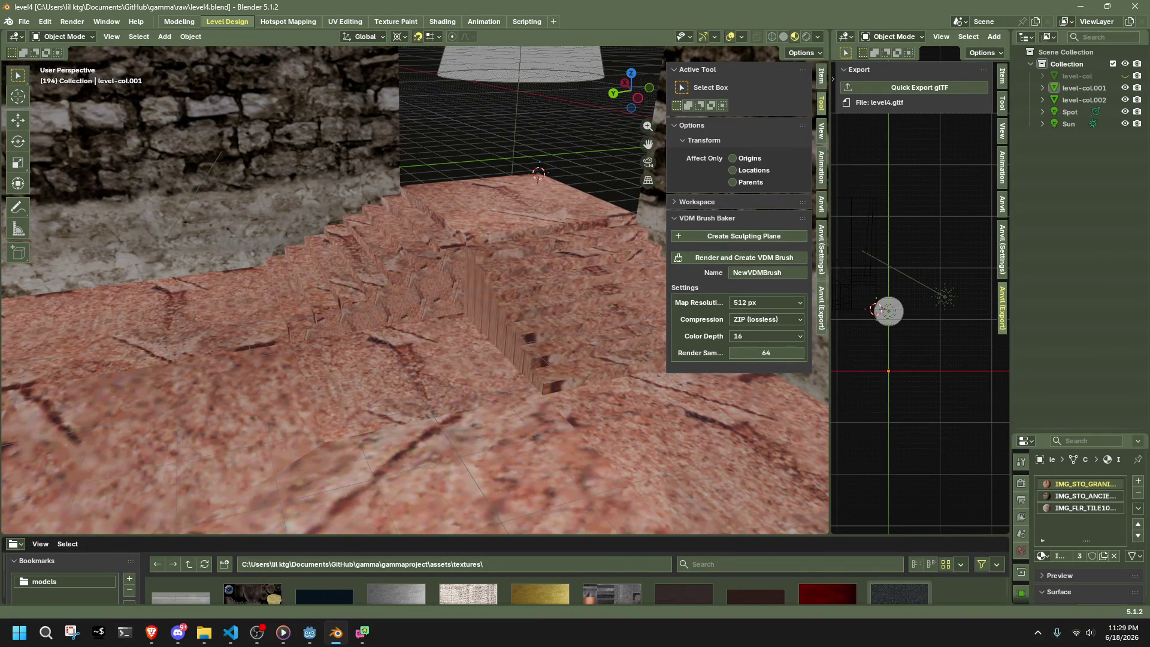
pyautogui.hotkey('alt', 'Tab')
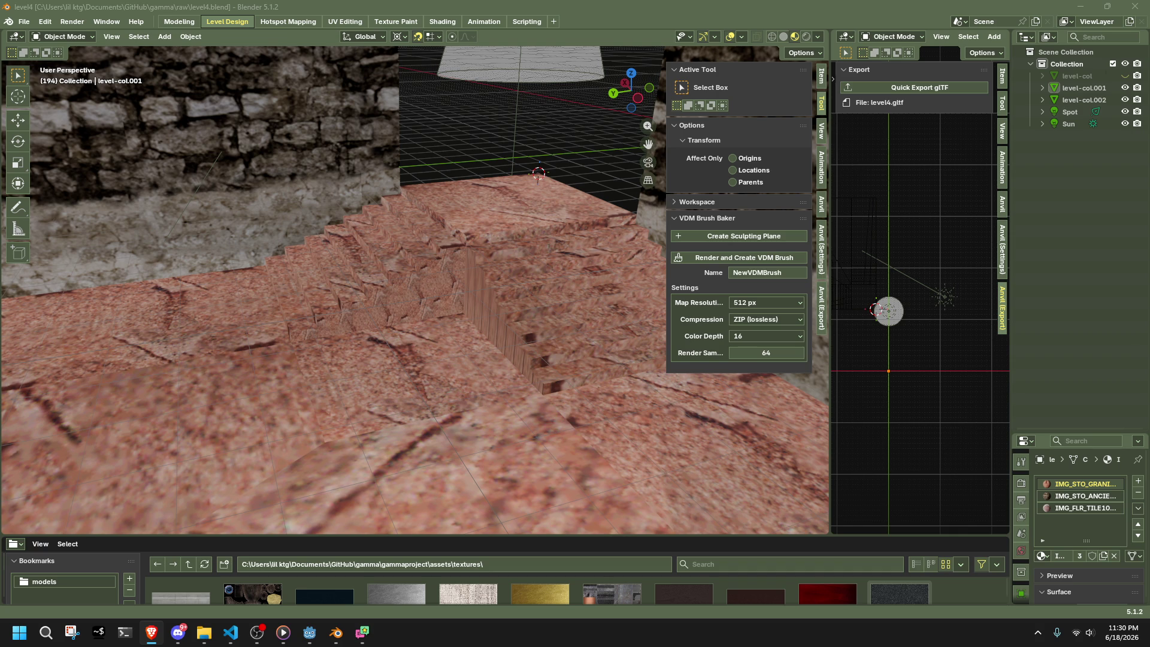
pyautogui.moveTo(566, 313)
pyautogui.mouseDown(button='middle')
pyautogui.moveTo(515, 303)
pyautogui.moveTo(594, 298)
pyautogui.moveTo(472, 268)
pyautogui.moveTo(549, 349)
pyautogui.moveTo(389, 354)
pyautogui.moveTo(284, 340)
pyautogui.moveTo(425, 358)
pyautogui.moveTo(635, 349)
pyautogui.mouseUp(button='middle')
# - Select the walls object level-col.002, enter Edit Mode and orbit to look into the window openings
pyautogui.click(510, 304)
pyautogui.scroll(-3, 479, 324)
pyautogui.scroll(5, 460, 342)
pyautogui.scroll(2, 632, 347)
pyautogui.moveTo(508, 373)
pyautogui.mouseDown(button='middle')
pyautogui.moveTo(52, 271)
pyautogui.moveTo(426, 319)
pyautogui.moveTo(360, 257)
pyautogui.moveTo(468, 204)
pyautogui.moveTo(382, 318)
pyautogui.mouseUp(button='middle')
pyautogui.click(382, 318)
pyautogui.press('Tab')
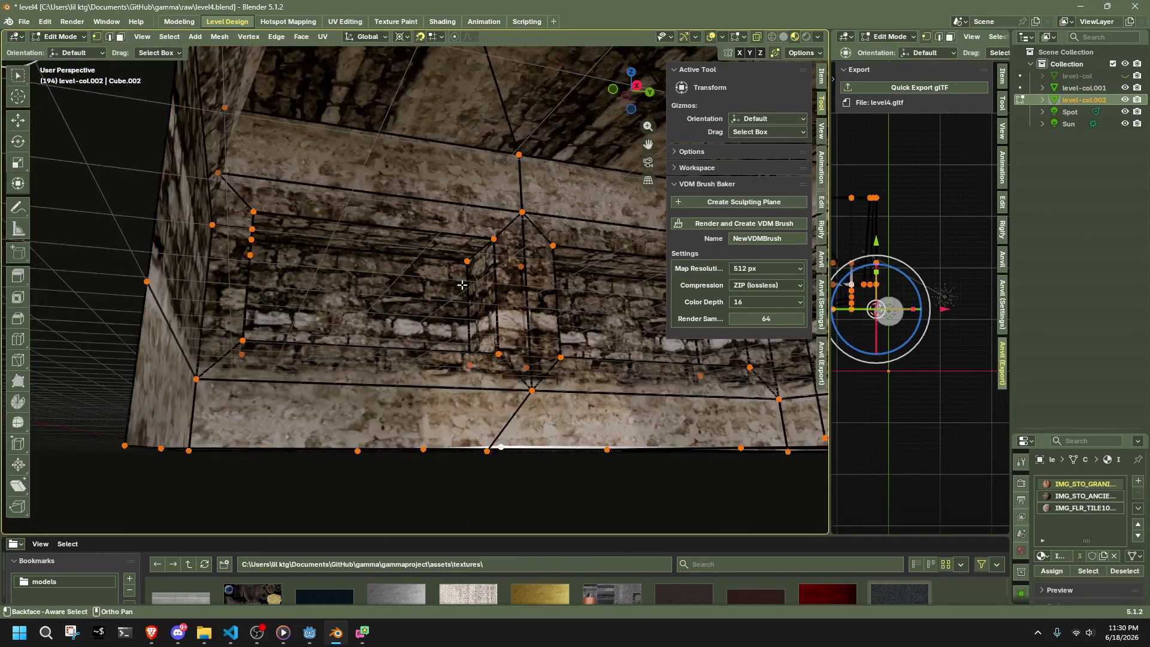
pyautogui.scroll(-2, 383, 318)
pyautogui.scroll(-3, 510, 269)
pyautogui.scroll(5, 511, 269)
pyautogui.moveTo(510, 269); pyautogui.dragTo(467, 316, button='middle')
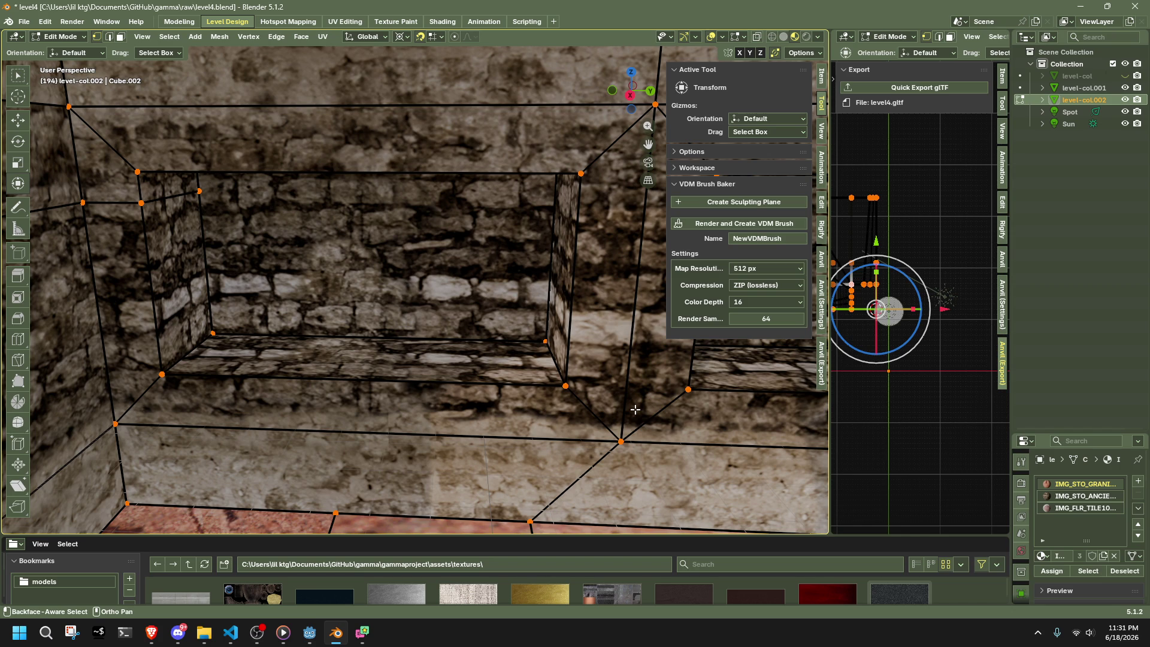
pyautogui.moveTo(619, 404); pyautogui.dragTo(605, 406, button='middle')
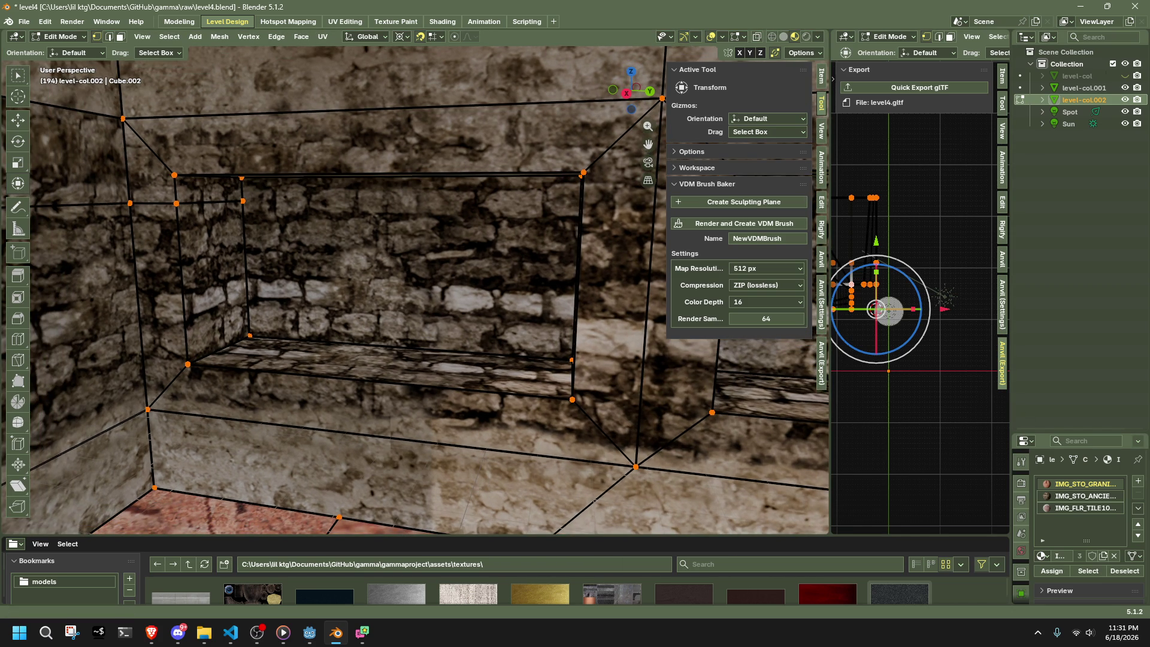
pyautogui.hotkey('alt', 'Tab')
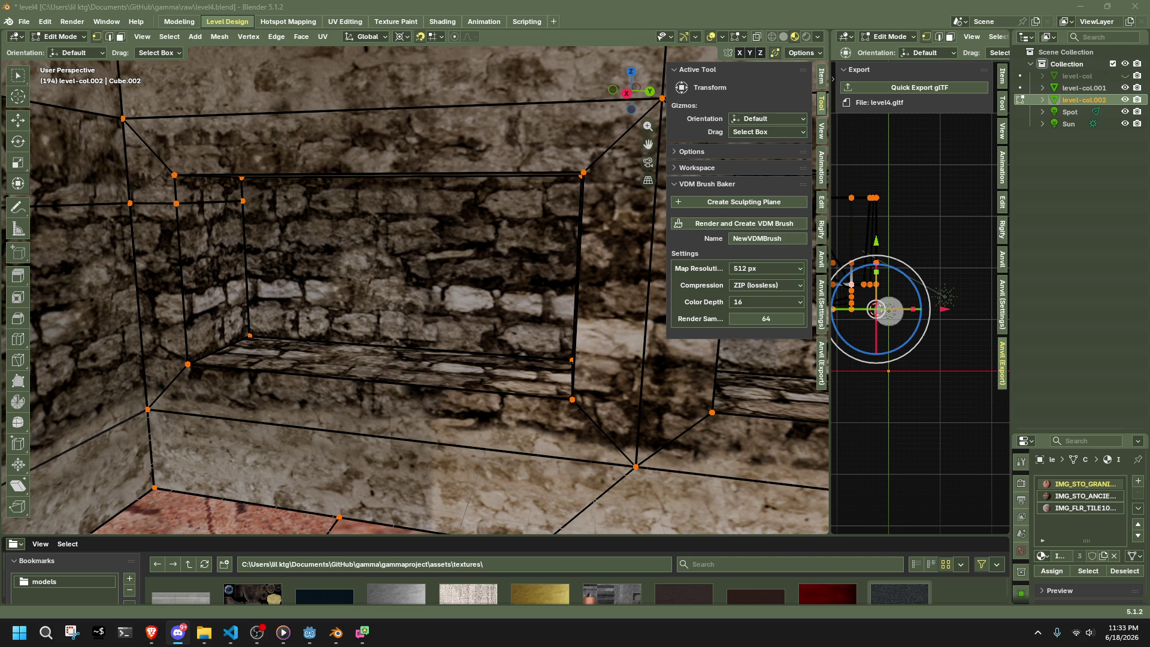
# - Select the inner edge loop of the window opening and fill it with a new face
pyautogui.click(532, 390)
pyautogui.moveTo(532, 390)
pyautogui.mouseDown(button='middle')
pyautogui.moveTo(478, 365)
pyautogui.moveTo(495, 354)
pyautogui.mouseUp(button='middle')
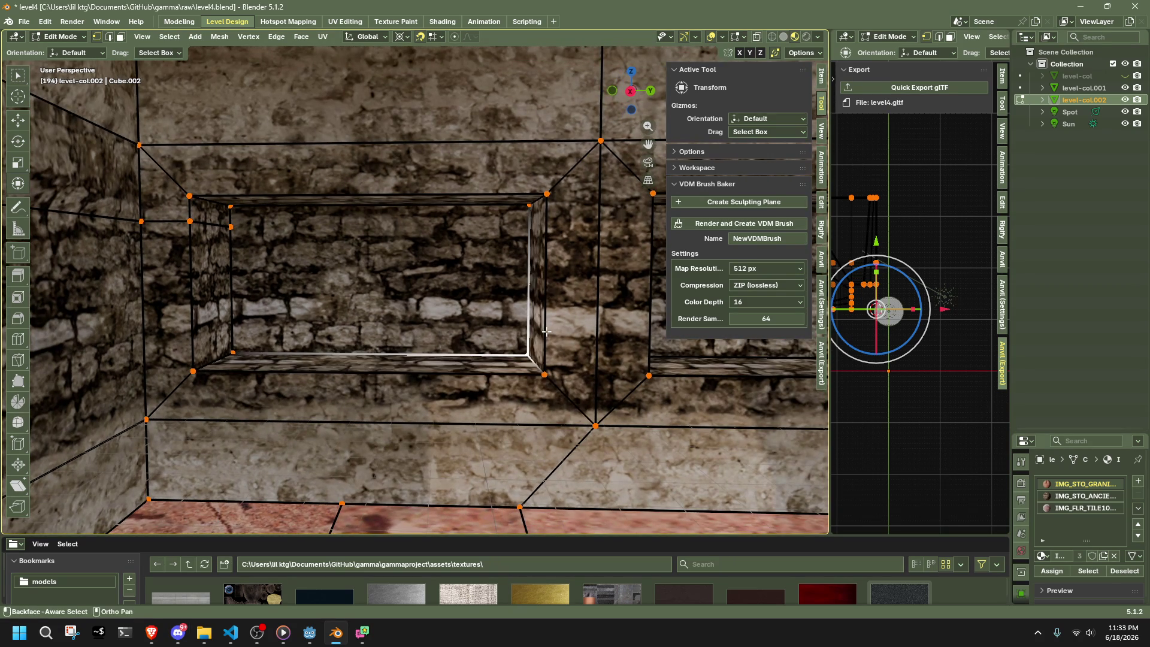
pyautogui.moveTo(556, 331); pyautogui.dragTo(515, 312, button='middle')
pyautogui.press('3')
pyautogui.click(515, 311)
pyautogui.moveTo(635, 343)
pyautogui.mouseDown(button='middle')
pyautogui.moveTo(557, 342)
pyautogui.moveTo(430, 290)
pyautogui.moveTo(275, 275)
pyautogui.mouseUp(button='middle')
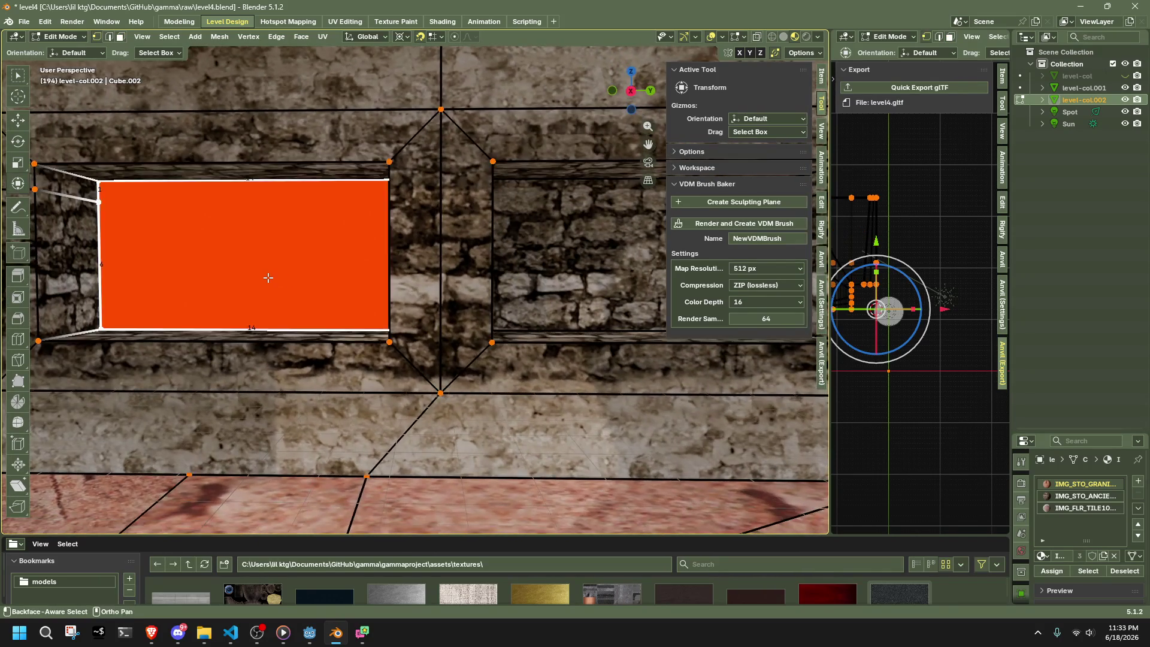
pyautogui.scroll(-3, 269, 277)
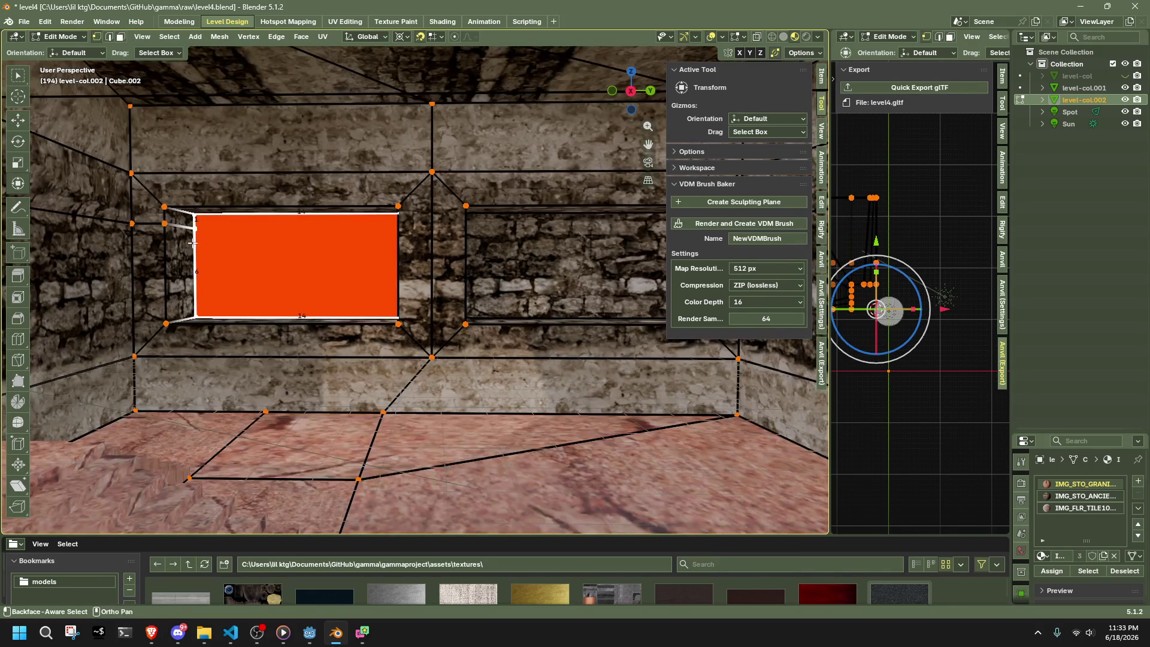
pyautogui.click(170, 219)
pyautogui.keyDown('alt'); pyautogui.click(199, 231); pyautogui.keyUp('alt')
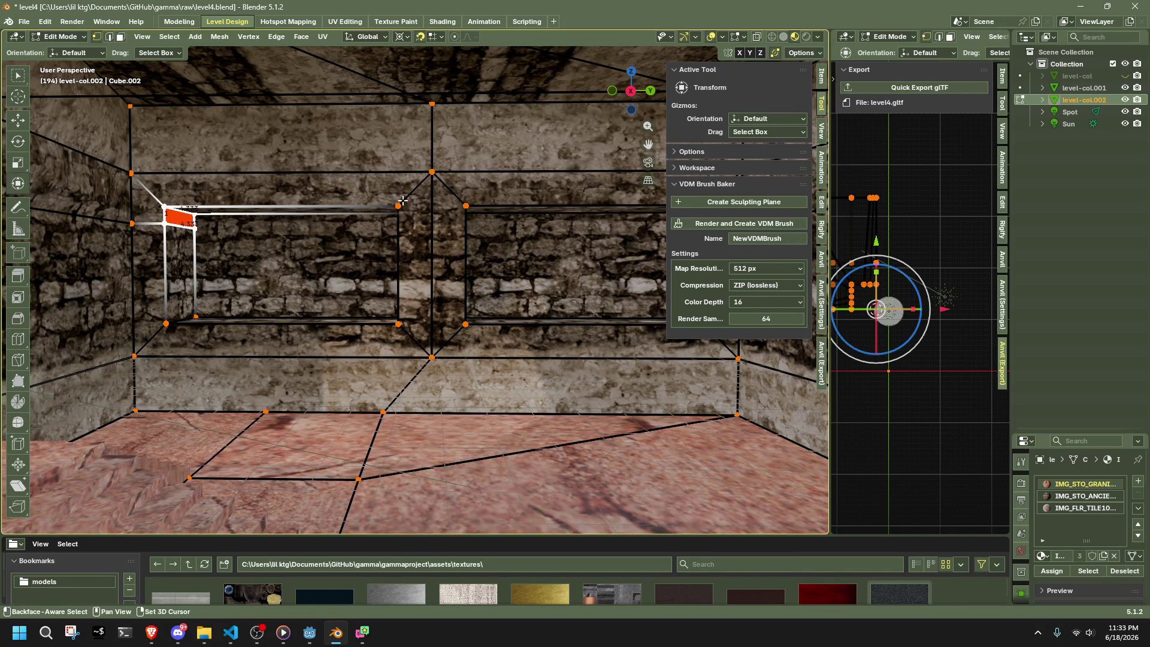
pyautogui.moveTo(299, 299)
pyautogui.mouseDown(button='middle')
pyautogui.moveTo(402, 311)
pyautogui.moveTo(294, 270)
pyautogui.moveTo(165, 256)
pyautogui.moveTo(161, 225)
pyautogui.mouseUp(button='middle')
pyautogui.press('f')
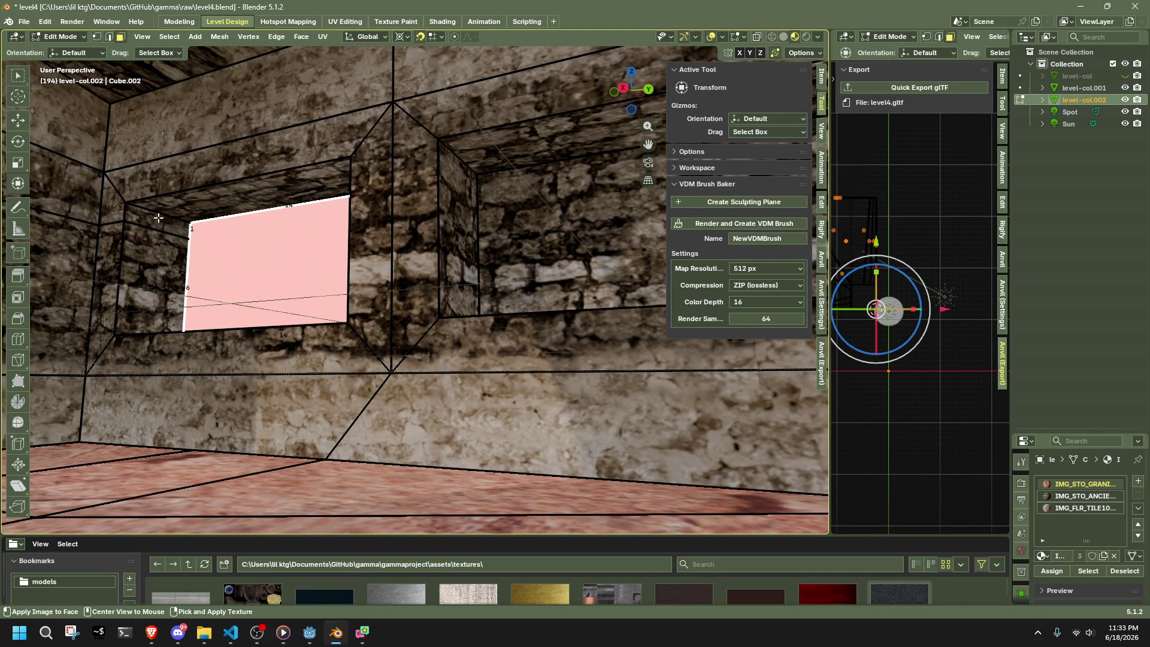
# - Select the frame strips around both window openings, including the corner piece
pyautogui.click(174, 230)
pyautogui.keyDown('shift'); pyautogui.click(159, 250); pyautogui.keyUp('shift')
pyautogui.moveTo(159, 251)
pyautogui.mouseDown(button='middle')
pyautogui.moveTo(392, 347)
pyautogui.moveTo(359, 335)
pyautogui.moveTo(371, 323)
pyautogui.mouseUp(button='middle')
pyautogui.keyDown('shift'); pyautogui.click(392, 346); pyautogui.keyUp('shift')
pyautogui.keyDown('shift'); pyautogui.click(479, 120); pyautogui.keyUp('shift')
pyautogui.moveTo(479, 119)
pyautogui.mouseDown(button='middle')
pyautogui.moveTo(542, 353)
pyautogui.moveTo(499, 217)
pyautogui.moveTo(419, 60)
pyautogui.mouseUp(button='middle')
pyautogui.keyDown('shift'); pyautogui.click(538, 351); pyautogui.keyUp('shift')
pyautogui.keyDown('shift'); pyautogui.click(498, 217); pyautogui.keyUp('shift')
pyautogui.keyDown('shift'); pyautogui.click(498, 217); pyautogui.keyUp('shift')
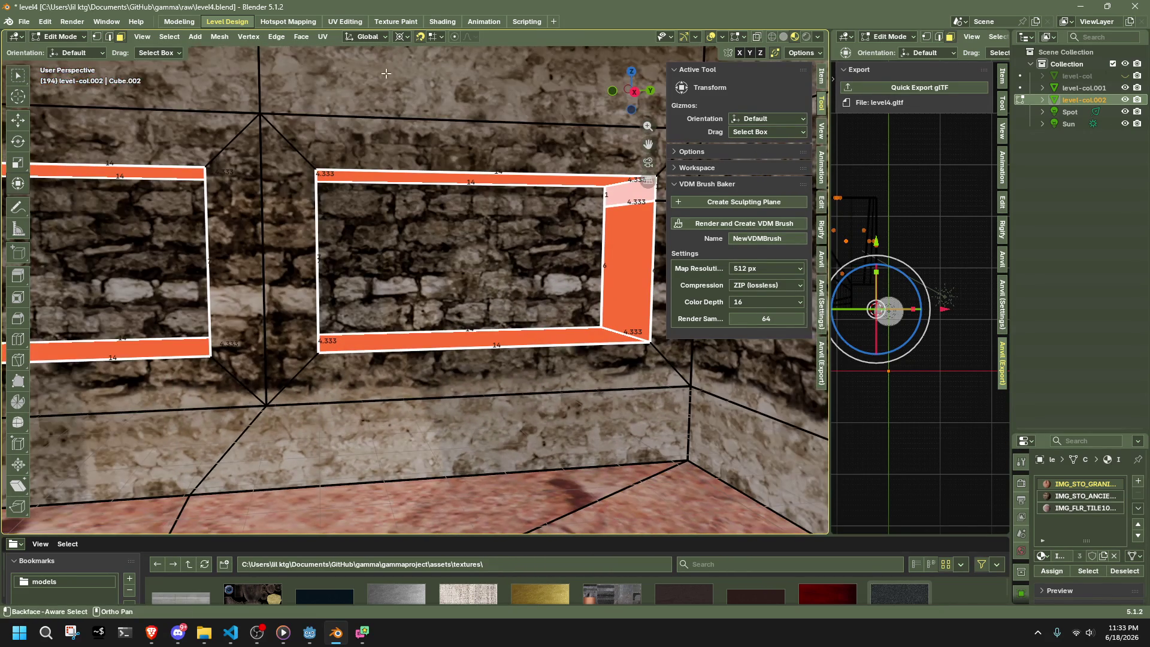
pyautogui.click(435, 37)
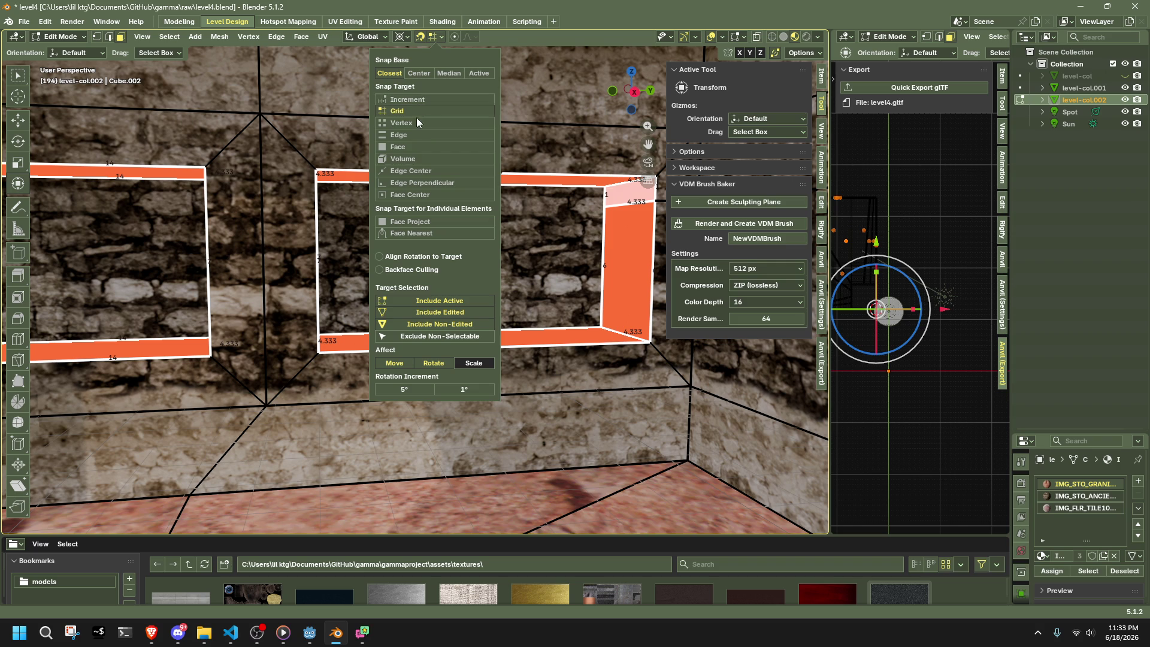
# - Set the pivot to individual origins and scale the frame strips along Y to 0.302 depth
pyautogui.click(403, 36)
pyautogui.click(422, 93)
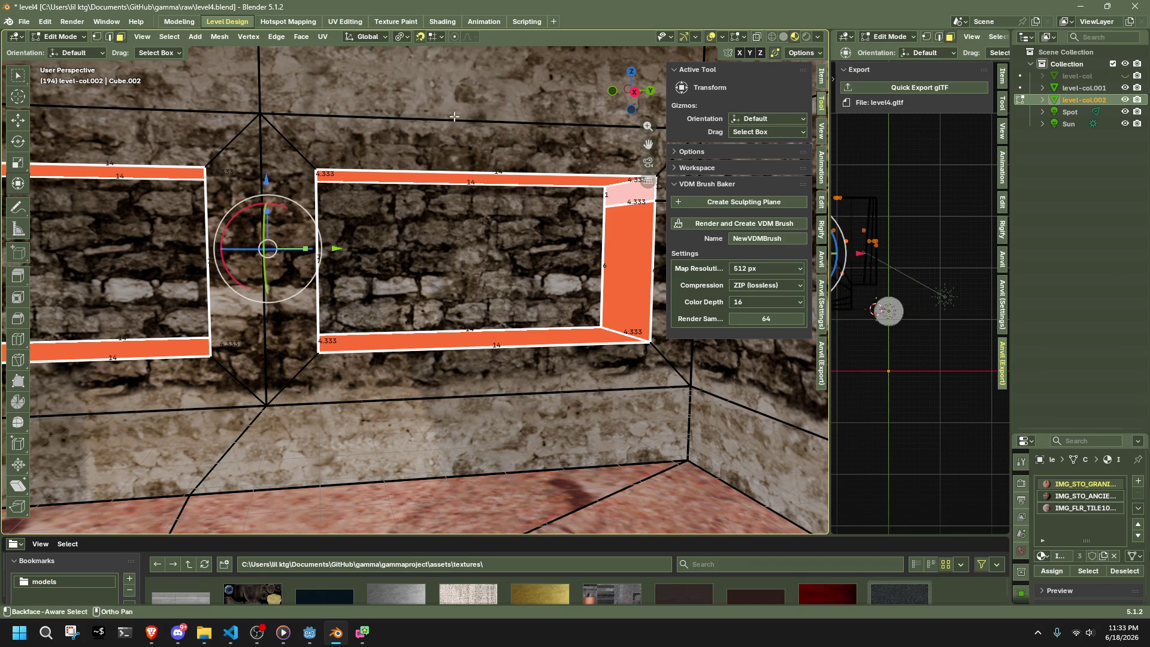
pyautogui.scroll(-3, 422, 302)
pyautogui.press('s')
pyautogui.press('x')
pyautogui.press('y')
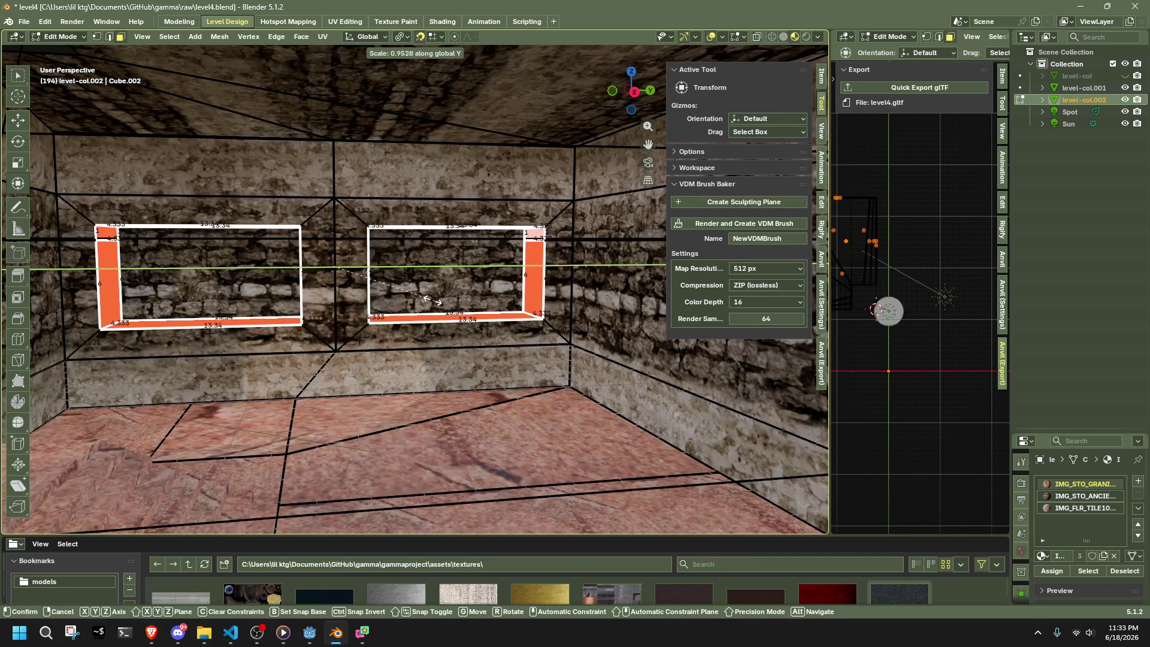
pyautogui.click(360, 280)
# - Stretch the frame strips and the inset's vertical-edge vertices taller along Z
pyautogui.press('s')
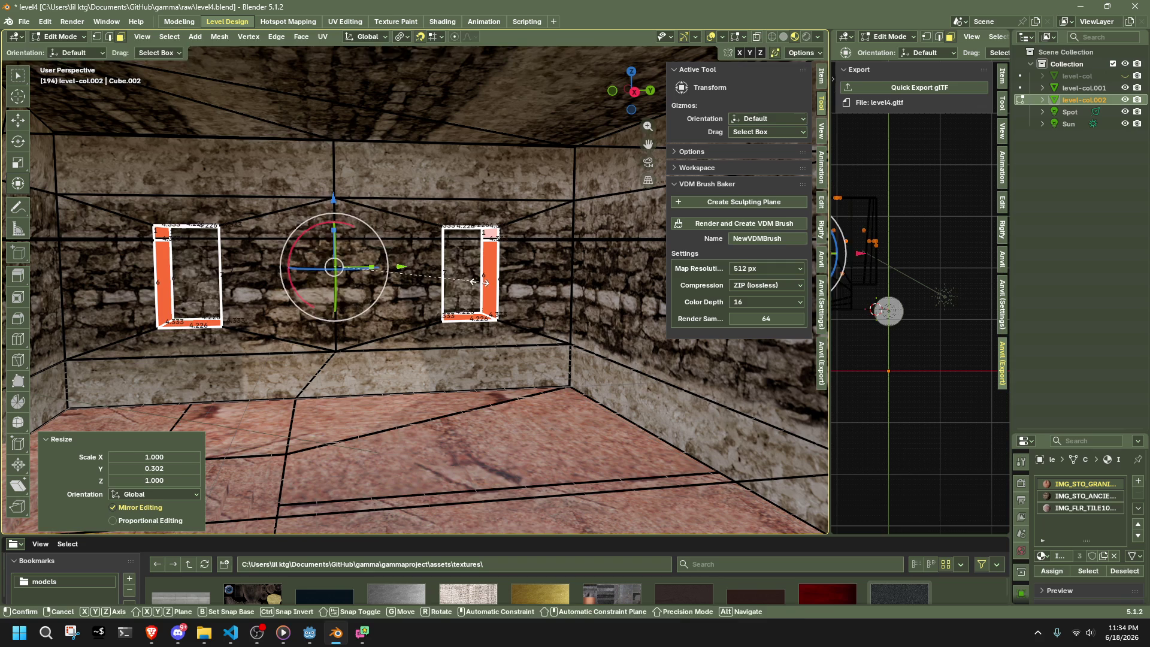
pyautogui.press('z')
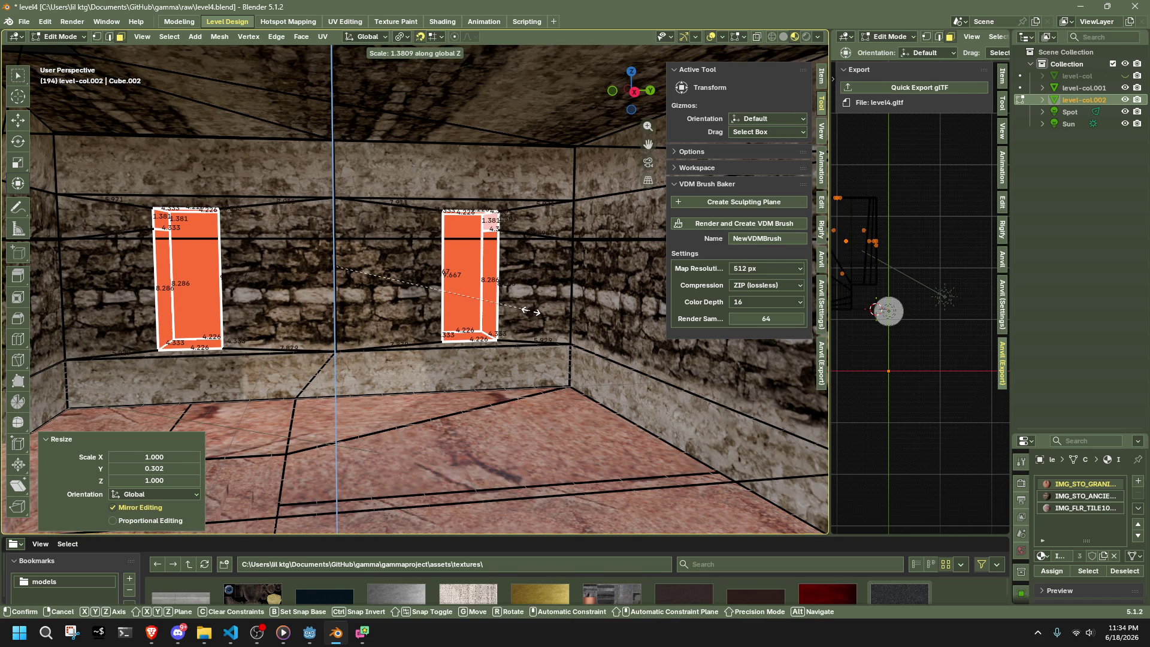
pyautogui.click(530, 311)
pyautogui.click(564, 341)
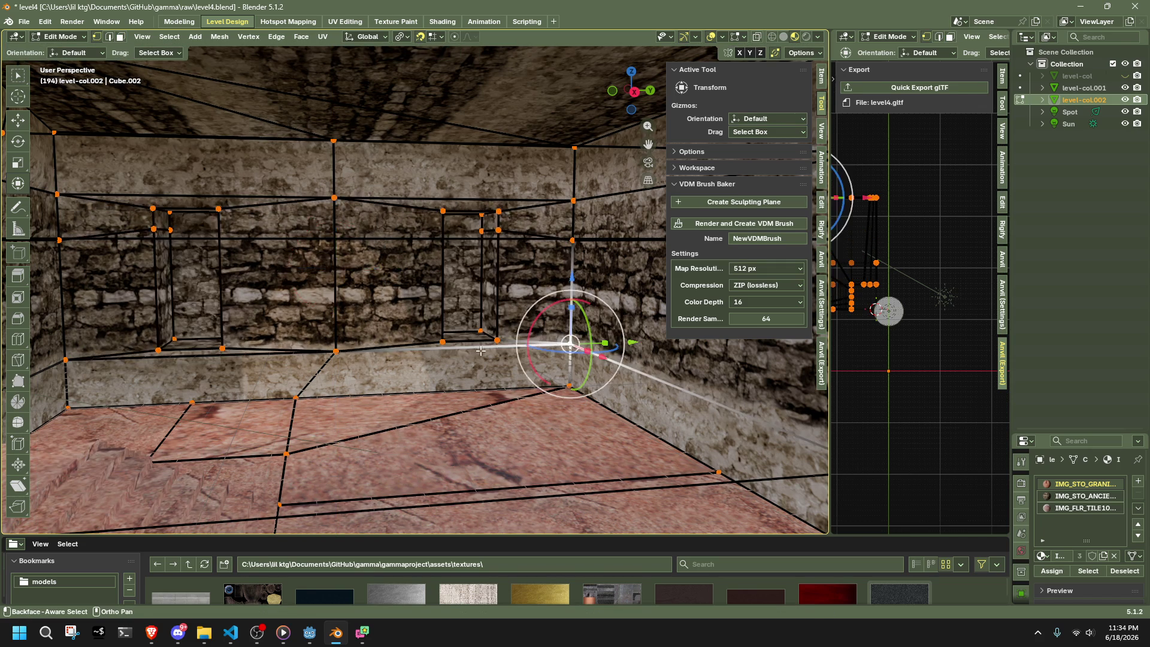
pyautogui.click(336, 352)
pyautogui.keyDown('shift'); pyautogui.click(333, 197); pyautogui.keyUp('shift')
pyautogui.press('s')
pyautogui.press('z')
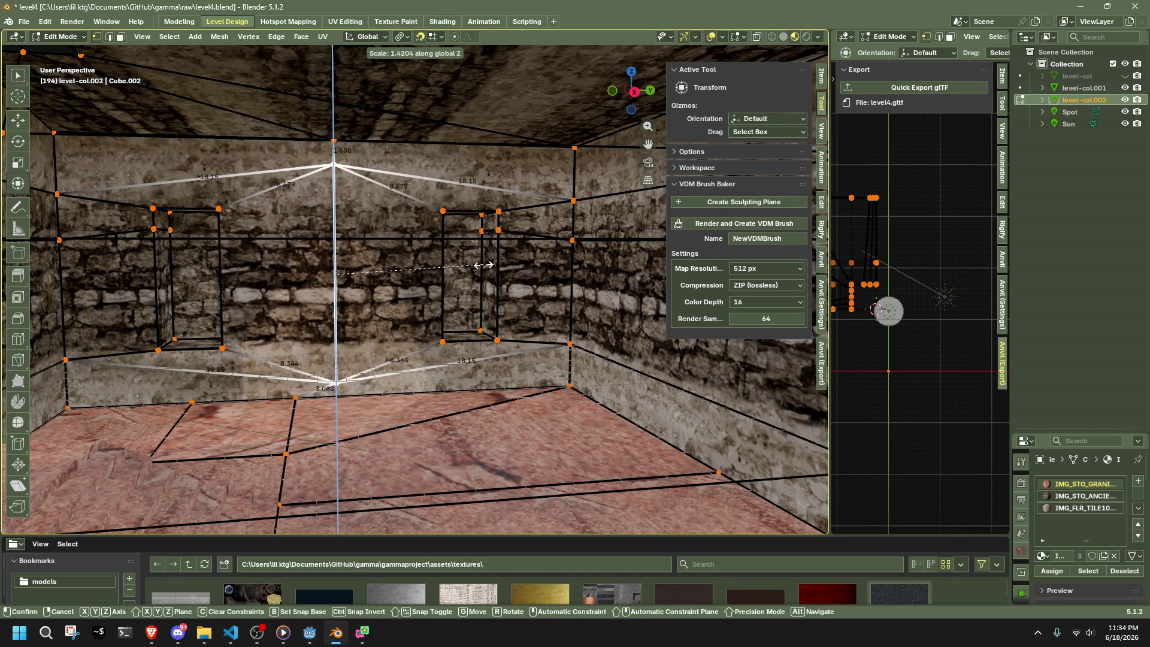
pyautogui.click(484, 265)
# - Select the front face of the window alcove
pyautogui.click(443, 211)
pyautogui.press('Tab')
pyautogui.press('Tab')
pyautogui.scroll(5, 369, 271)
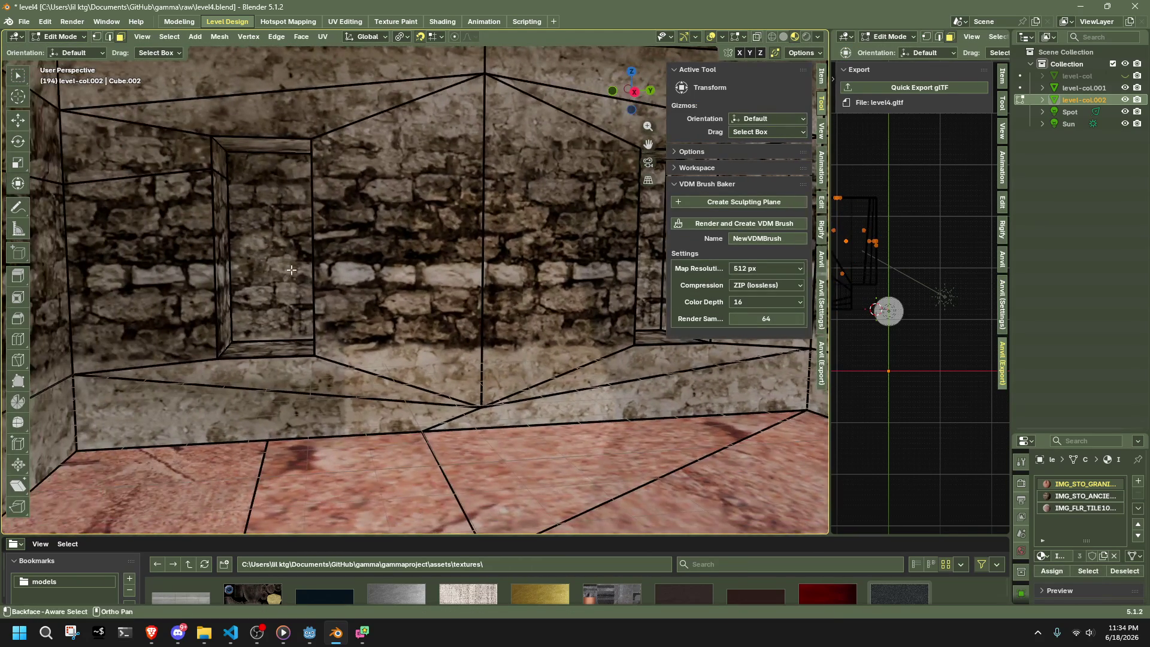
pyautogui.click(296, 276)
pyautogui.moveTo(296, 276)
pyautogui.mouseDown(button='middle')
pyautogui.moveTo(428, 257)
pyautogui.moveTo(657, 295)
pyautogui.moveTo(431, 264)
pyautogui.mouseUp(button='middle')
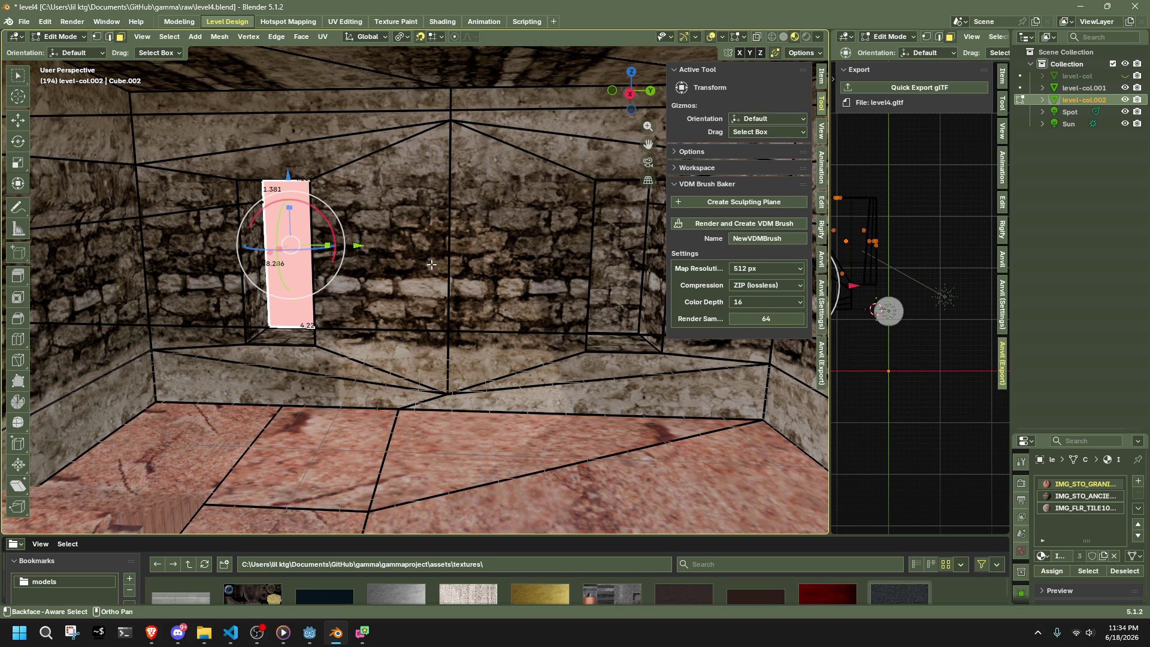
pyautogui.moveTo(439, 266)
pyautogui.mouseDown(button='middle')
pyautogui.moveTo(357, 253)
pyautogui.moveTo(463, 265)
pyautogui.moveTo(466, 253)
pyautogui.mouseUp(button='middle')
pyautogui.click(490, 295)
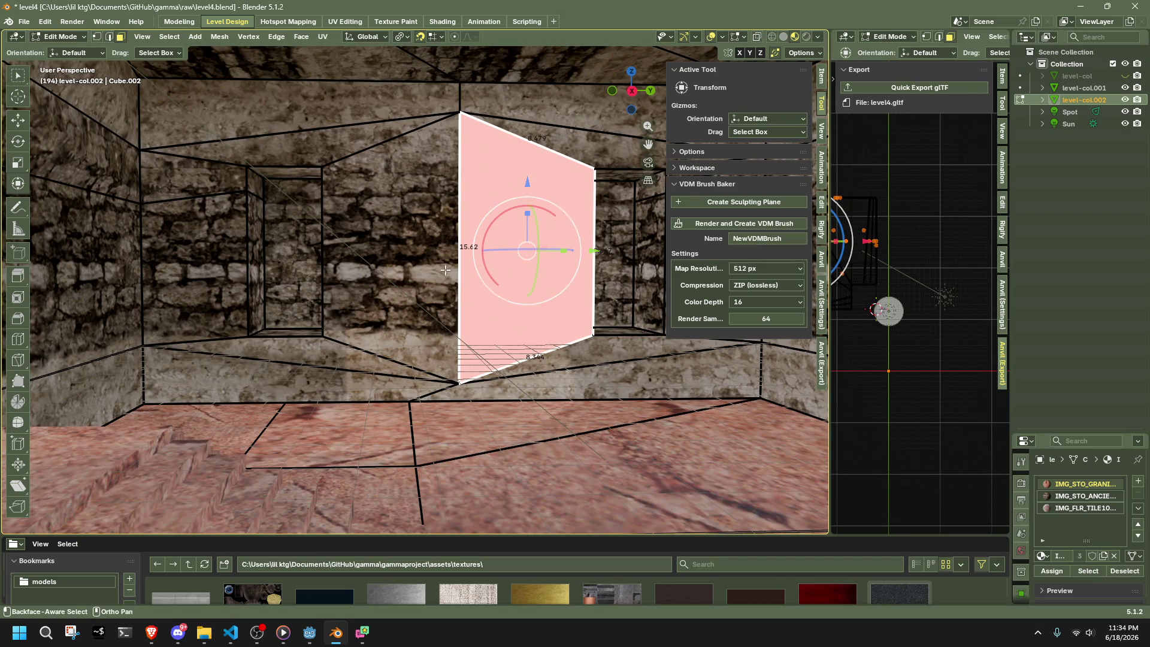
pyautogui.scroll(-5, 460, 280)
pyautogui.keyDown('ctrl'); pyautogui.click(440, 269); pyautogui.keyUp('ctrl')
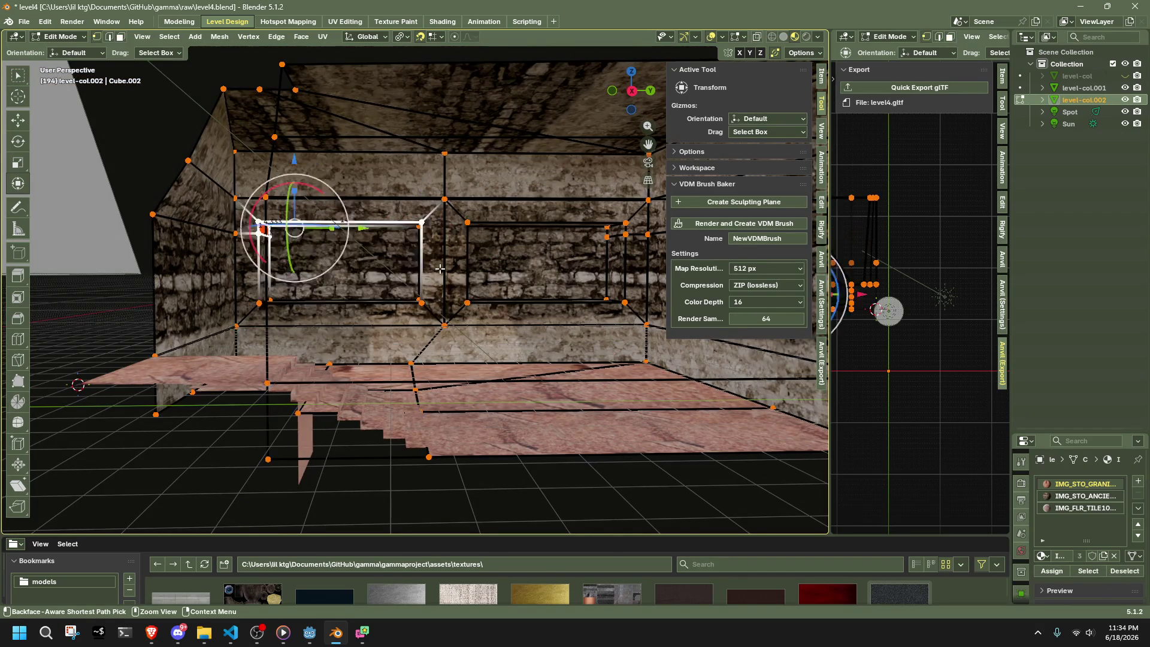
pyautogui.press('Tab')
pyautogui.click(440, 268)
pyautogui.press('Tab')
pyautogui.press('Tab')
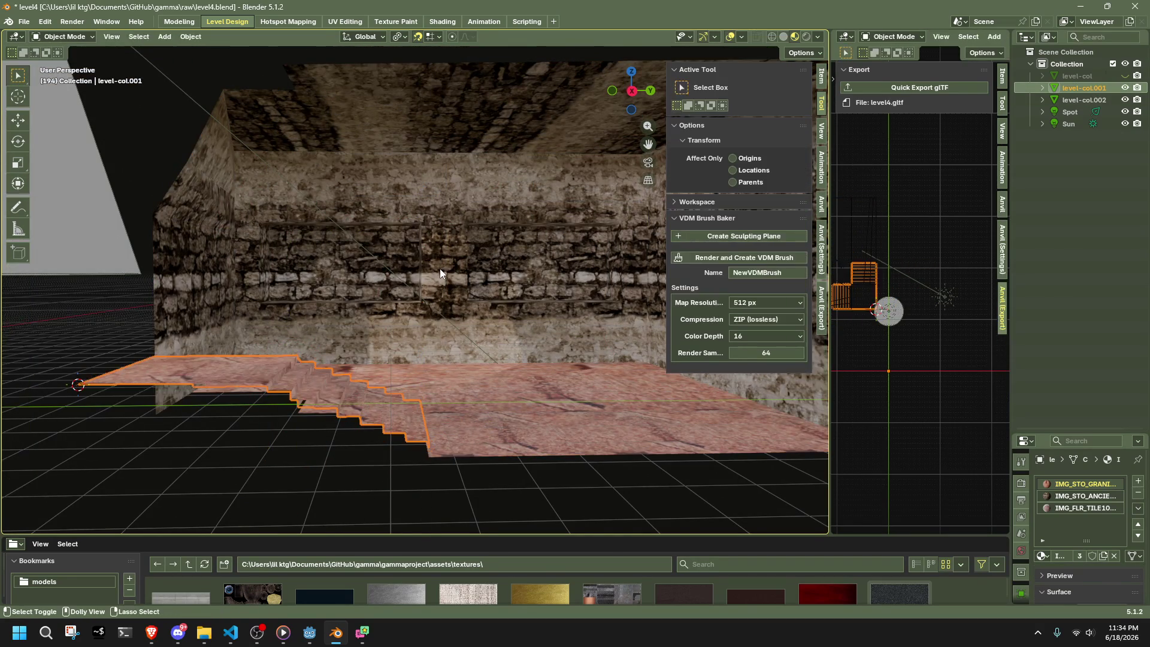
pyautogui.press('Tab')
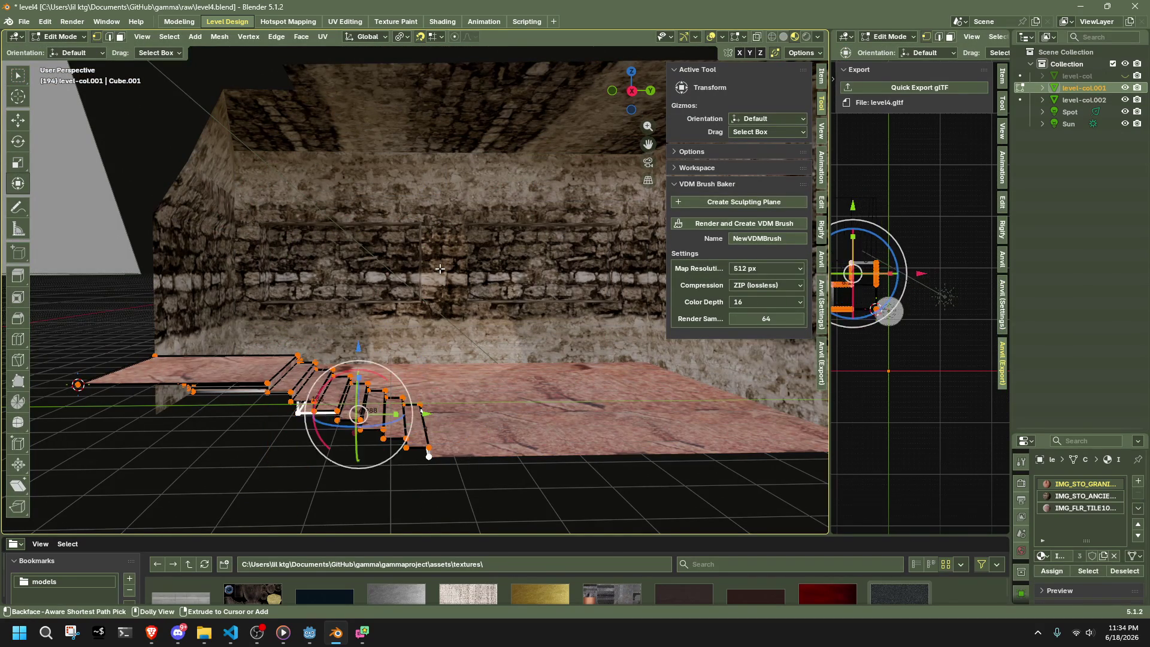
pyautogui.moveTo(441, 269)
pyautogui.keyDown('ctrl'); pyautogui.mouseDown(button='middle')
pyautogui.moveTo(461, 278)
pyautogui.moveTo(223, 192)
pyautogui.moveTo(176, 191)
pyautogui.moveTo(205, 184)
pyautogui.mouseUp(button='middle'); pyautogui.keyUp('ctrl')
pyautogui.press('Tab')
pyautogui.click(447, 269)
pyautogui.press('Tab')
pyautogui.scroll(3, 171, 162)
# - Delete the back faces of both window insets
pyautogui.click(115, 157)
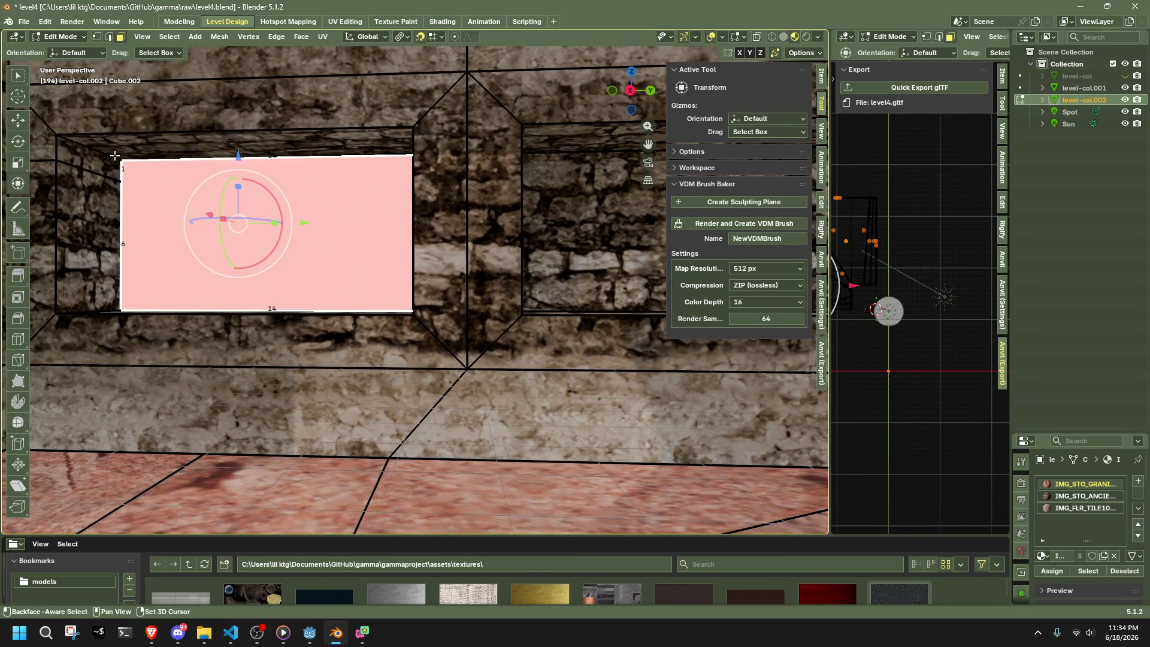
pyautogui.press('x')
pyautogui.click(372, 173)
pyautogui.click(558, 193)
pyautogui.press('x')
pyautogui.click(558, 193)
# - Delete the remaining dark faces on the left and right of the openings
pyautogui.click(360, 194)
pyautogui.keyDown('ctrl'); pyautogui.moveTo(359, 195); pyautogui.dragTo(377, 209, button='middle'); pyautogui.keyUp('ctrl')
pyautogui.press('x')
pyautogui.click(473, 271)
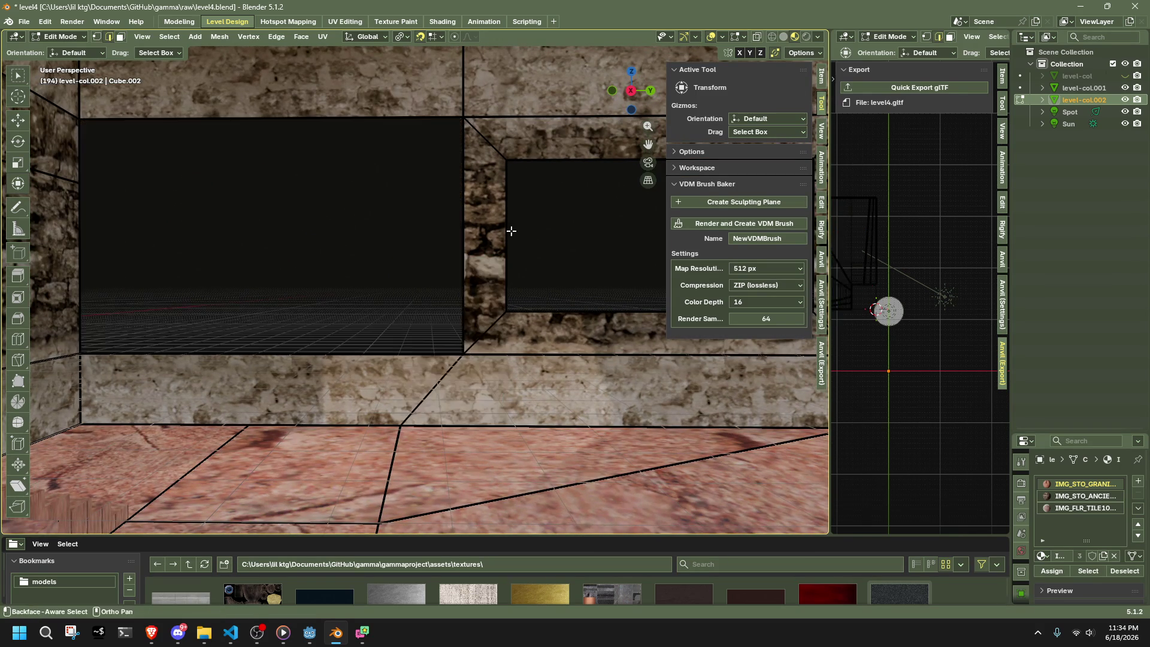
pyautogui.click(512, 173)
pyautogui.press('x')
pyautogui.click(557, 210)
# - Box-select the leftover vertices around the opening and delete them
pyautogui.moveTo(556, 211); pyautogui.dragTo(454, 245, button='middle')
pyautogui.moveTo(366, 177); pyautogui.dragTo(452, 232)
pyautogui.press('x')
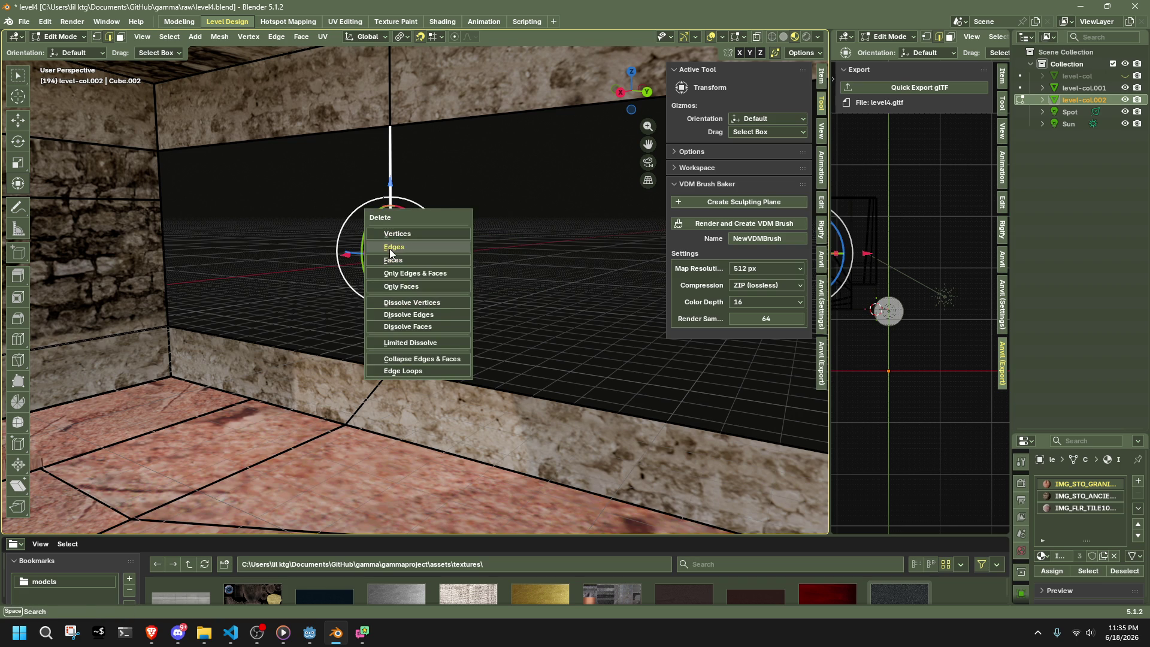
pyautogui.click(389, 247)
# - In vertex mode, select the top-left corner and the vertices along the left wall edge
pyautogui.press('1')
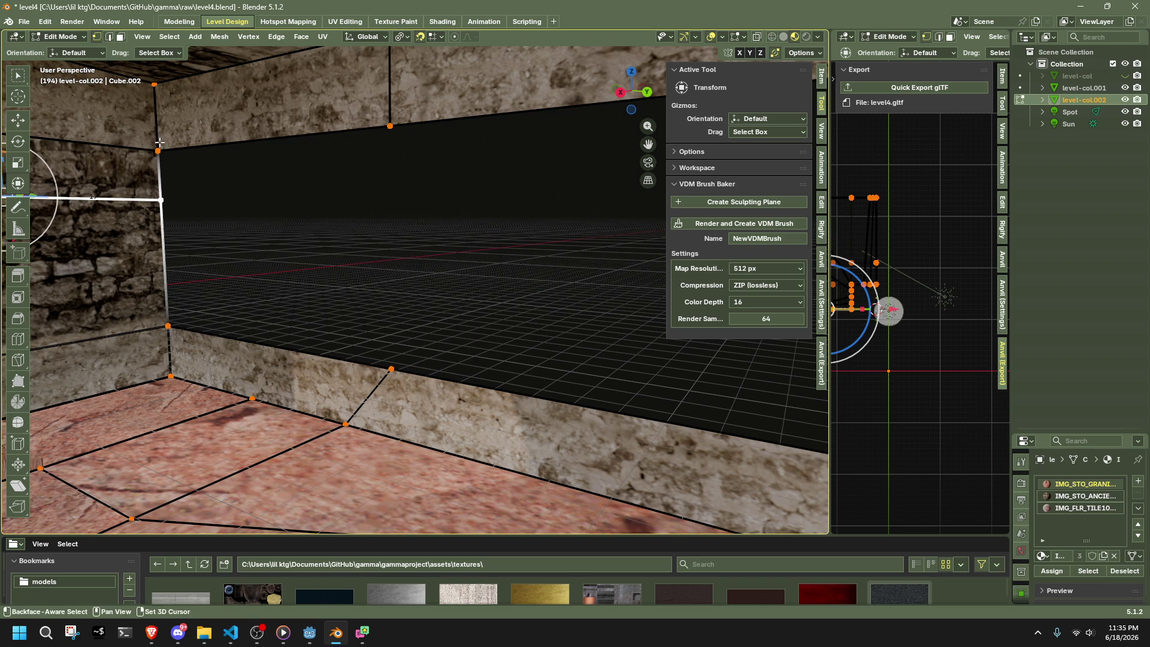
pyautogui.click(158, 150)
pyautogui.moveTo(198, 171)
pyautogui.mouseDown(button='middle')
pyautogui.moveTo(482, 231)
pyautogui.moveTo(640, 223)
pyautogui.moveTo(527, 270)
pyautogui.moveTo(485, 263)
pyautogui.mouseUp(button='middle')
pyautogui.moveTo(278, 185)
pyautogui.mouseDown()
pyautogui.moveTo(381, 236)
pyautogui.moveTo(450, 335)
pyautogui.mouseUp()
pyautogui.moveTo(374, 175); pyautogui.dragTo(408, 193)
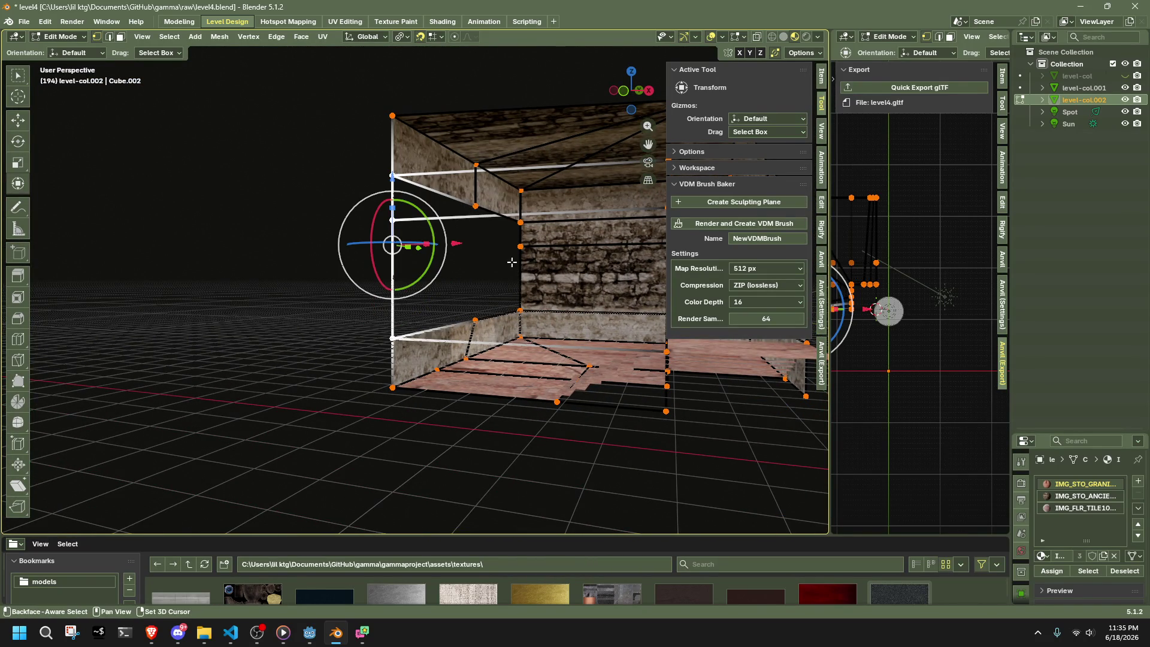
pyautogui.moveTo(528, 251); pyautogui.dragTo(524, 258, button='middle')
pyautogui.moveTo(460, 196)
pyautogui.keyDown('shift'); pyautogui.mouseDown()
pyautogui.moveTo(548, 279)
pyautogui.moveTo(521, 261)
pyautogui.mouseUp(); pyautogui.keyUp('shift')
pyautogui.moveTo(521, 261)
pyautogui.mouseDown(button='middle')
pyautogui.moveTo(449, 321)
pyautogui.moveTo(591, 335)
pyautogui.moveTo(1, 338)
pyautogui.mouseUp(button='middle')
# - Assign the IMG_STO_ANCIE ancient brick material to the selected wall faces
pyautogui.press('3')
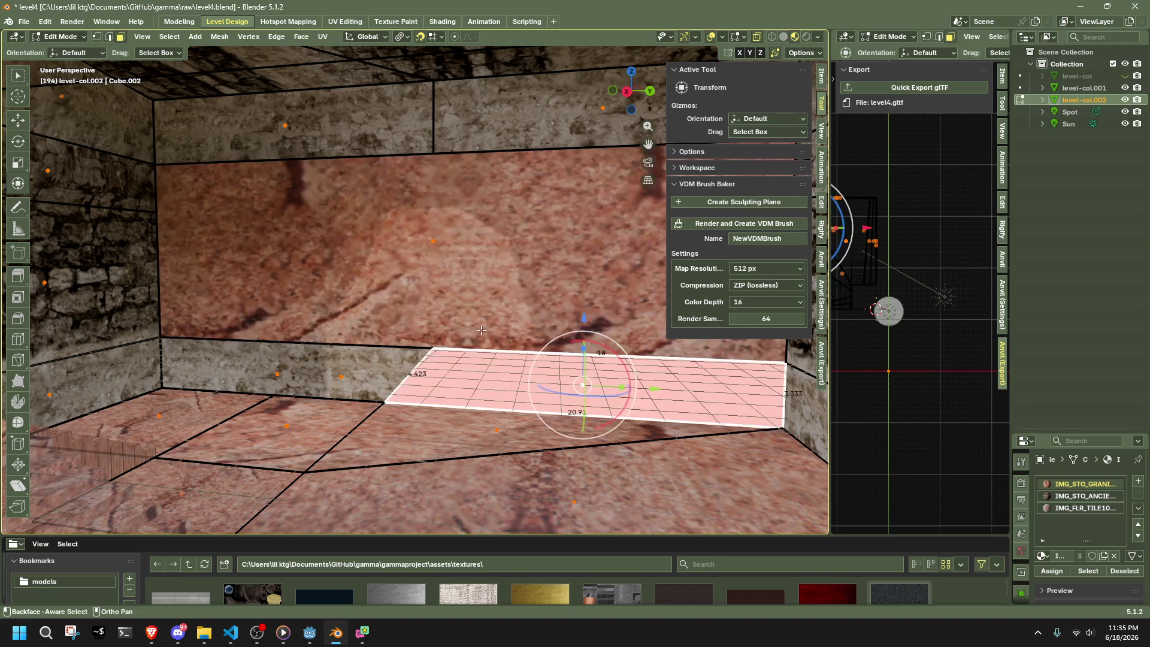
pyautogui.scroll(-3, 426, 368)
pyautogui.scroll(2, 470, 399)
pyautogui.click(1081, 496)
pyautogui.click(1052, 571)
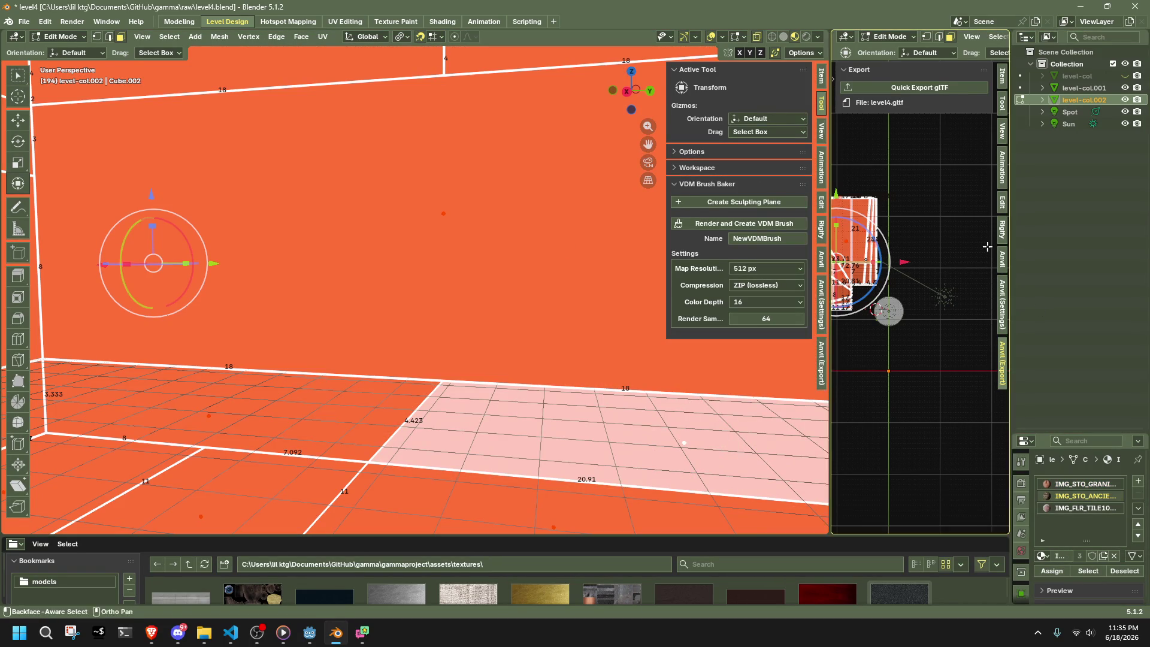
# - Project face-aligned UVs on the wall faces from the Anvil tab and leave Edit Mode
pyautogui.click(1002, 260)
pyautogui.click(877, 372)
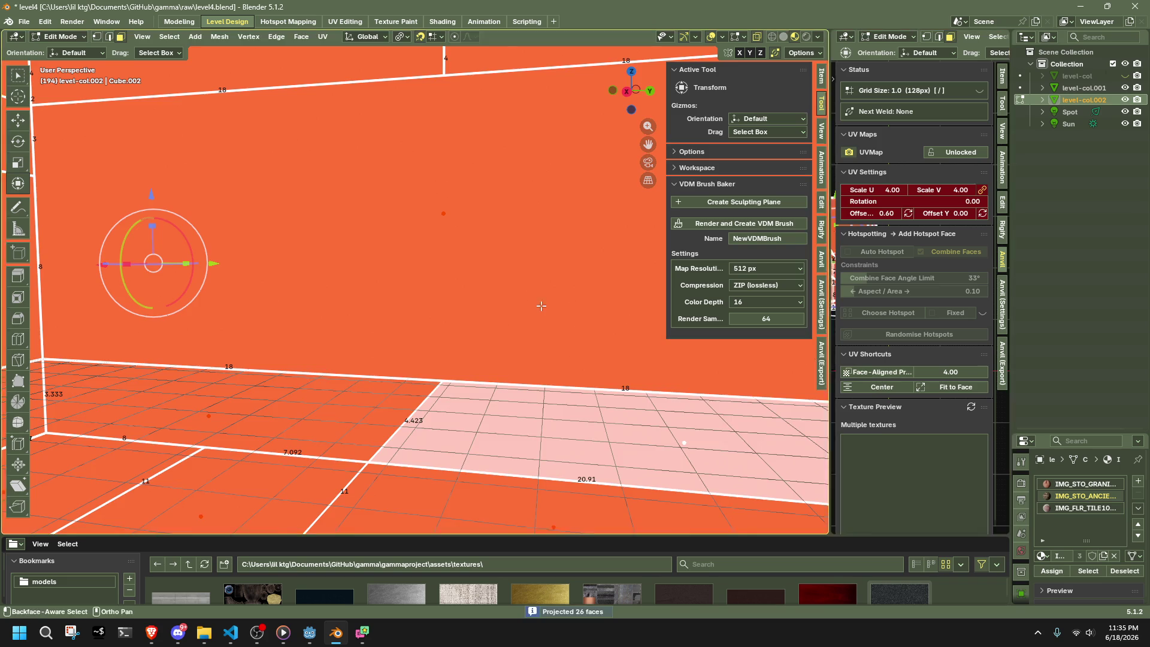
pyautogui.scroll(-5, 662, 418)
pyautogui.press('Tab')
pyautogui.scroll(10, 430, 462)
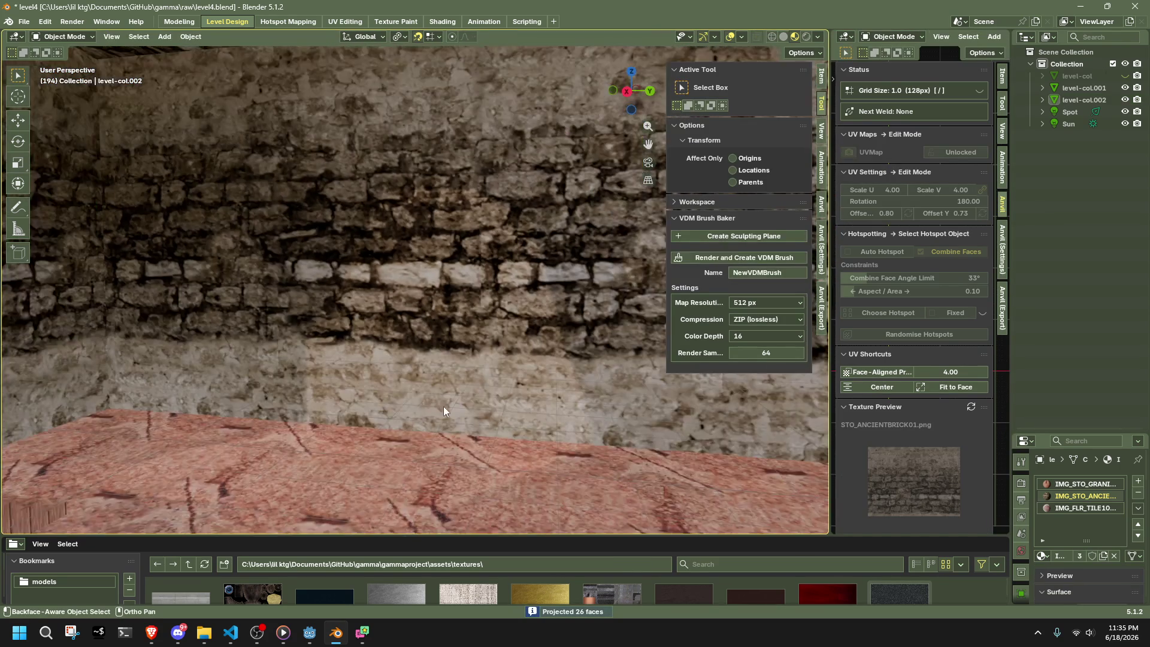
pyautogui.scroll(-8, 446, 400)
# - Select the room object level-col.002 and re-enter Edit Mode
pyautogui.moveTo(487, 392); pyautogui.dragTo(430, 306, button='middle')
pyautogui.scroll(7, 467, 383)
pyautogui.click(430, 307)
pyautogui.press('Tab')
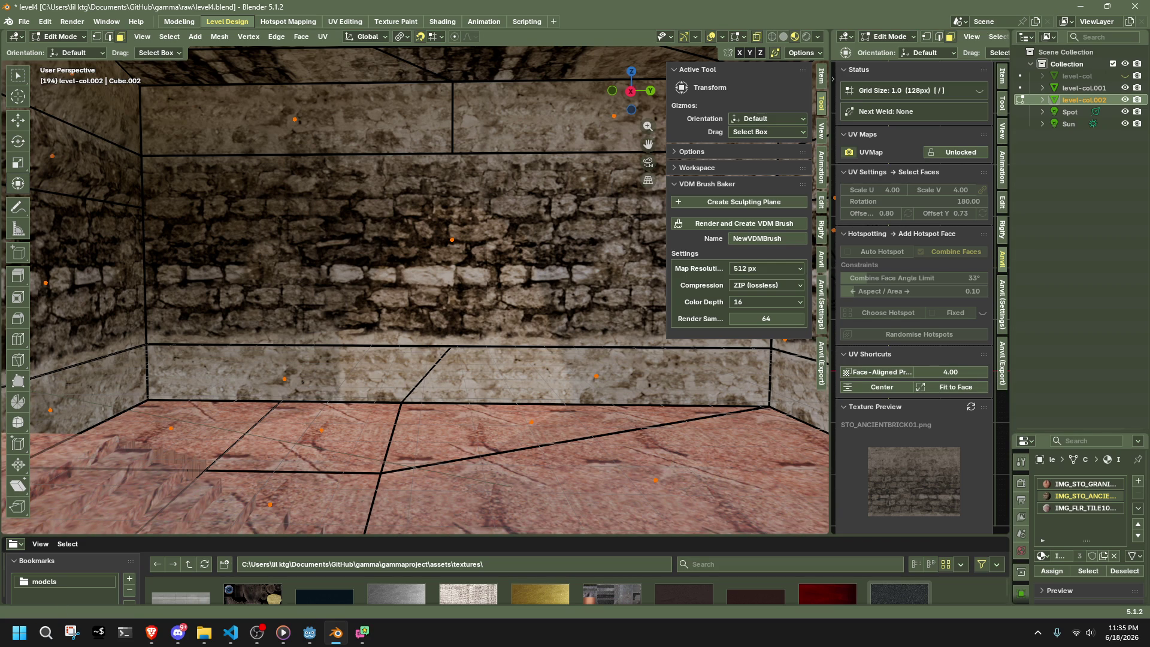
pyautogui.hotkey('alt', 'Tab')
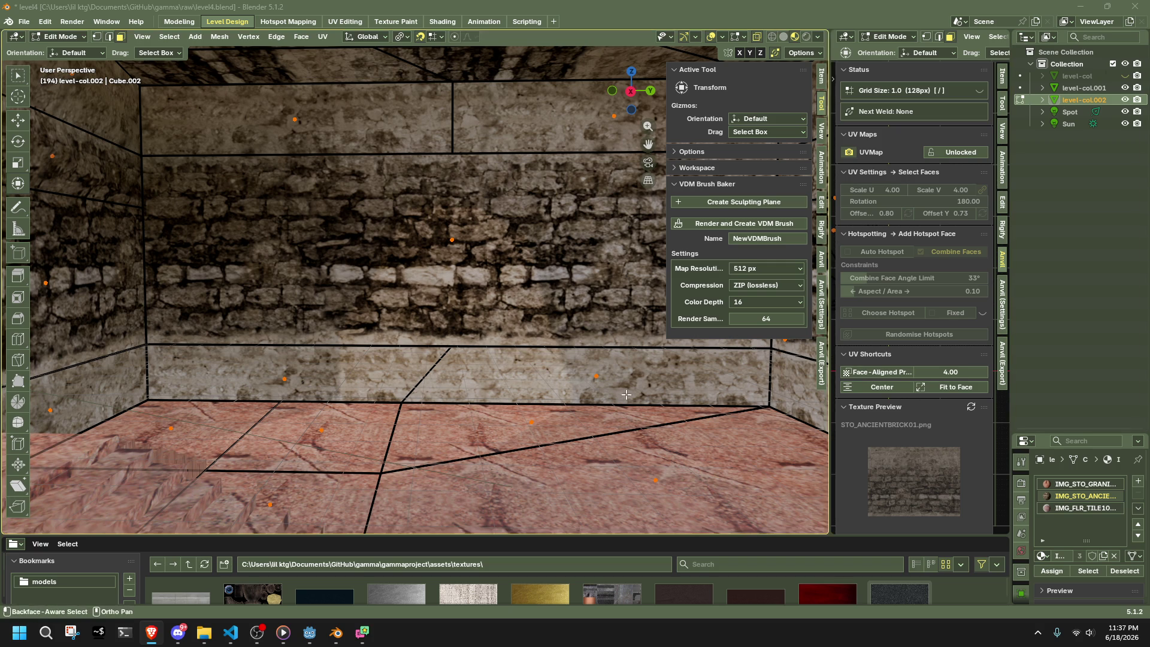
# - Hide the sidebar and trial-select the back wall's middle edges, then clear the selection
pyautogui.scroll(1, 472, 387)
pyautogui.moveTo(472, 387); pyautogui.dragTo(746, 181, button='middle')
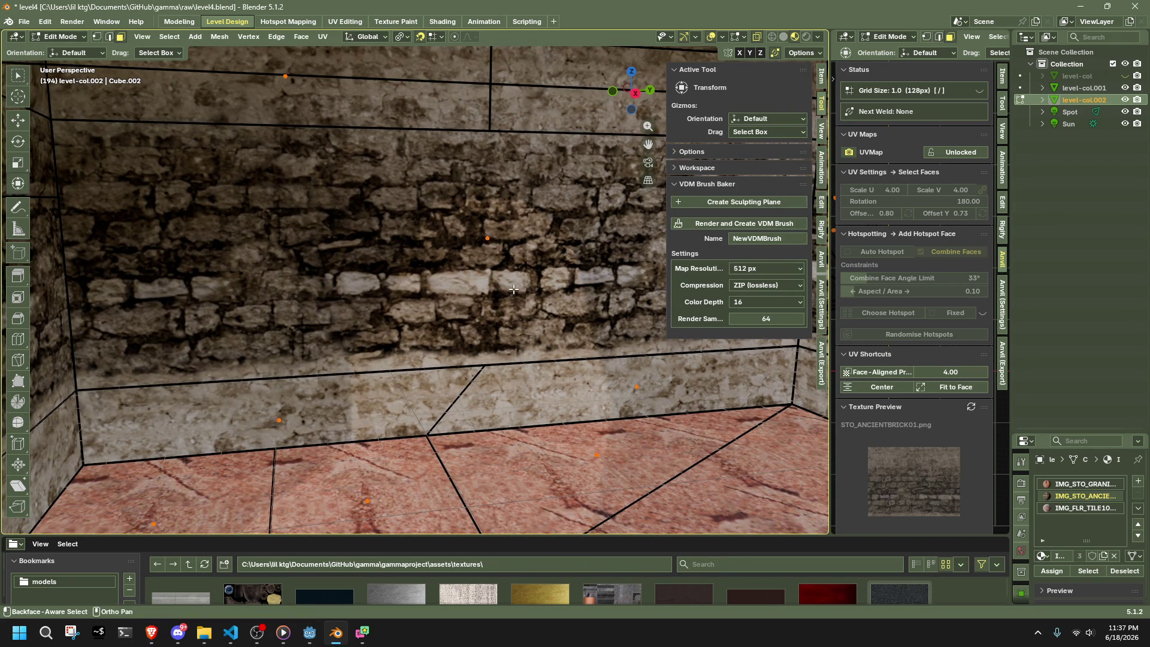
pyautogui.press('n')
pyautogui.click(550, 323)
pyautogui.click(464, 359)
pyautogui.hotkey('alt', 'a')
pyautogui.scroll(-4, 462, 317)
pyautogui.keyDown('alt'); pyautogui.click(473, 317); pyautogui.keyUp('alt')
pyautogui.keyDown('alt'); pyautogui.keyDown('shift'); pyautogui.click(490, 198); pyautogui.keyUp('shift'); pyautogui.keyUp('alt')
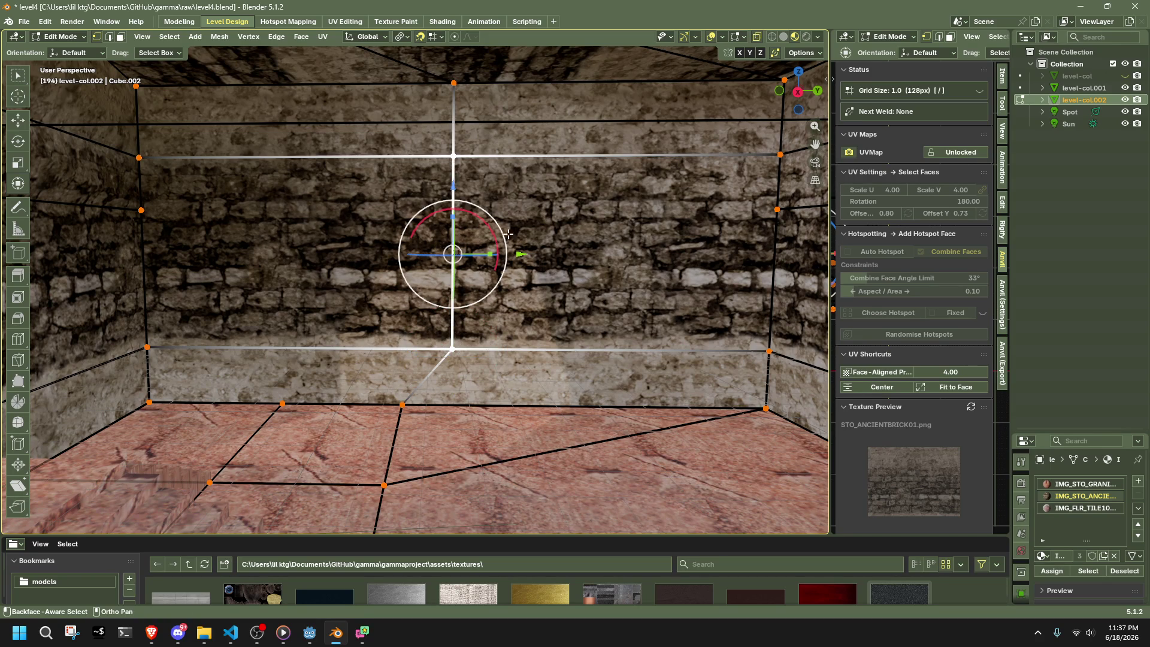
pyautogui.scroll(-8, 489, 197)
pyautogui.click(502, 506)
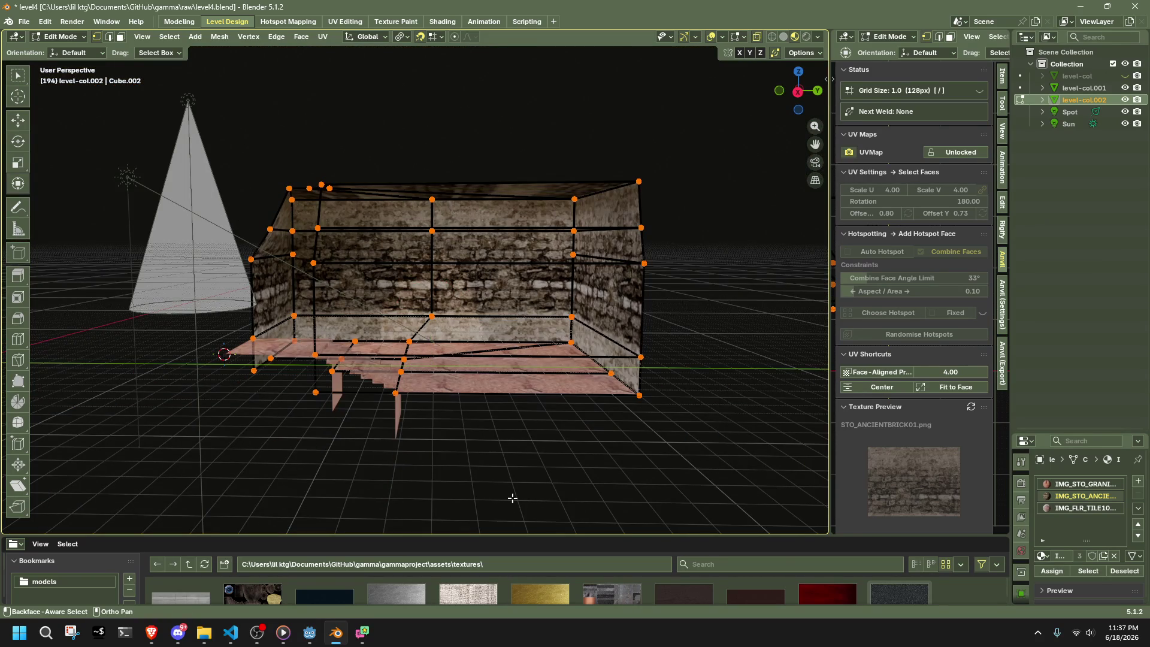
pyautogui.scroll(3, 512, 498)
# - Select the back wall's vertical splitting edges and dissolve them
pyautogui.press('2')
pyautogui.keyDown('alt'); pyautogui.click(438, 305); pyautogui.keyUp('alt')
pyautogui.keyDown('shift'); pyautogui.click(436, 281); pyautogui.keyUp('shift')
pyautogui.keyDown('shift'); pyautogui.click(436, 233); pyautogui.keyUp('shift')
pyautogui.moveTo(436, 234)
pyautogui.mouseDown(button='middle')
pyautogui.moveTo(537, 275)
pyautogui.moveTo(542, 336)
pyautogui.moveTo(570, 293)
pyautogui.mouseUp(button='middle')
pyautogui.rightClick(597, 312)
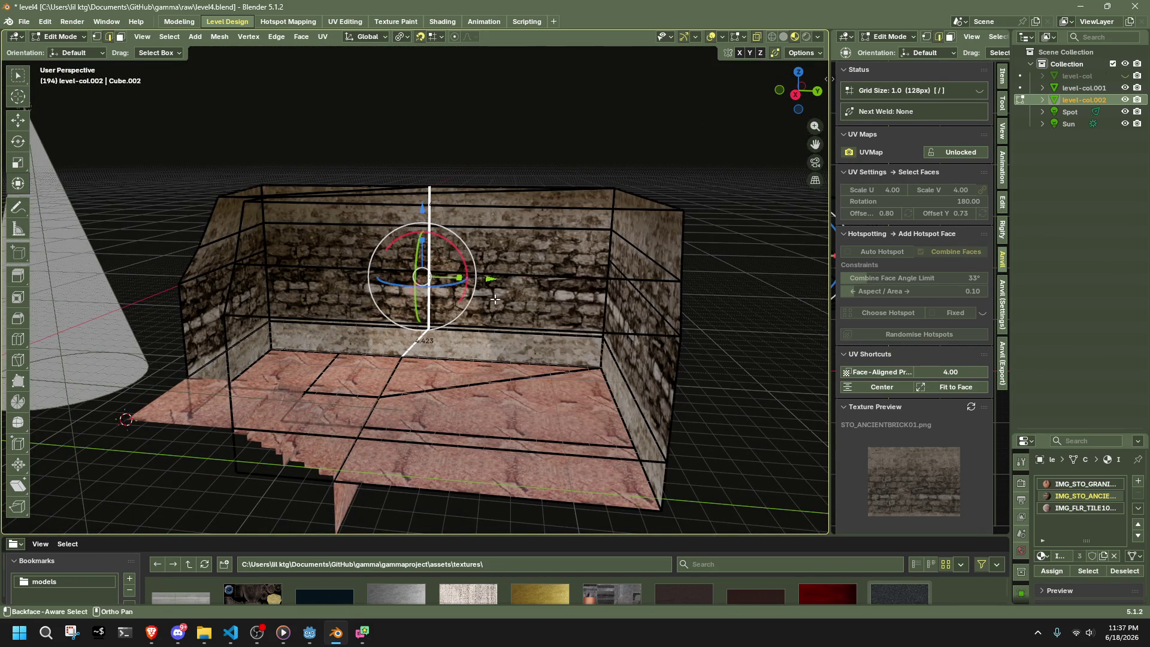
pyautogui.rightClick(764, 338)
pyautogui.click(733, 325)
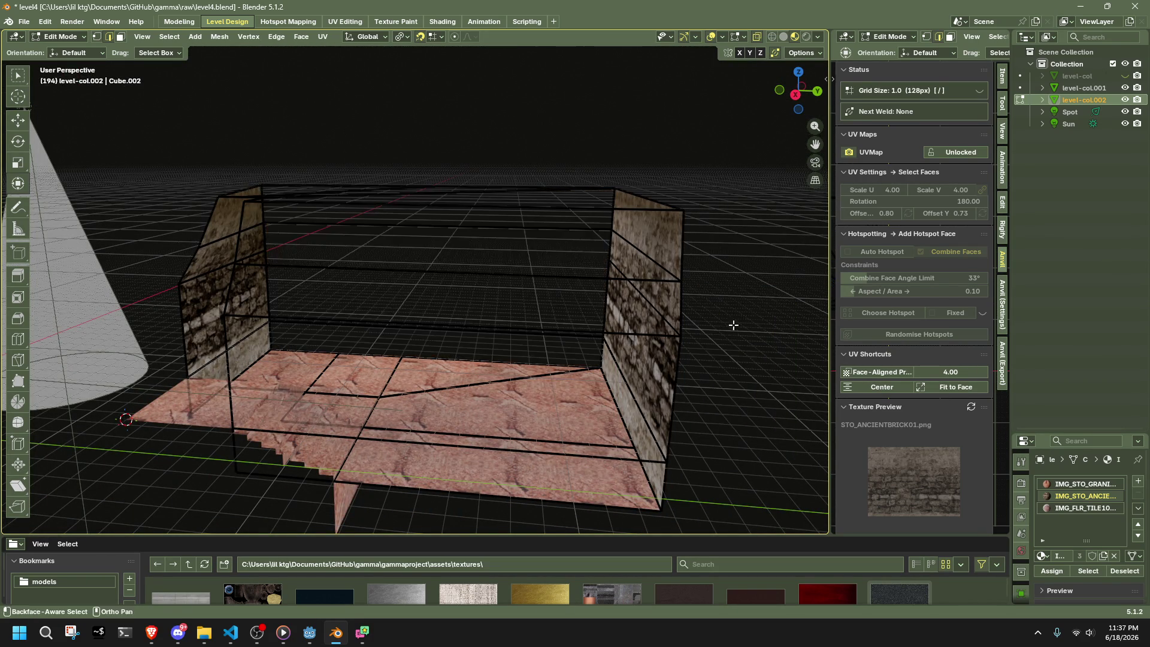
pyautogui.hotkey('ctrl', 'z')
pyautogui.press('x')
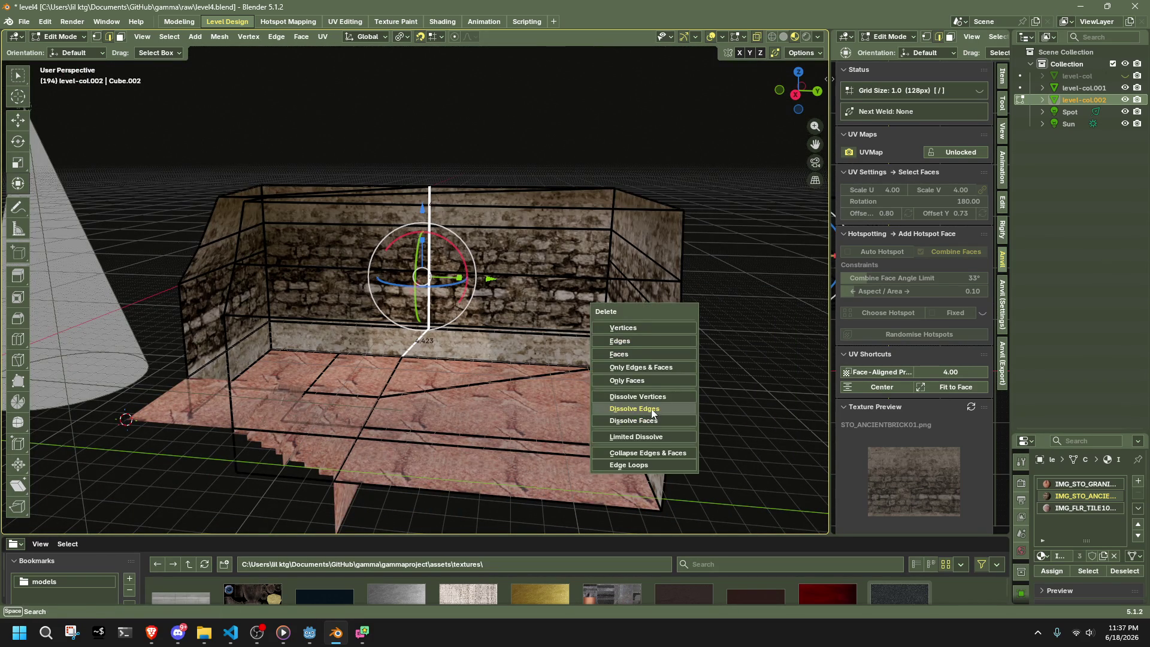
pyautogui.click(651, 409)
# - Box-select the three horizontal back wall edges, leaving the right-wall edge out
pyautogui.scroll(6, 482, 345)
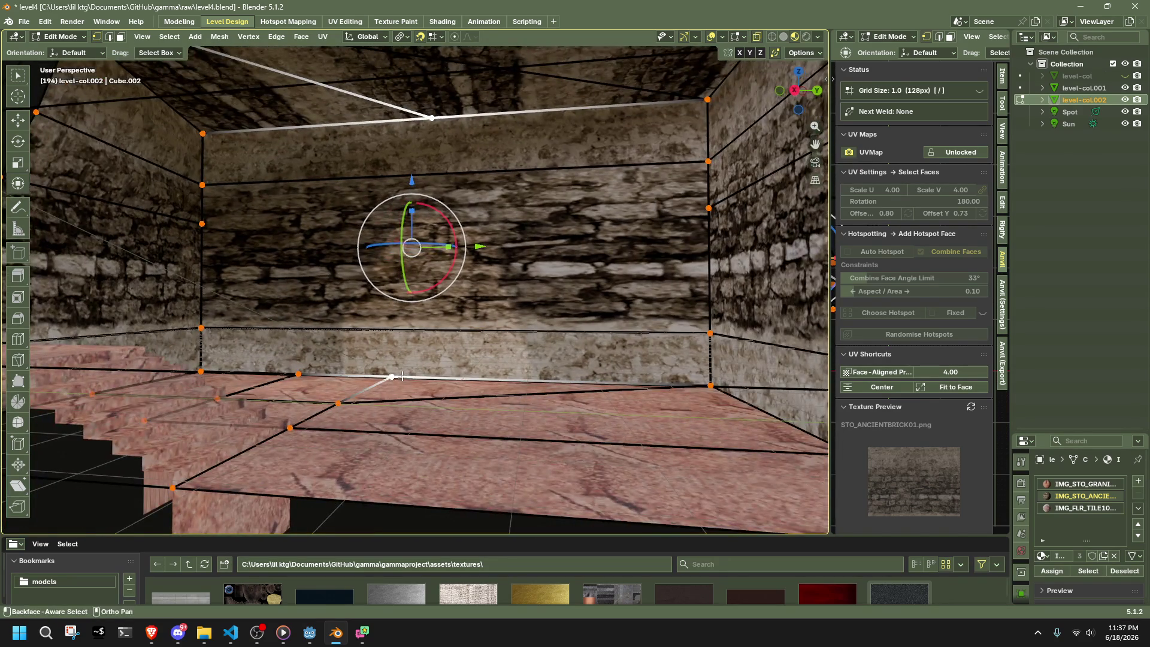
pyautogui.moveTo(403, 376); pyautogui.dragTo(424, 388, button='middle')
pyautogui.hotkey('alt', 'a')
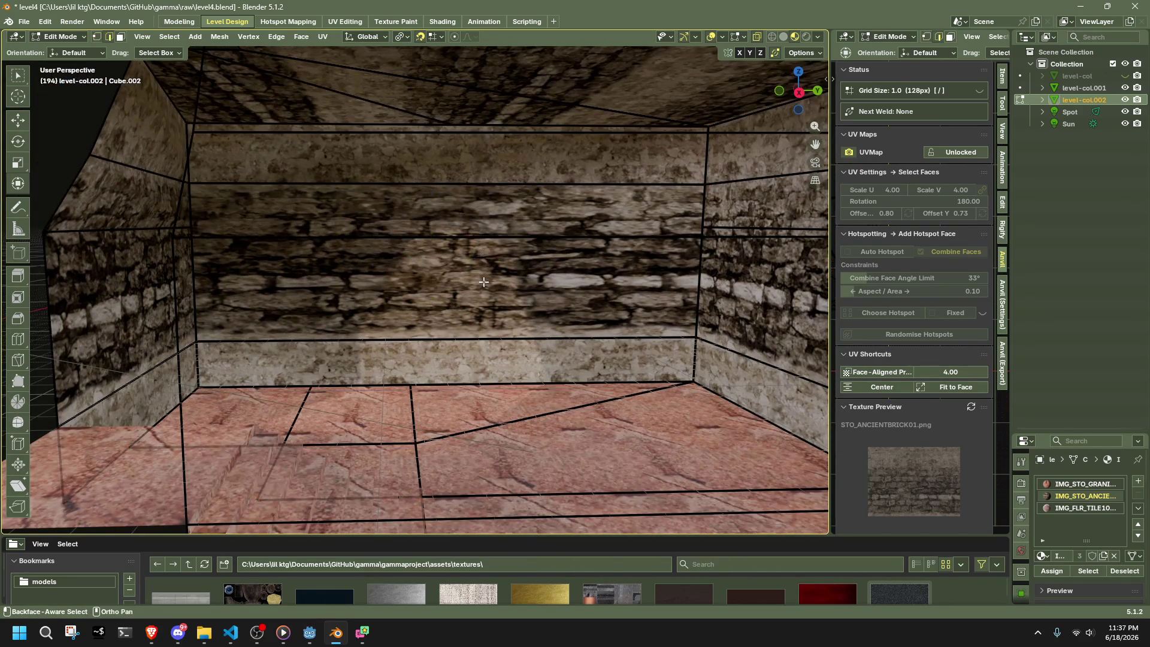
pyautogui.moveTo(290, 166); pyautogui.dragTo(394, 344)
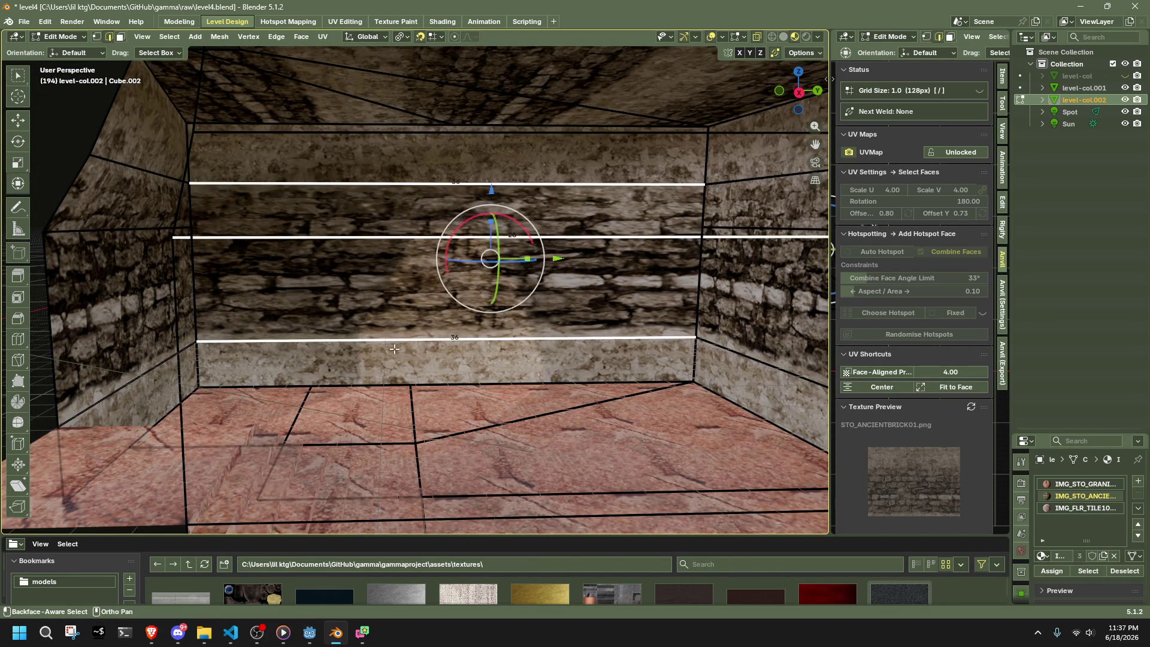
pyautogui.scroll(-8, 446, 308)
pyautogui.moveTo(446, 308); pyautogui.dragTo(650, 300, button='middle')
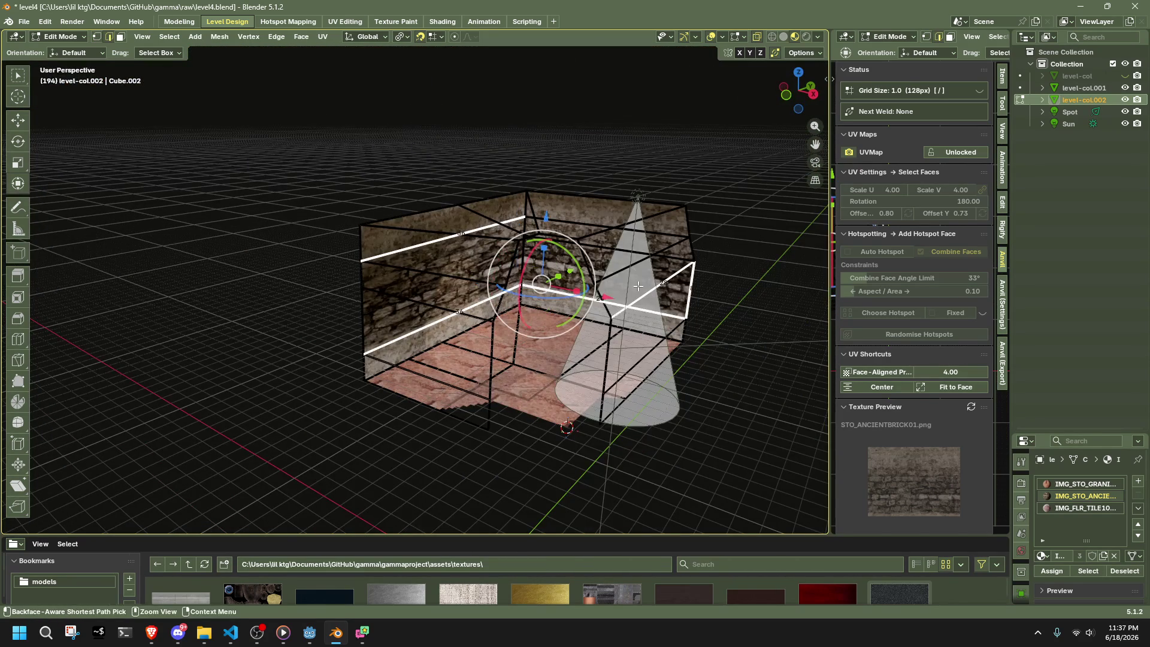
pyautogui.keyDown('shift'); pyautogui.click(650, 296); pyautogui.keyUp('shift')
pyautogui.keyDown('shift'); pyautogui.click(649, 291); pyautogui.keyUp('shift')
pyautogui.keyDown('shift'); pyautogui.click(641, 294); pyautogui.keyUp('shift')
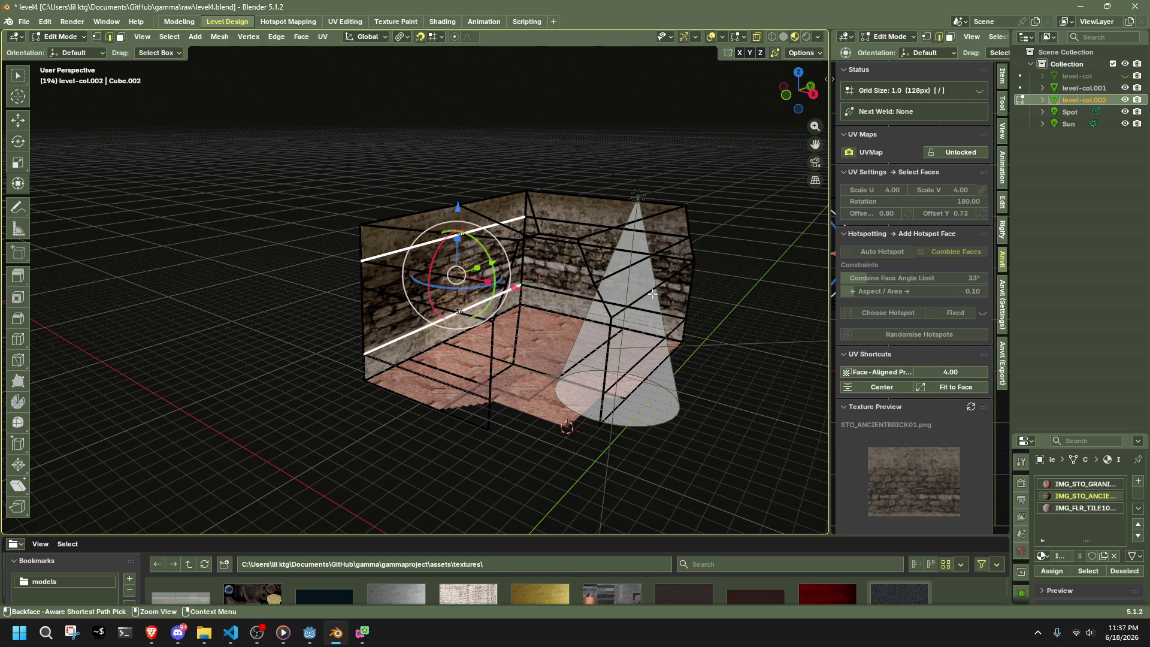
pyautogui.moveTo(606, 315); pyautogui.dragTo(523, 305, button='middle')
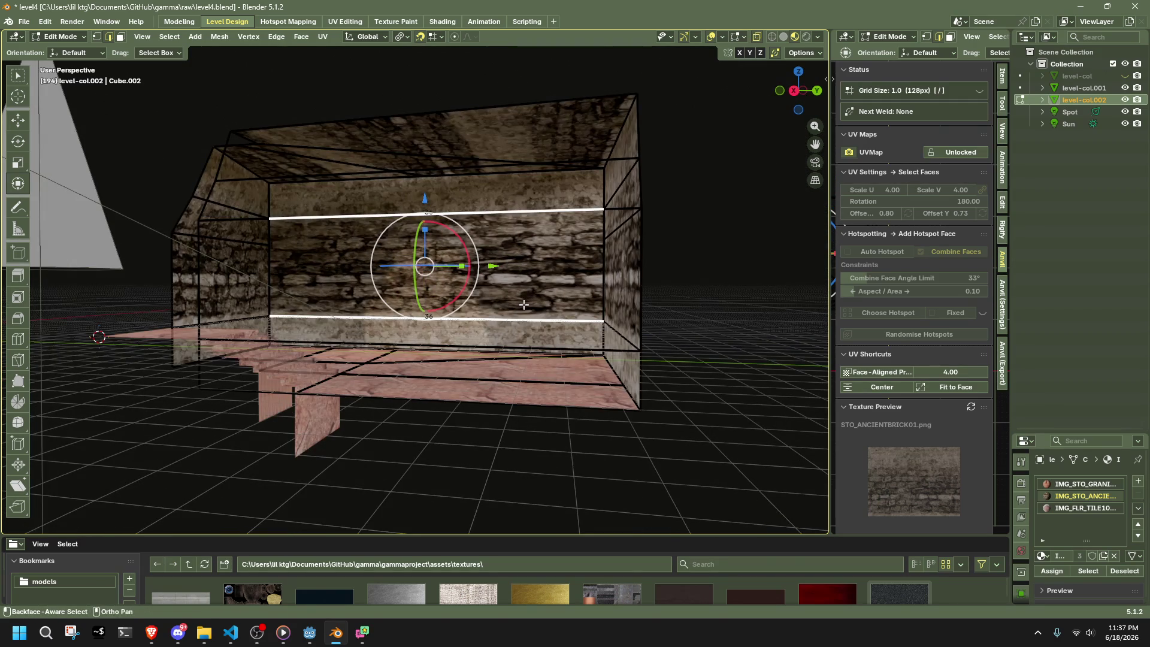
# - Subdivide the selected wall edges with Number of Cuts set to 2
pyautogui.rightClick(524, 305)
pyautogui.click(481, 241)
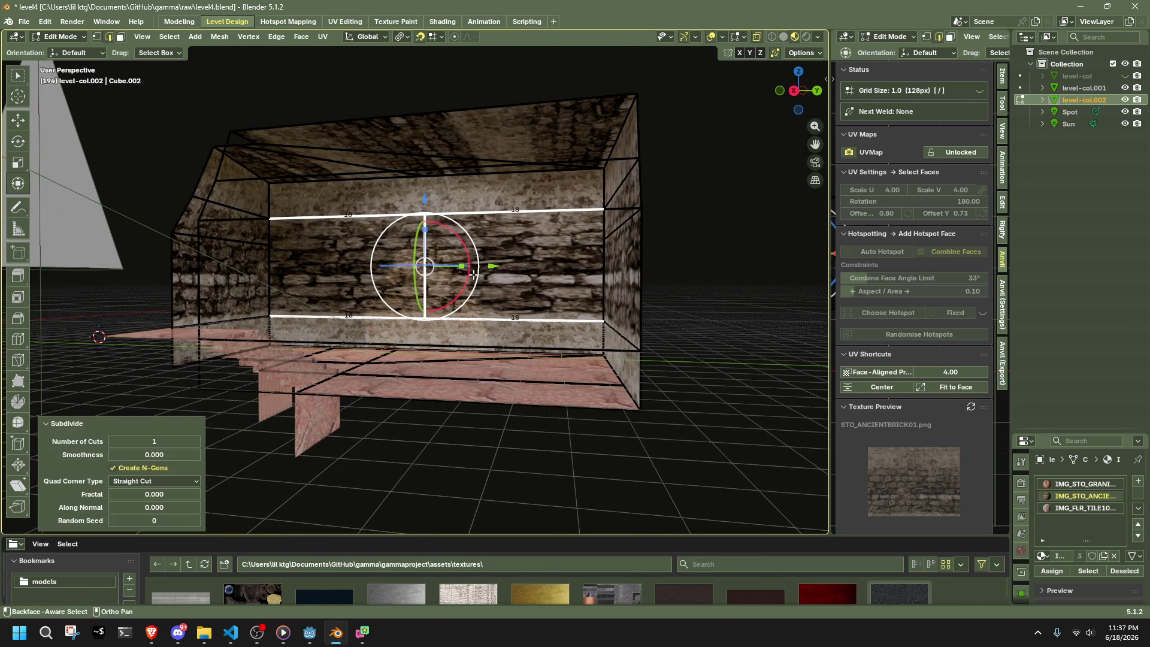
pyautogui.click(195, 441)
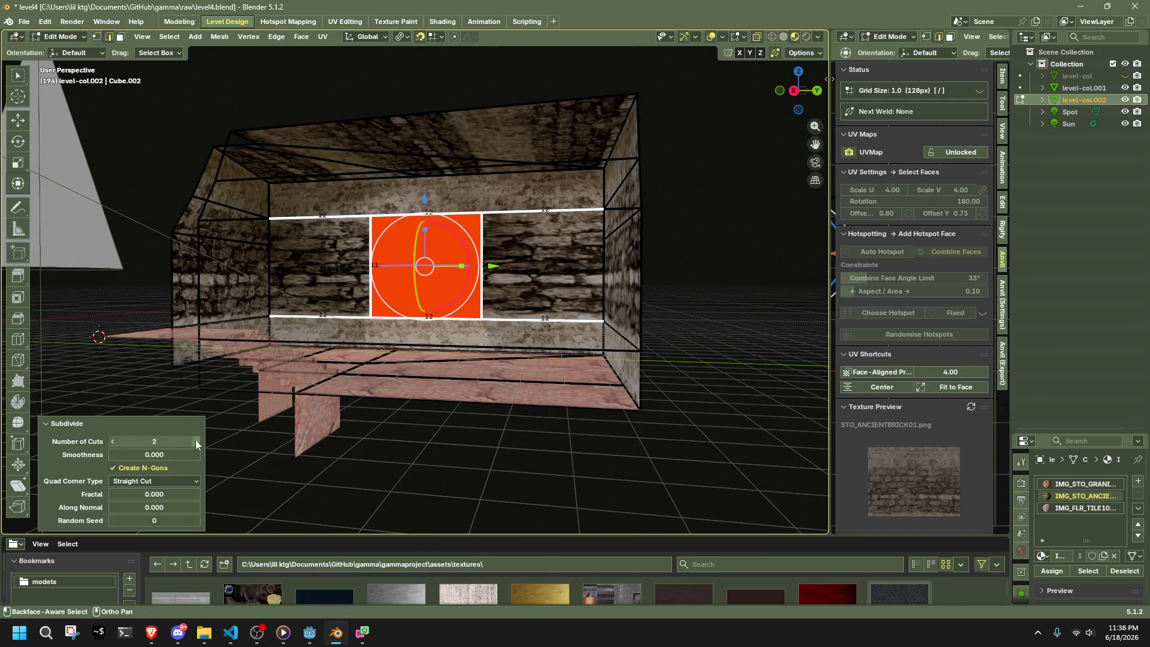
pyautogui.click(429, 492)
pyautogui.press('1')
pyautogui.scroll(5, 426, 302)
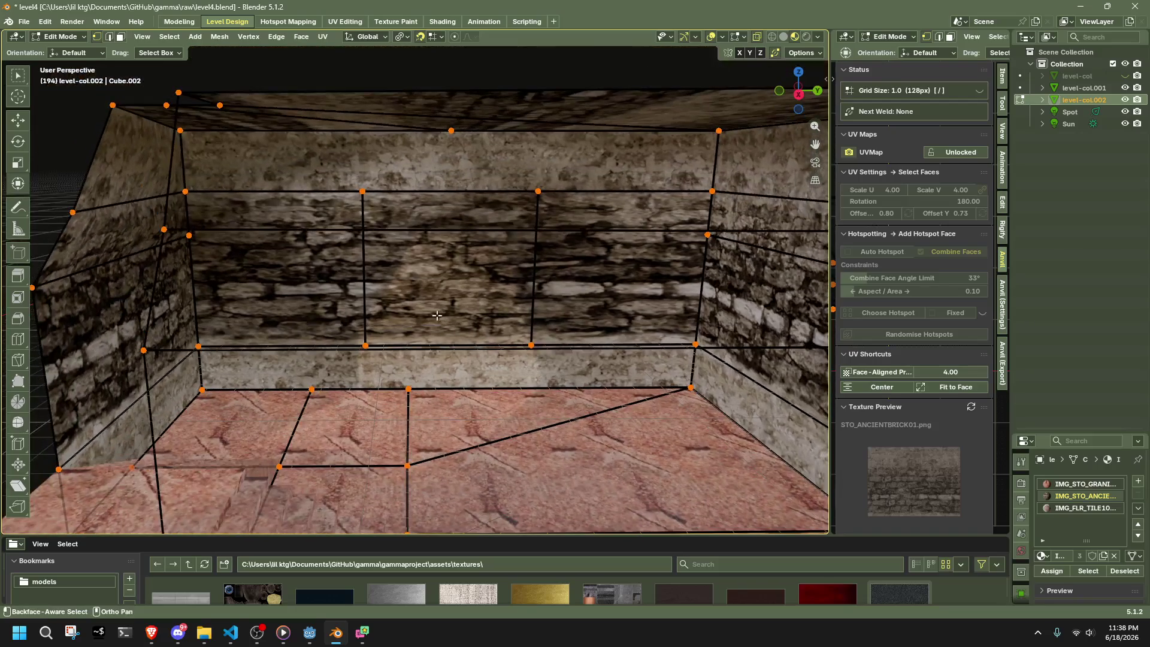
pyautogui.press('b')
pyautogui.press('Escape')
# - In face mode, select the left wall face and the adjacent wall faces
pyautogui.press('3')
pyautogui.click(446, 282)
pyautogui.click(271, 269)
pyautogui.moveTo(551, 324)
pyautogui.mouseDown(button='middle')
pyautogui.moveTo(537, 154)
pyautogui.moveTo(397, 205)
pyautogui.moveTo(300, 342)
pyautogui.moveTo(243, 466)
pyautogui.moveTo(629, 334)
pyautogui.moveTo(413, 315)
pyautogui.mouseUp(button='middle')
pyautogui.scroll(4, 637, 349)
pyautogui.scroll(-4, 413, 315)
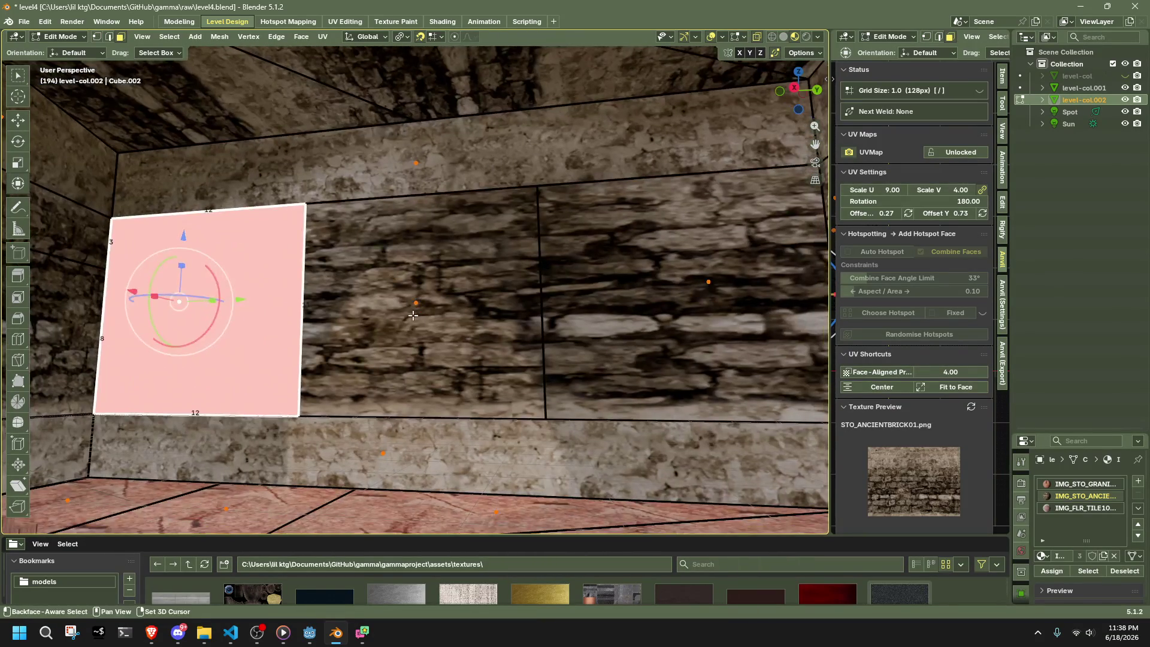
pyautogui.keyDown('shift'); pyautogui.click(412, 315); pyautogui.keyUp('shift')
pyautogui.keyDown('shift'); pyautogui.click(687, 274); pyautogui.keyUp('shift')
pyautogui.scroll(-1, 687, 273)
pyautogui.moveTo(686, 274); pyautogui.dragTo(500, 247, button='middle')
# - Vertex-slide the stray top-edge vertex into the ceiling's right corner
pyautogui.hotkey('ctrl', 'z')
pyautogui.hotkey('ctrl', 'z')
pyautogui.hotkey('ctrl', 'z')
pyautogui.hotkey('ctrl', 'z')
pyautogui.hotkey('ctrl', 'z')
pyautogui.hotkey('ctrl', 'shift', 'z')
pyautogui.press('1')
pyautogui.click(398, 214)
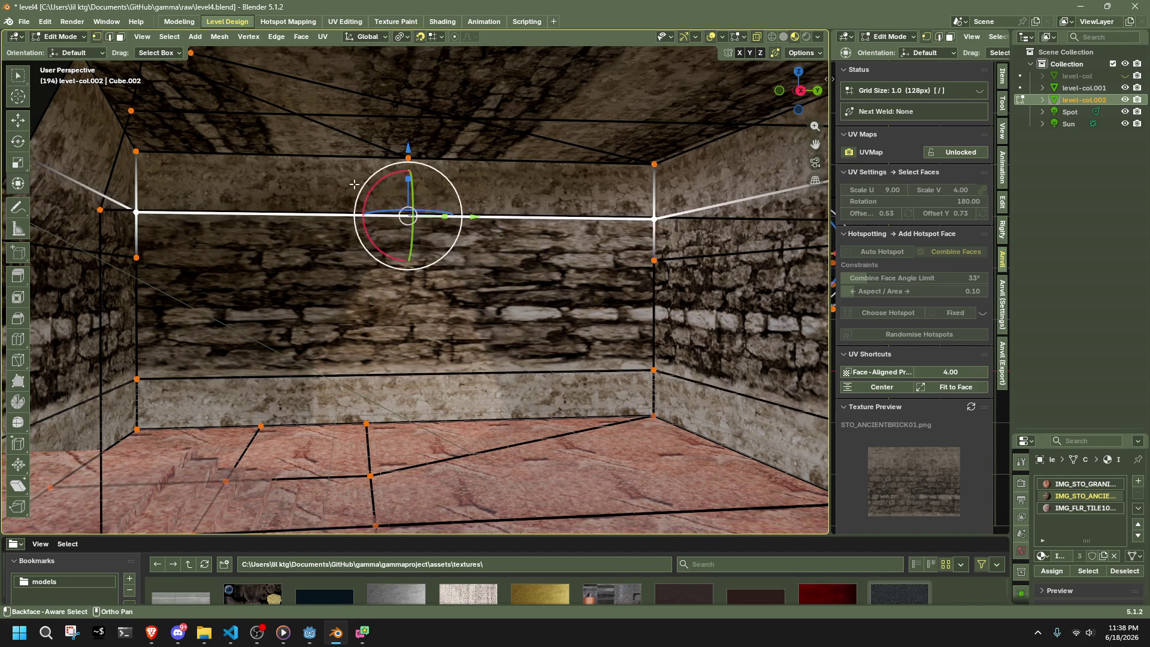
pyautogui.click(409, 157)
pyautogui.press('g')
pyautogui.press('g')
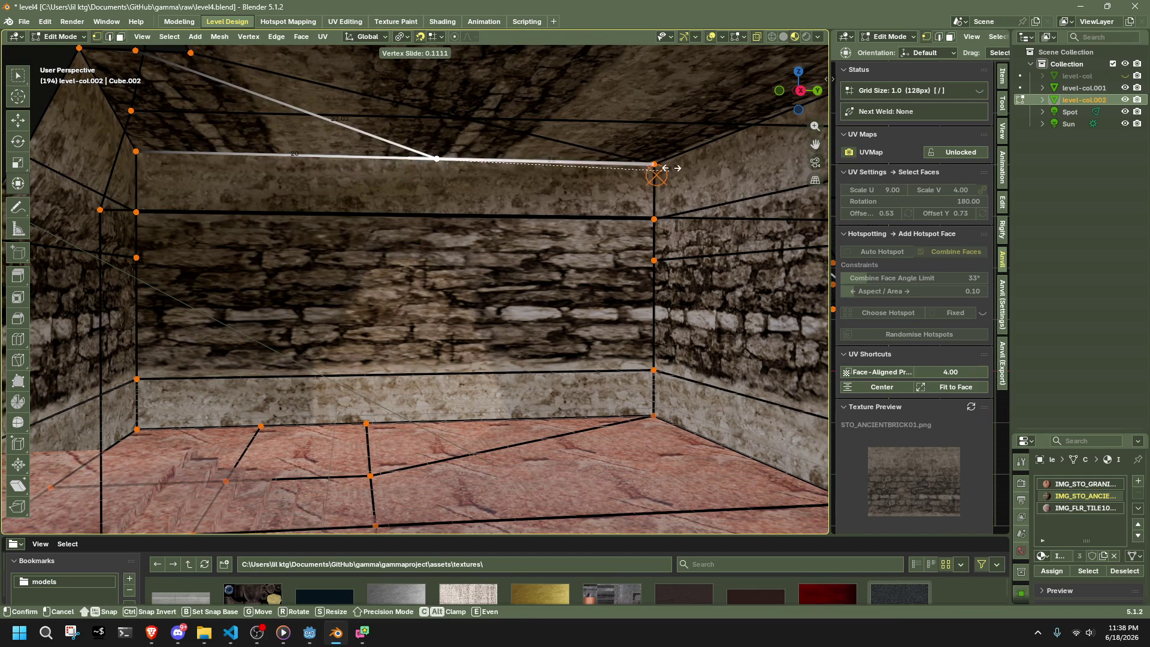
pyautogui.click(410, 180)
pyautogui.press('g')
pyautogui.press('g')
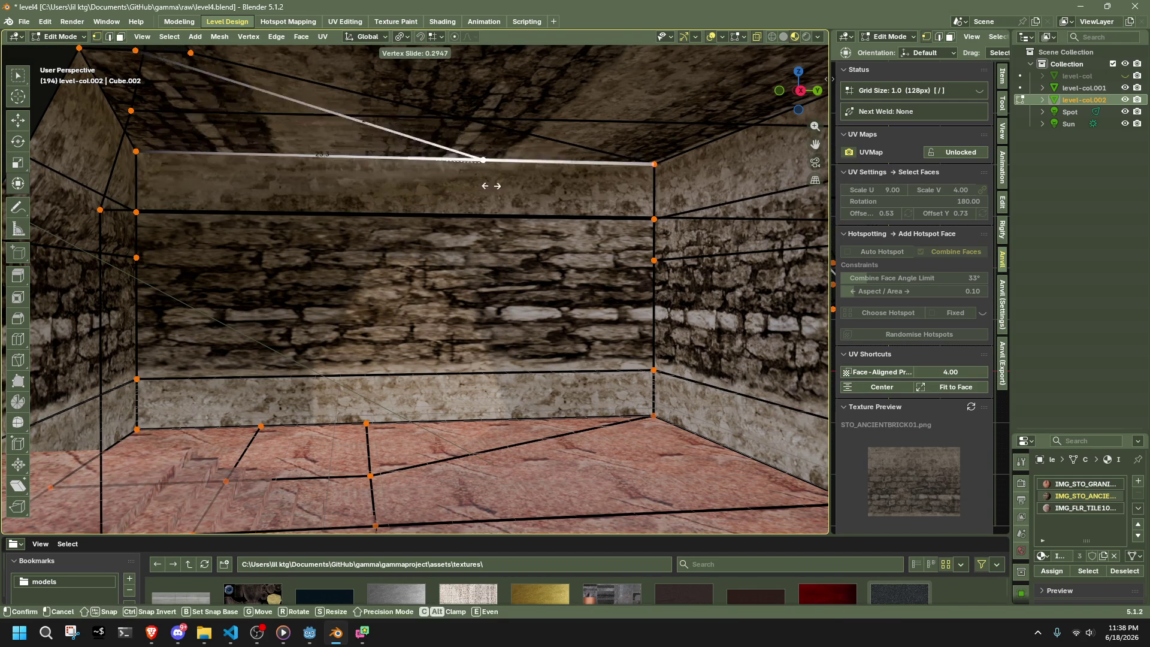
pyautogui.click(103, 226)
# - Slide the two stray floor vertices along their edges onto the wall corners
pyautogui.moveTo(348, 377)
pyautogui.mouseDown(button='middle')
pyautogui.moveTo(344, 420)
pyautogui.moveTo(384, 440)
pyautogui.moveTo(337, 403)
pyautogui.mouseUp(button='middle')
pyautogui.click(332, 352)
pyautogui.press('g')
pyautogui.press('g')
pyautogui.click(258, 346)
pyautogui.click(389, 352)
pyautogui.press('g')
pyautogui.press('g')
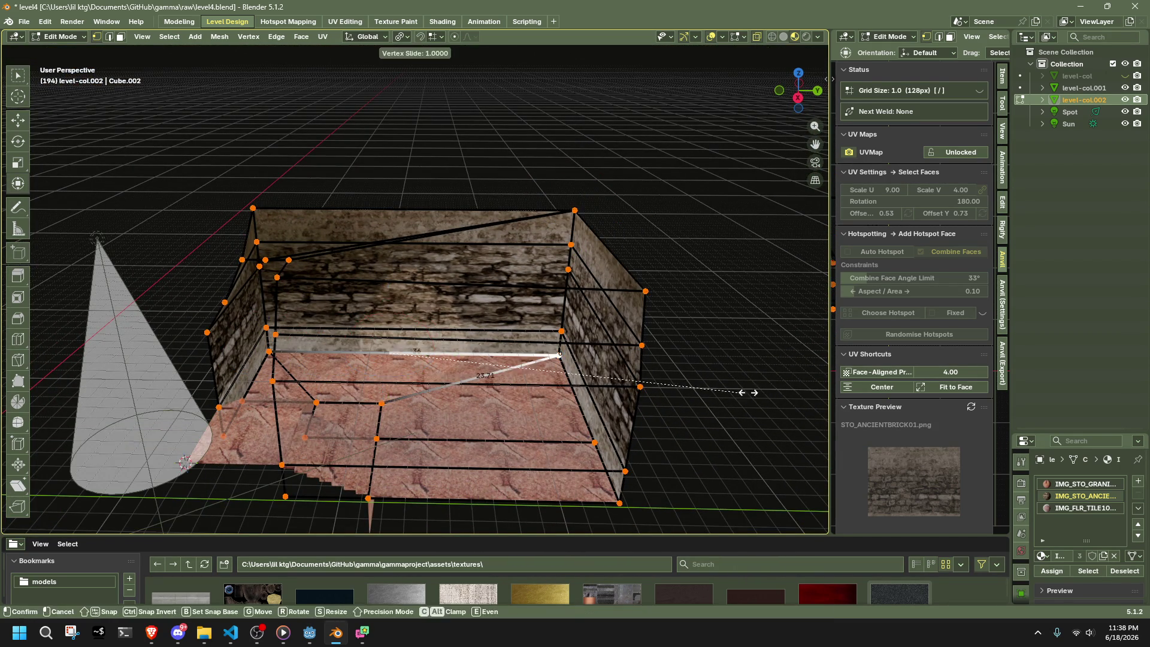
pyautogui.click(681, 383)
# - Subdivide the back wall's horizontal edges with 2 cuts into three columns
pyautogui.moveTo(724, 318)
pyautogui.mouseDown(button='middle')
pyautogui.moveTo(539, 359)
pyautogui.moveTo(389, 413)
pyautogui.mouseUp(button='middle')
pyautogui.press('2')
pyautogui.click(389, 412)
pyautogui.moveTo(361, 365)
pyautogui.mouseDown(button='middle')
pyautogui.moveTo(423, 308)
pyautogui.moveTo(398, 372)
pyautogui.moveTo(419, 336)
pyautogui.moveTo(428, 368)
pyautogui.mouseUp(button='middle')
pyautogui.keyDown('shift'); pyautogui.click(430, 342); pyautogui.keyUp('shift')
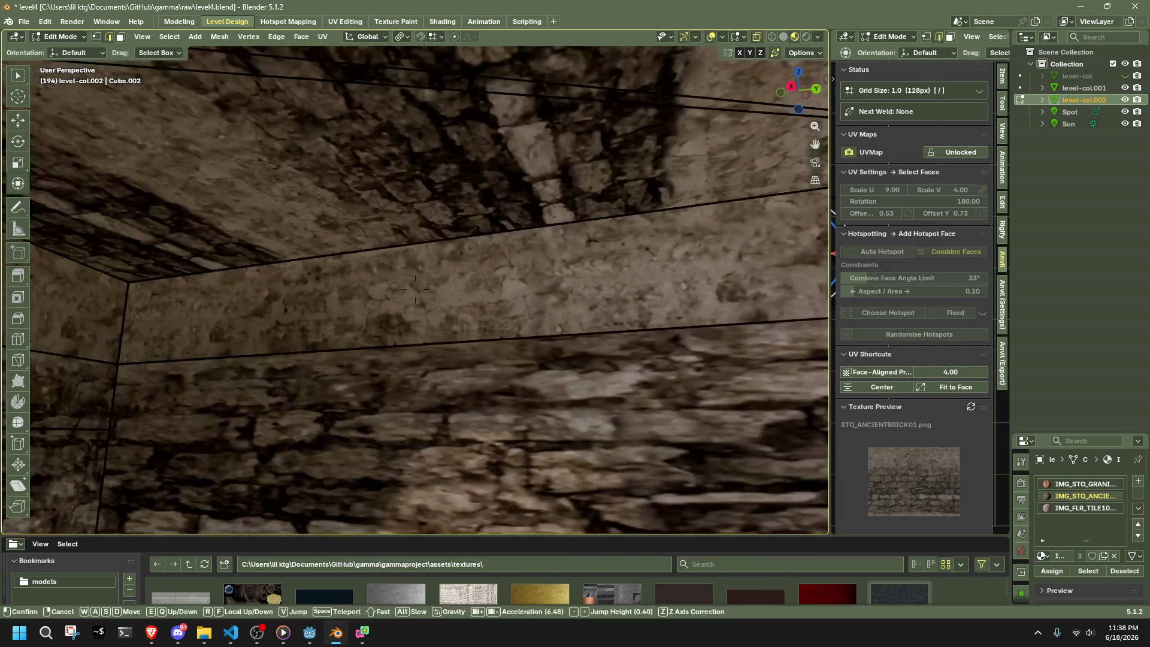
pyautogui.keyDown('shift'); pyautogui.click(419, 341); pyautogui.keyUp('shift')
pyautogui.keyDown('shift'); pyautogui.click(397, 246); pyautogui.keyUp('shift')
pyautogui.rightClick(420, 309)
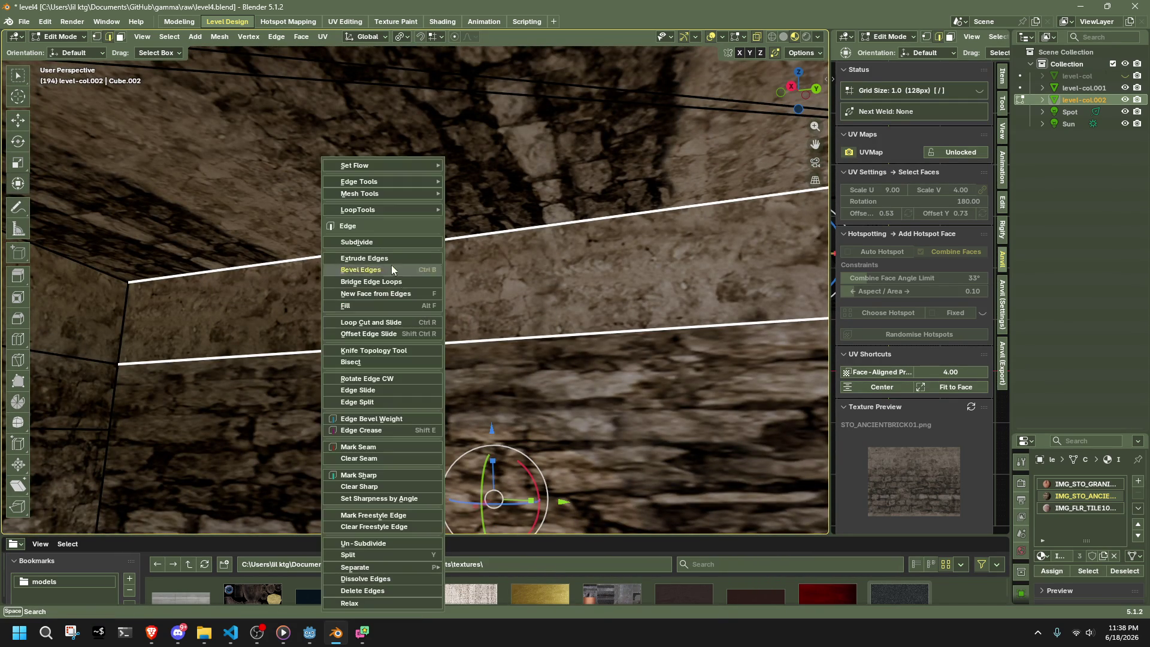
pyautogui.click(376, 245)
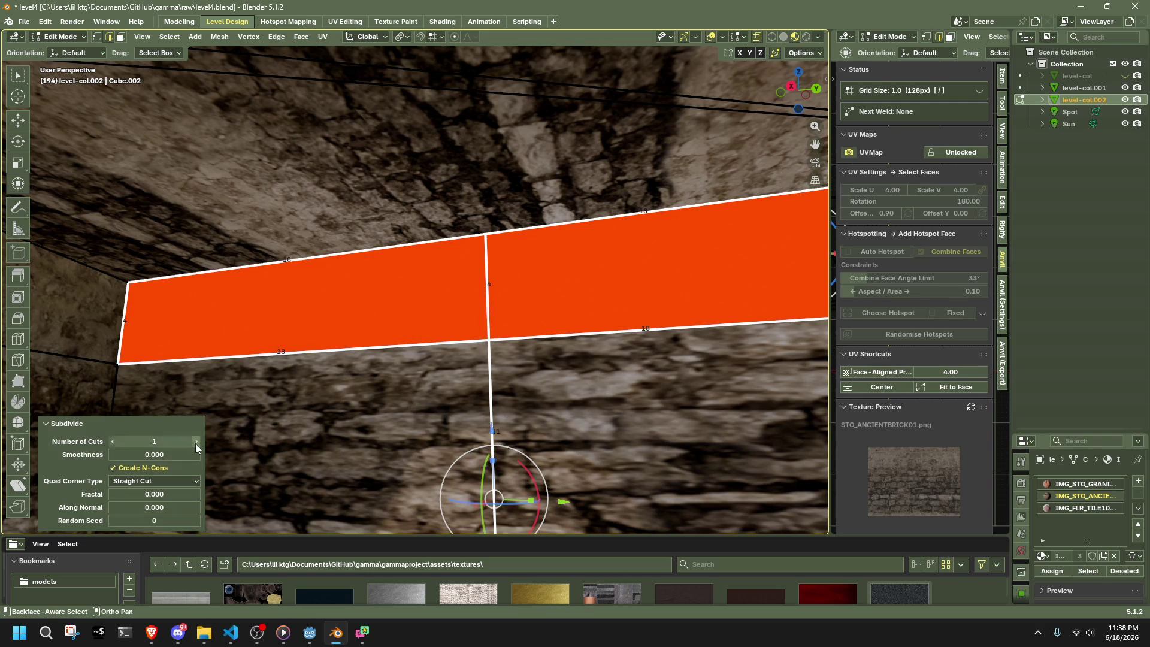
pyautogui.click(195, 442)
pyautogui.rightClick(444, 365)
# - Clear the selection and pick the left and upper-right back-wall faces
pyautogui.moveTo(567, 353)
pyautogui.mouseDown(button='middle')
pyautogui.moveTo(557, 442)
pyautogui.moveTo(509, 389)
pyautogui.mouseUp(button='middle')
pyautogui.press('3')
pyautogui.hotkey('alt', 'a')
pyautogui.scroll(5, 462, 339)
pyautogui.scroll(5, 462, 339)
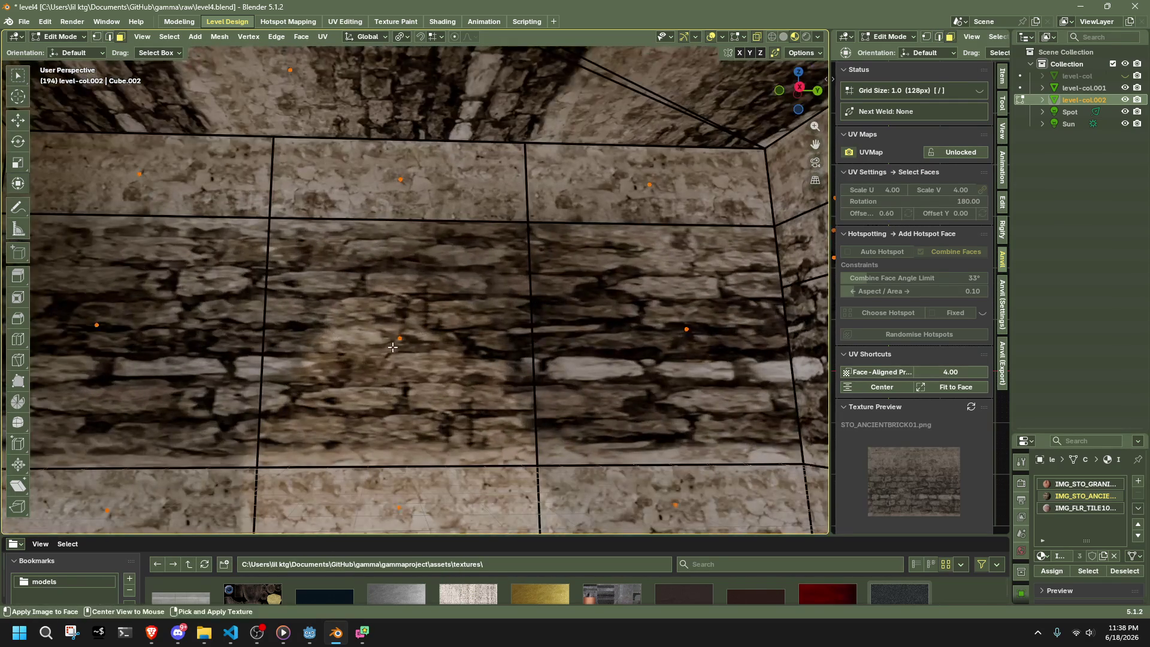
pyautogui.click(523, 228)
pyautogui.keyDown('shift'); pyautogui.click(555, 215); pyautogui.keyUp('shift')
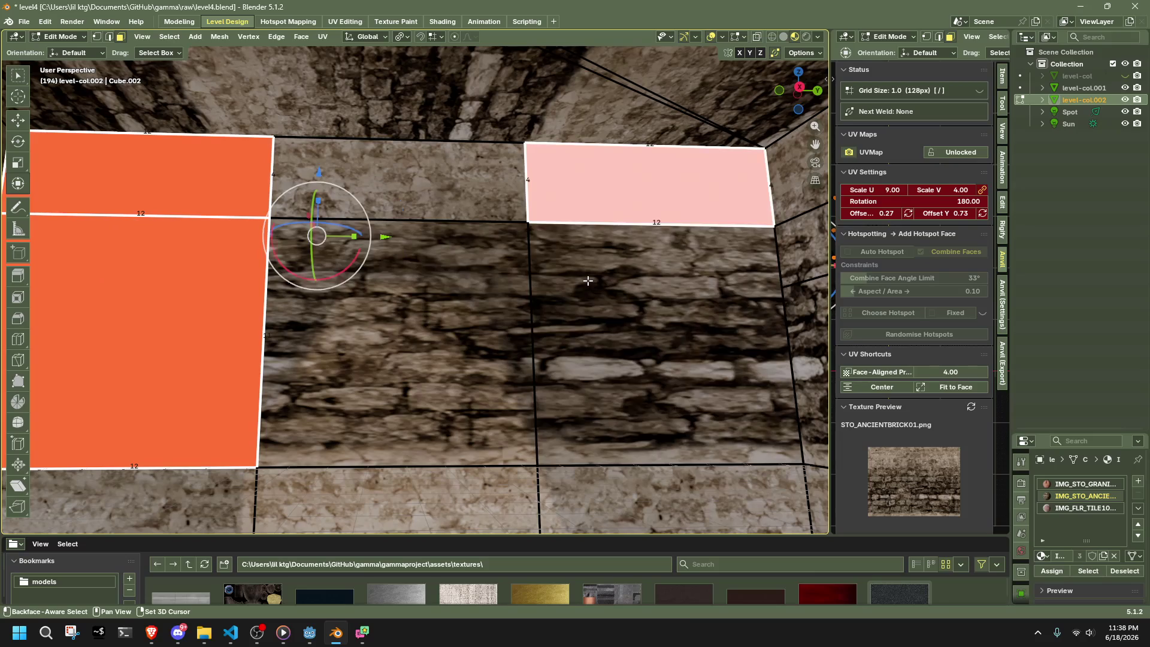
# - Select the full horizontal edge row across the back wall
pyautogui.keyDown('shift'); pyautogui.click(557, 252); pyautogui.keyUp('shift')
pyautogui.click(539, 240)
pyautogui.press('2')
pyautogui.click(254, 215)
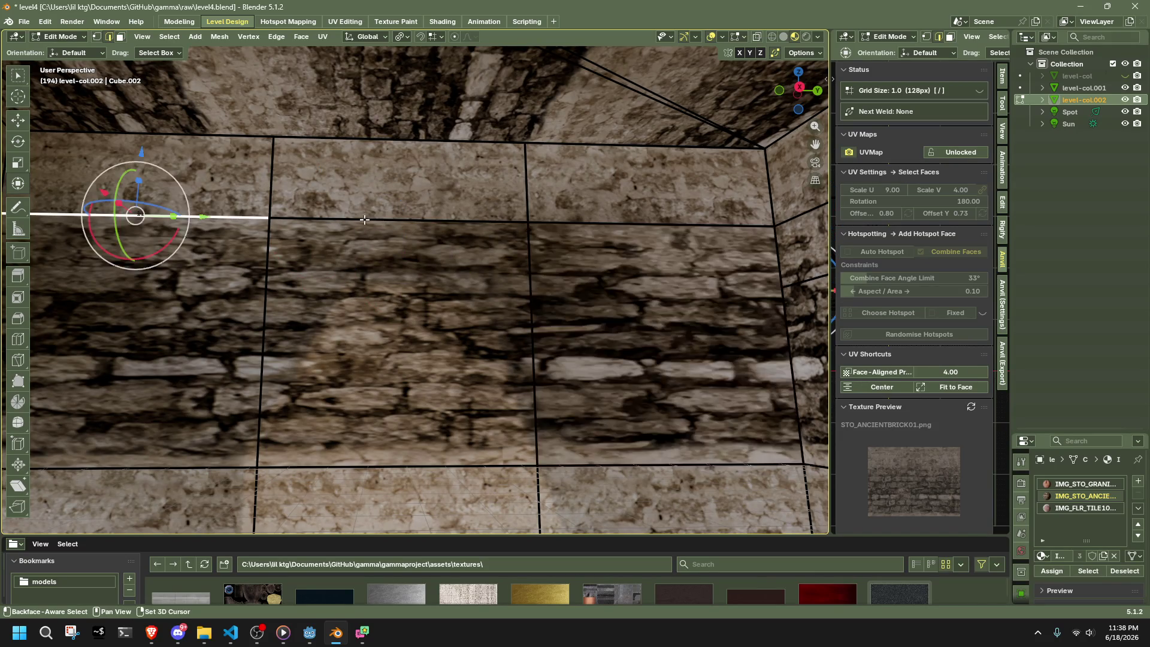
pyautogui.keyDown('shift'); pyautogui.click(399, 220); pyautogui.keyUp('shift')
pyautogui.keyDown('shift'); pyautogui.click(653, 225); pyautogui.keyUp('shift')
# - Add the three lower wall edge segments and dissolve the selected horizontal edges
pyautogui.scroll(-2, 567, 339)
pyautogui.moveTo(567, 339); pyautogui.dragTo(318, 396, button='middle')
pyautogui.keyDown('shift'); pyautogui.click(293, 397); pyautogui.keyUp('shift')
pyautogui.keyDown('shift'); pyautogui.click(401, 403); pyautogui.keyUp('shift')
pyautogui.keyDown('shift'); pyautogui.click(575, 409); pyautogui.keyUp('shift')
pyautogui.press('x')
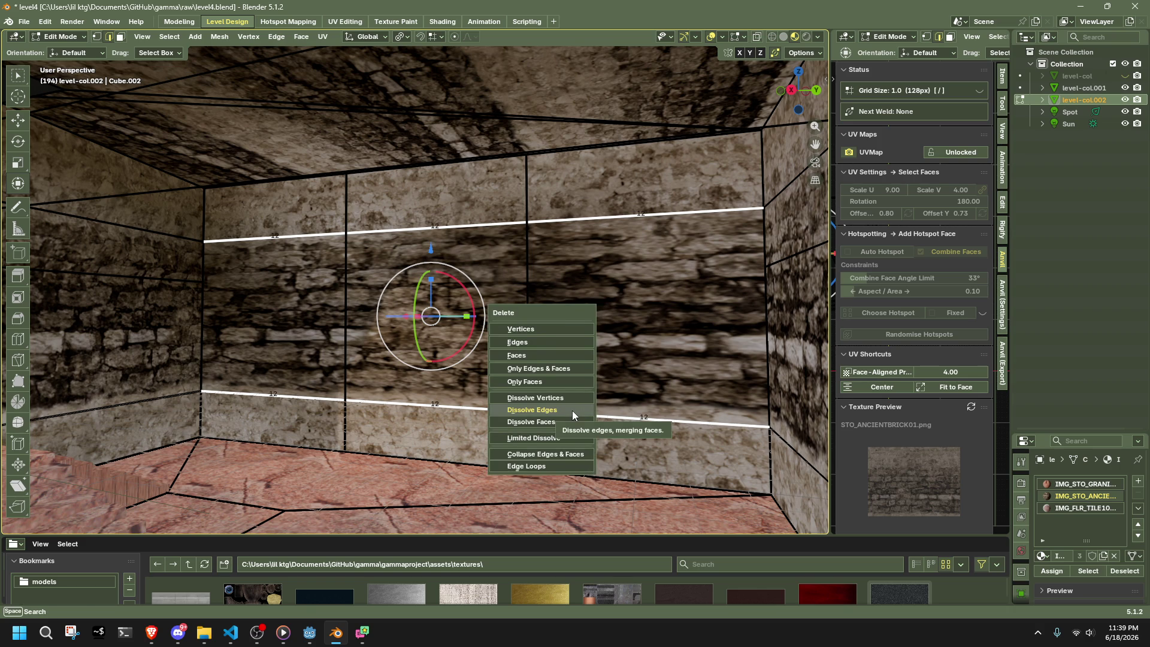
pyautogui.click(573, 411)
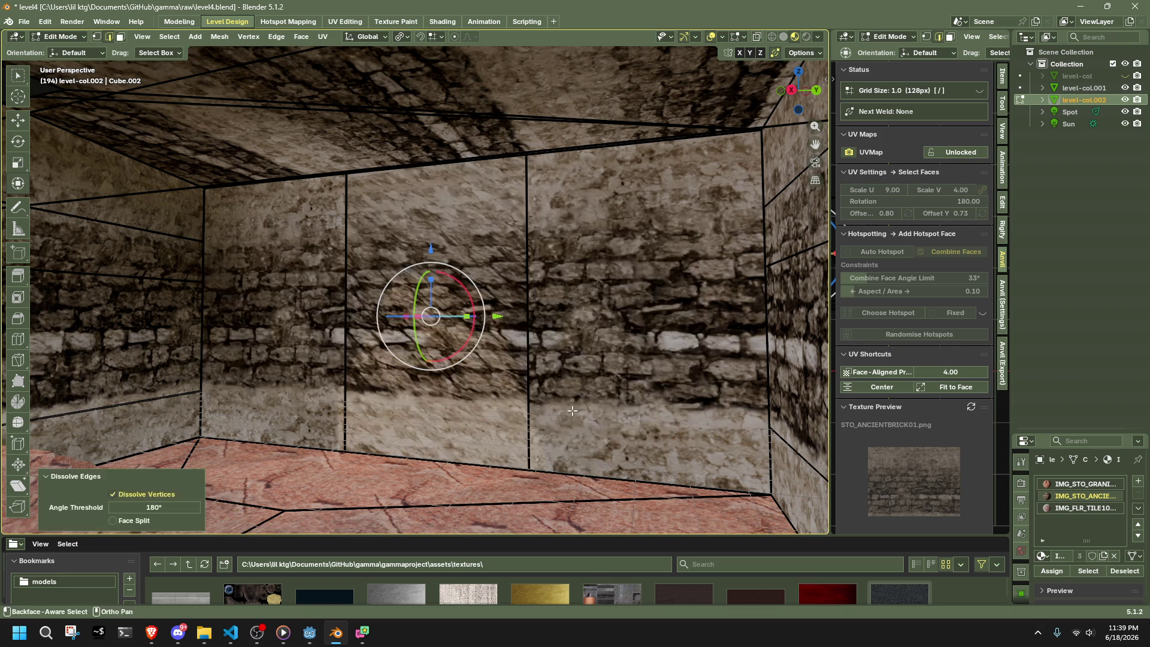
# - Try an individual inset on the three wall panels, then cancel and undo it
pyautogui.press('3')
pyautogui.click(275, 269)
pyautogui.keyDown('shift'); pyautogui.click(402, 278); pyautogui.keyUp('shift')
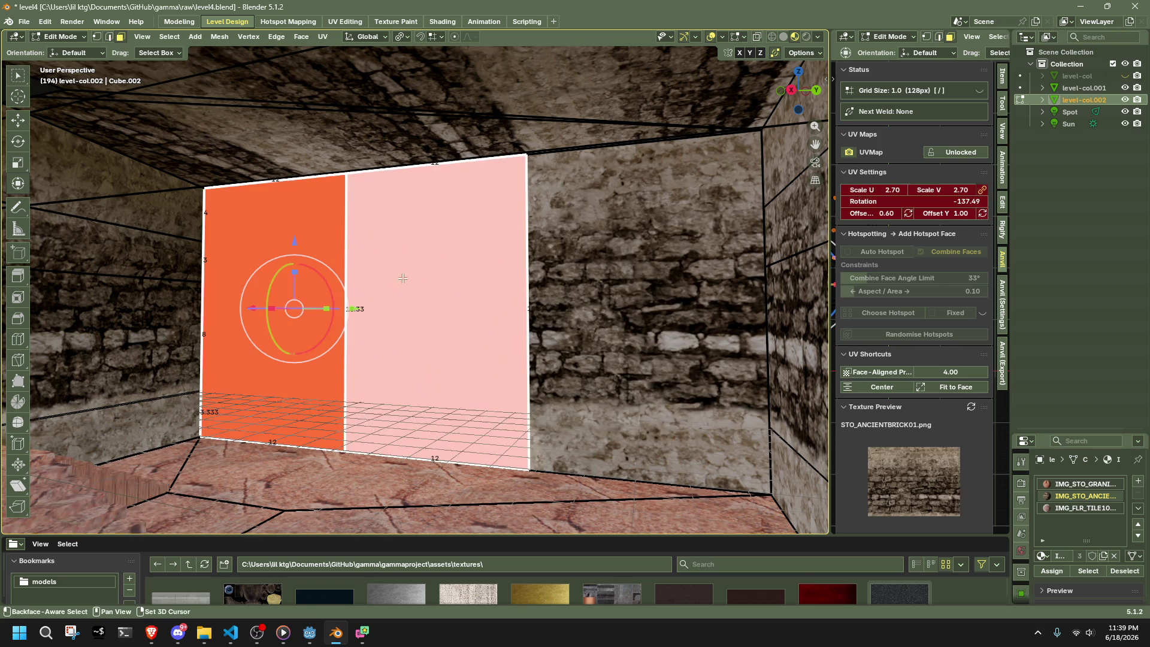
pyautogui.keyDown('shift'); pyautogui.click(602, 295); pyautogui.keyUp('shift')
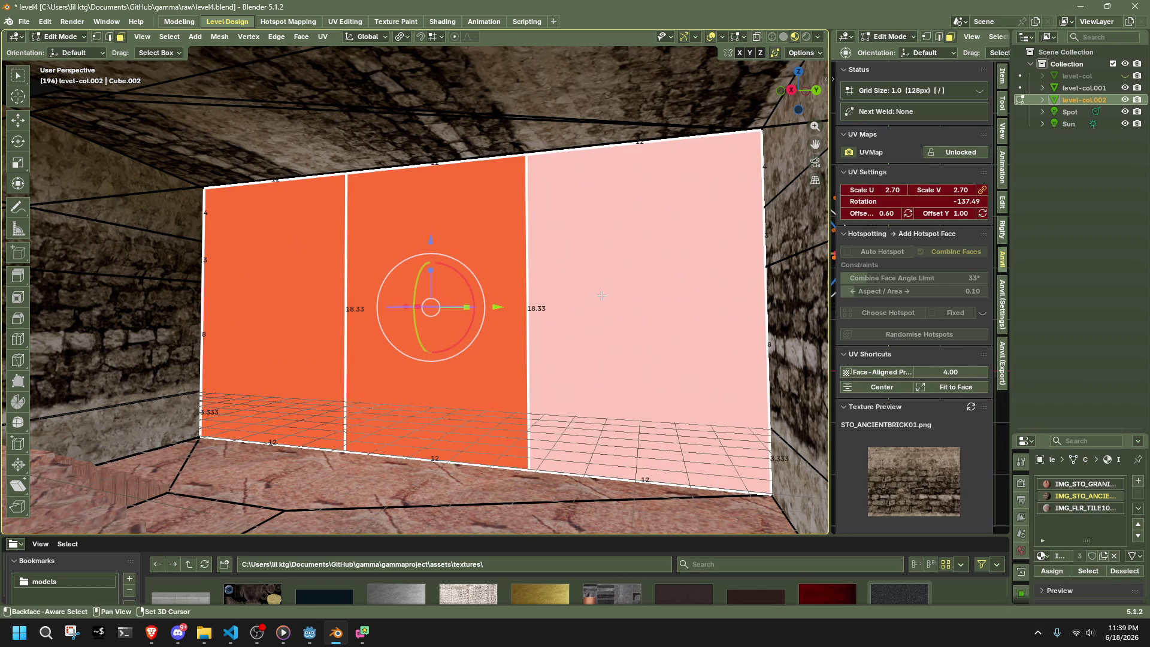
pyautogui.press('i')
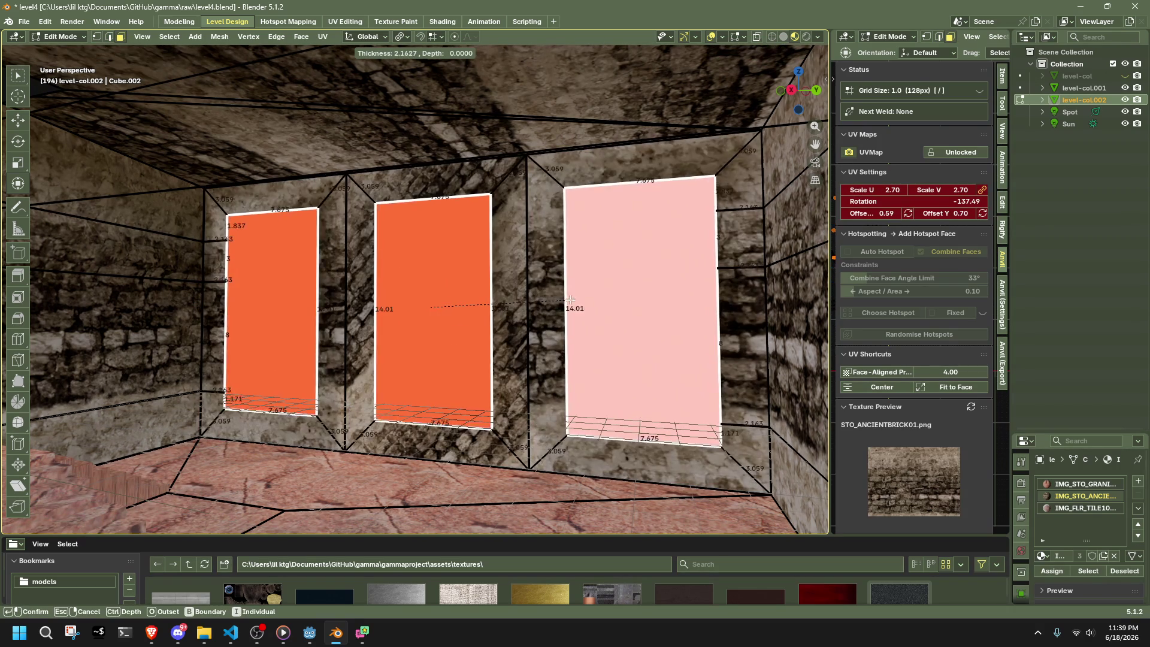
pyautogui.press('Escape')
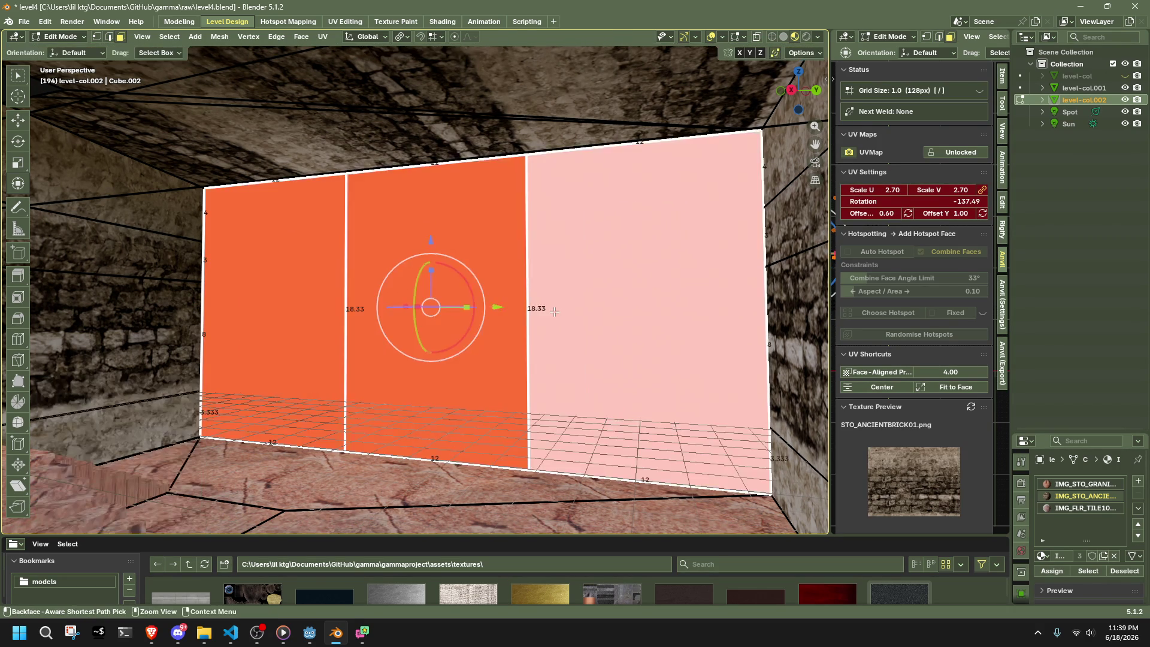
pyautogui.hotkey('ctrl', 'z')
pyautogui.hotkey('ctrl', 'z')
pyautogui.hotkey('ctrl', 'z')
pyautogui.hotkey('ctrl', 'z')
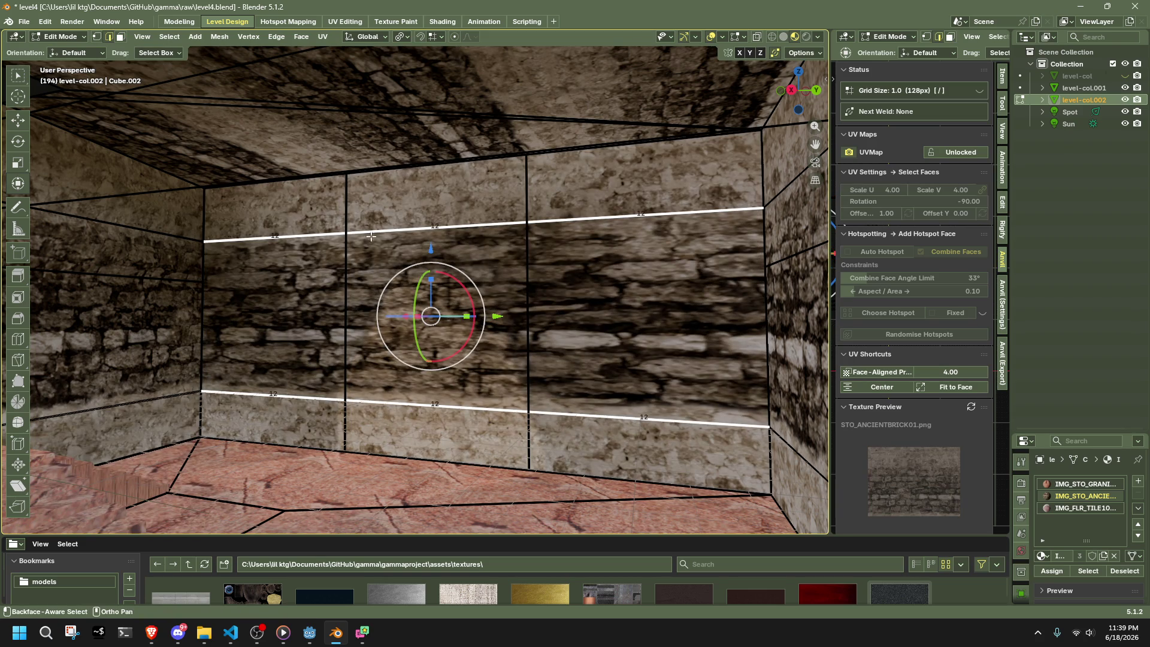
# - Dissolve the upper horizontal edge loop, leaving three tall panels over a base strip
pyautogui.click(299, 233)
pyautogui.keyDown('alt'); pyautogui.click(433, 236); pyautogui.keyUp('alt')
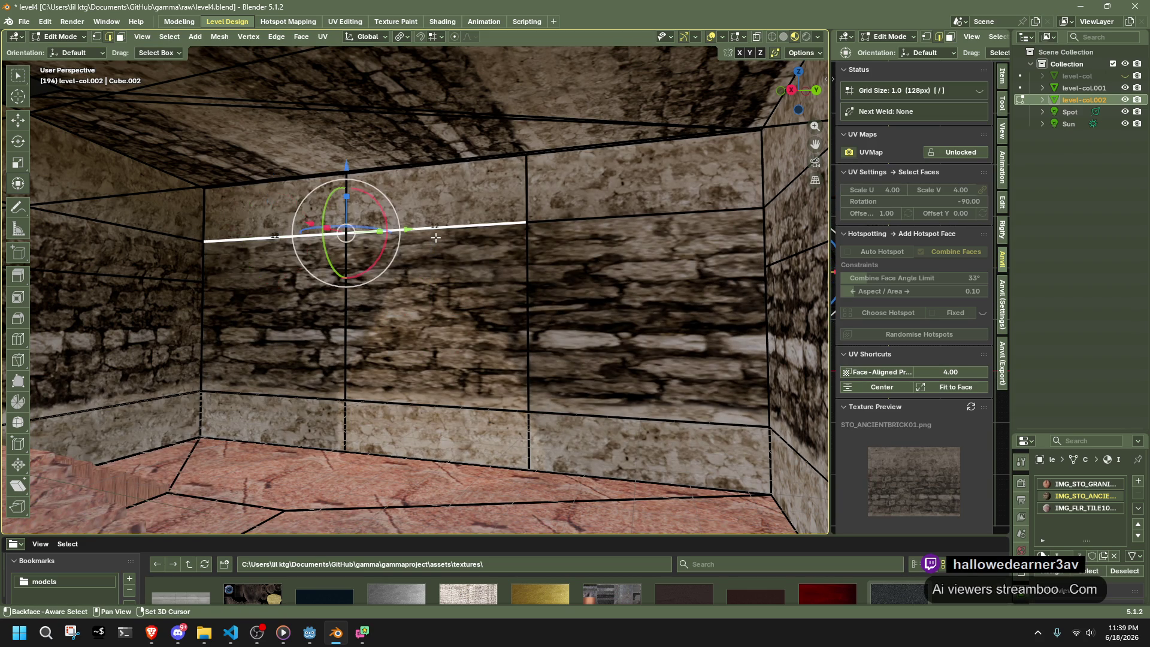
pyautogui.press('x')
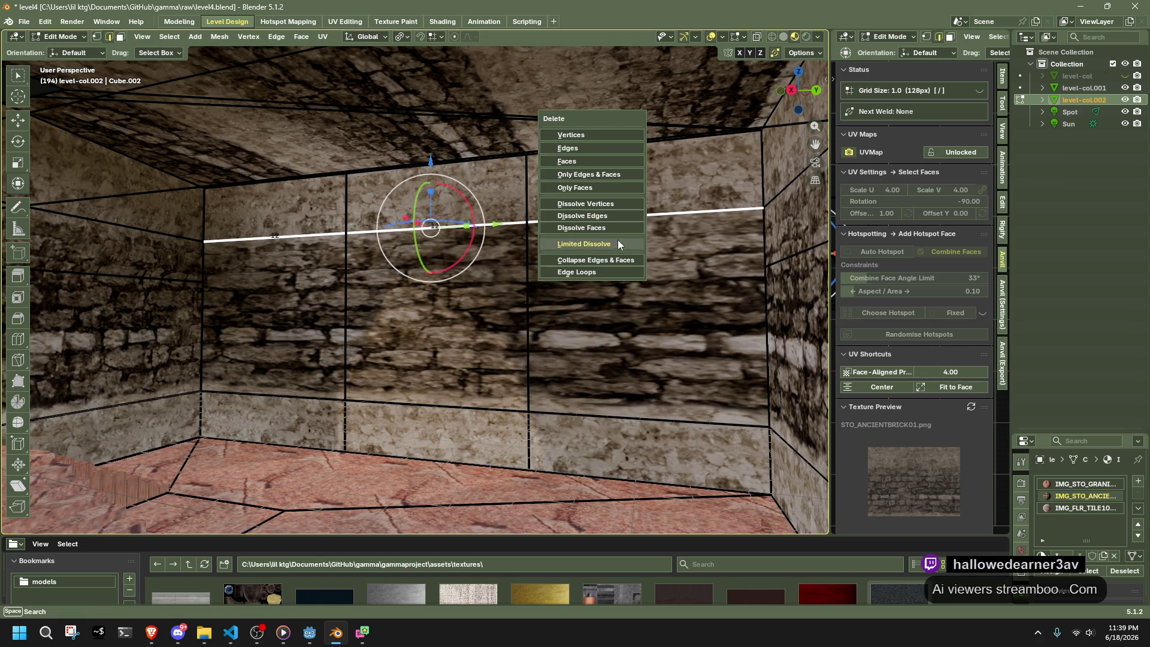
pyautogui.click(599, 226)
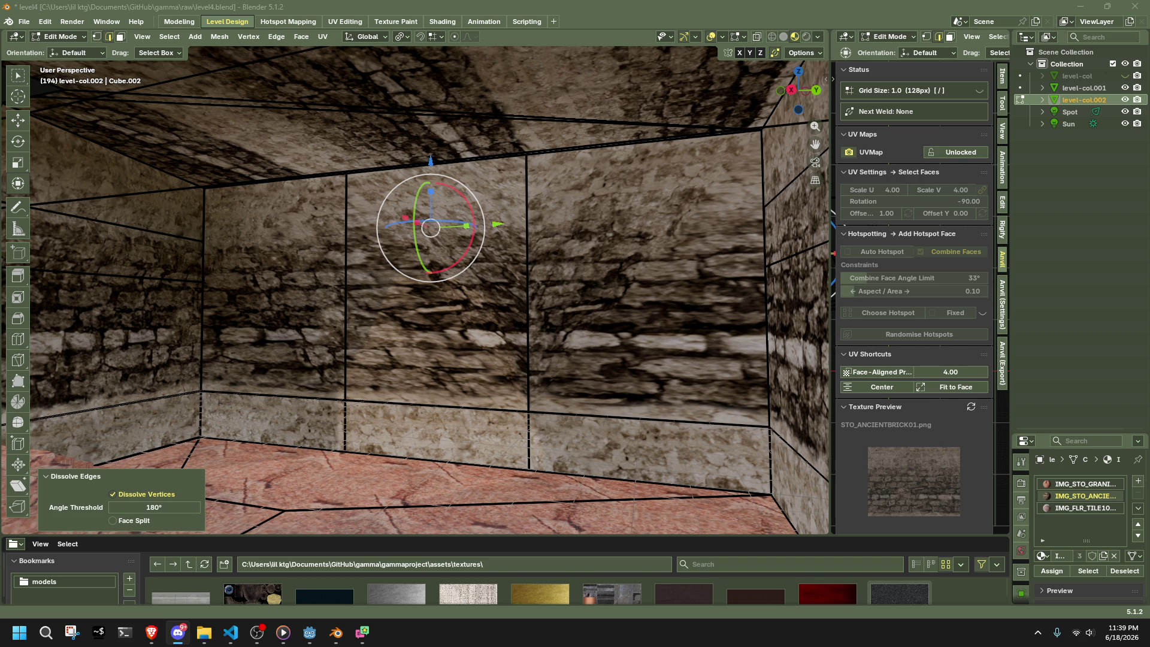
pyautogui.scroll(-5, 599, 331)
pyautogui.scroll(4, 599, 332)
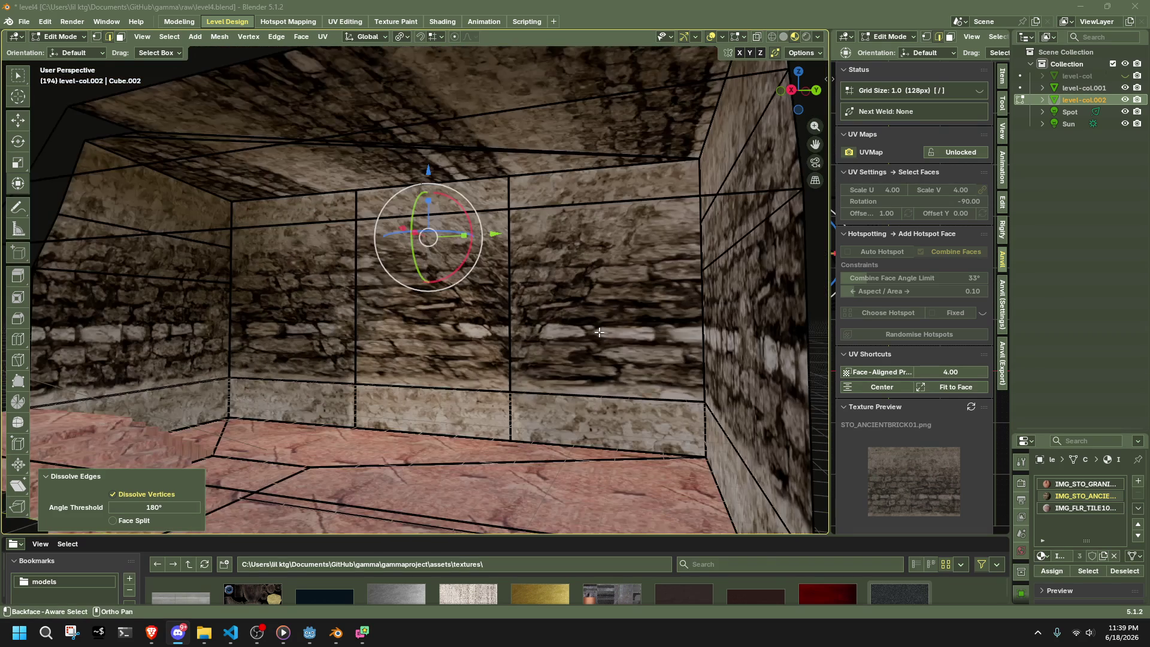
pyautogui.click(328, 274)
# - Inset the three back-wall panels, then undo the inset
pyautogui.press('3')
pyautogui.click(316, 313)
pyautogui.keyDown('shift'); pyautogui.click(431, 312); pyautogui.keyUp('shift')
pyautogui.keyDown('shift'); pyautogui.click(552, 306); pyautogui.keyUp('shift')
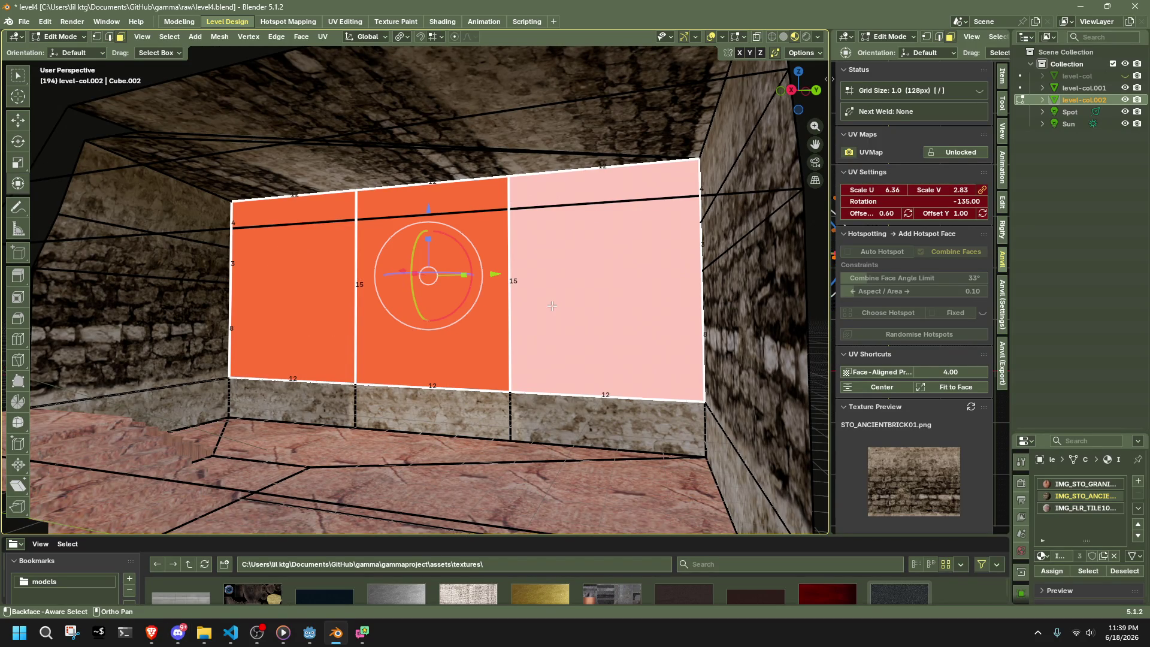
pyautogui.press('i')
pyautogui.press('i')
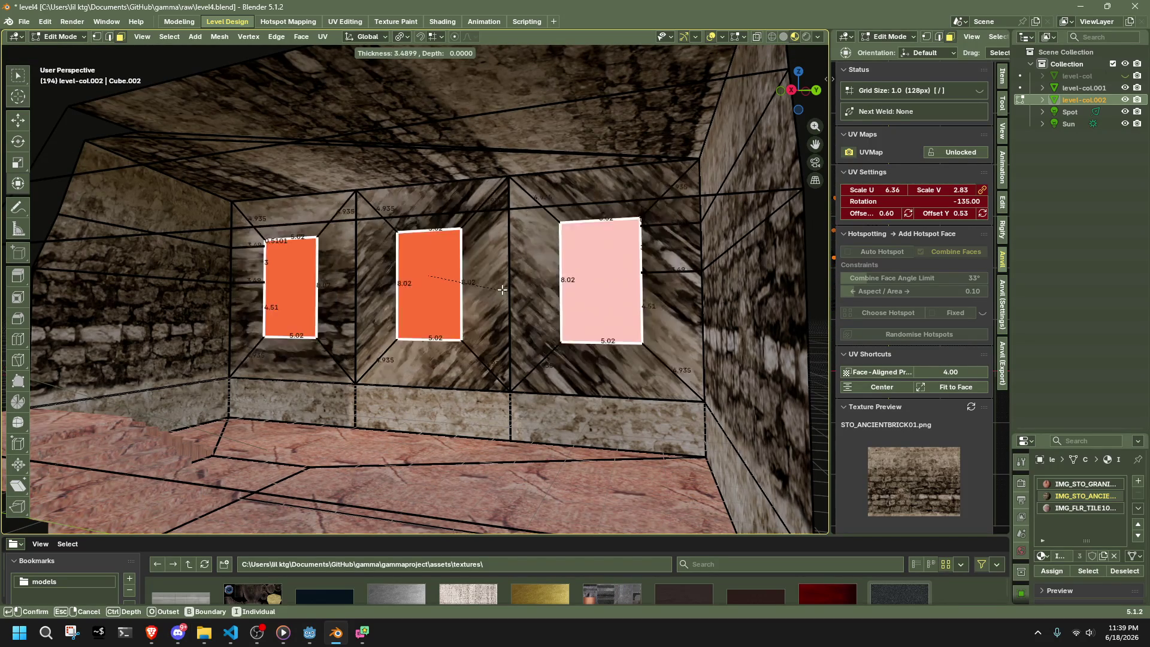
pyautogui.click(517, 294)
pyautogui.hotkey('ctrl', 'z')
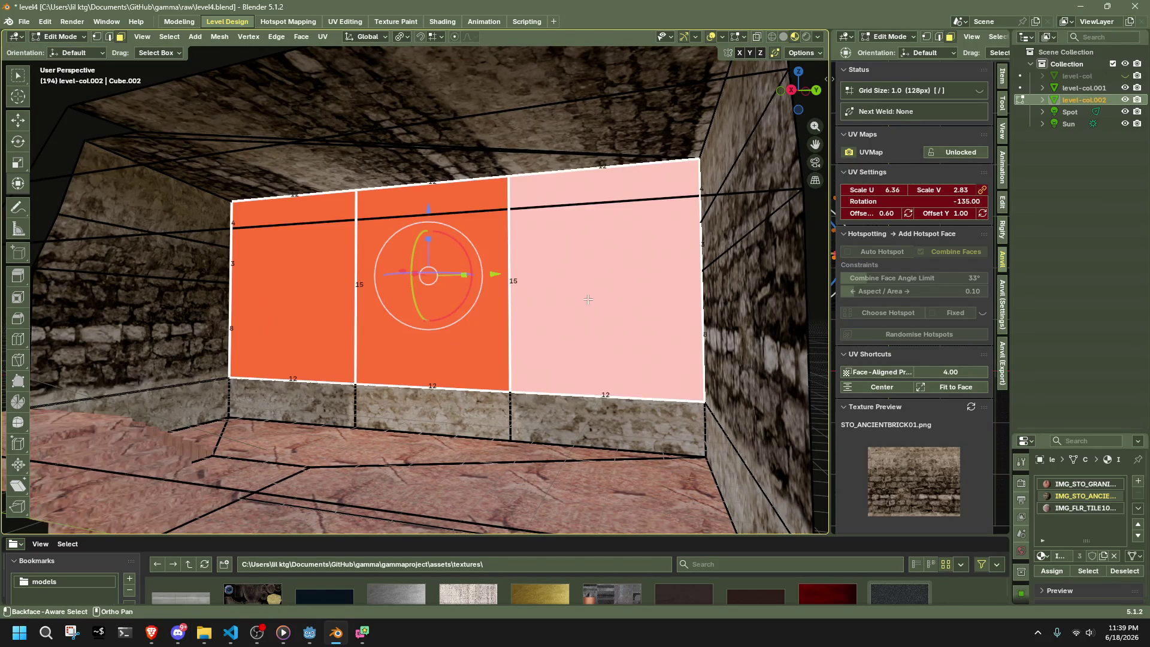
# - Move a right-wall face against the back wall and inset the selected faces
pyautogui.click(705, 262)
pyautogui.click(705, 256)
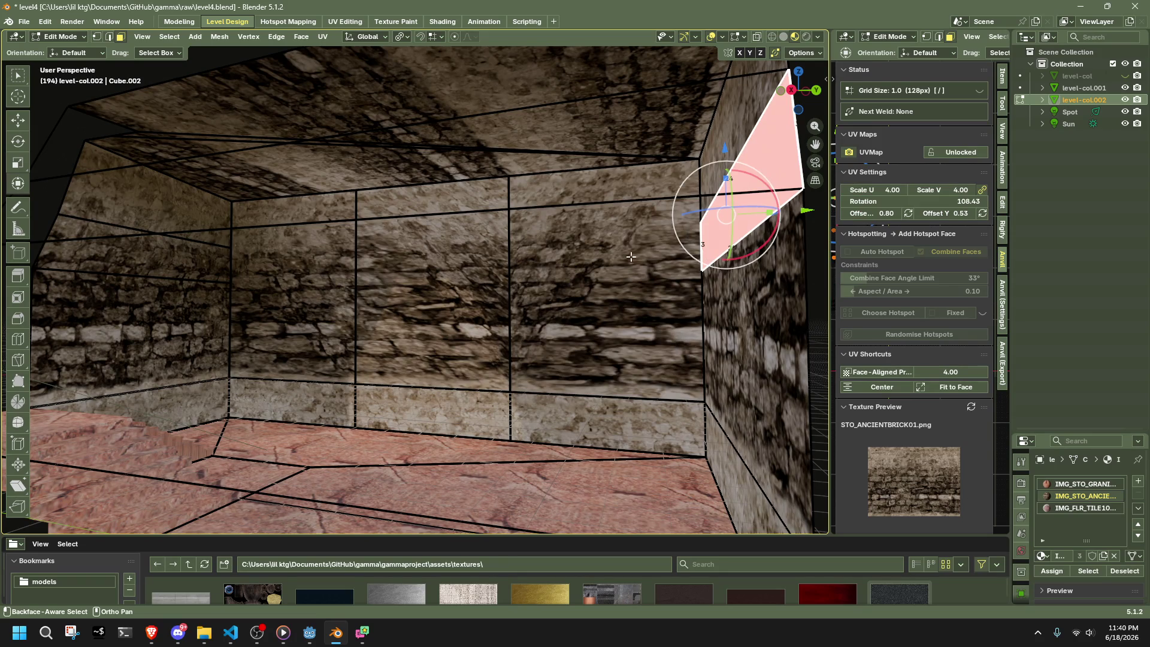
pyautogui.press('g')
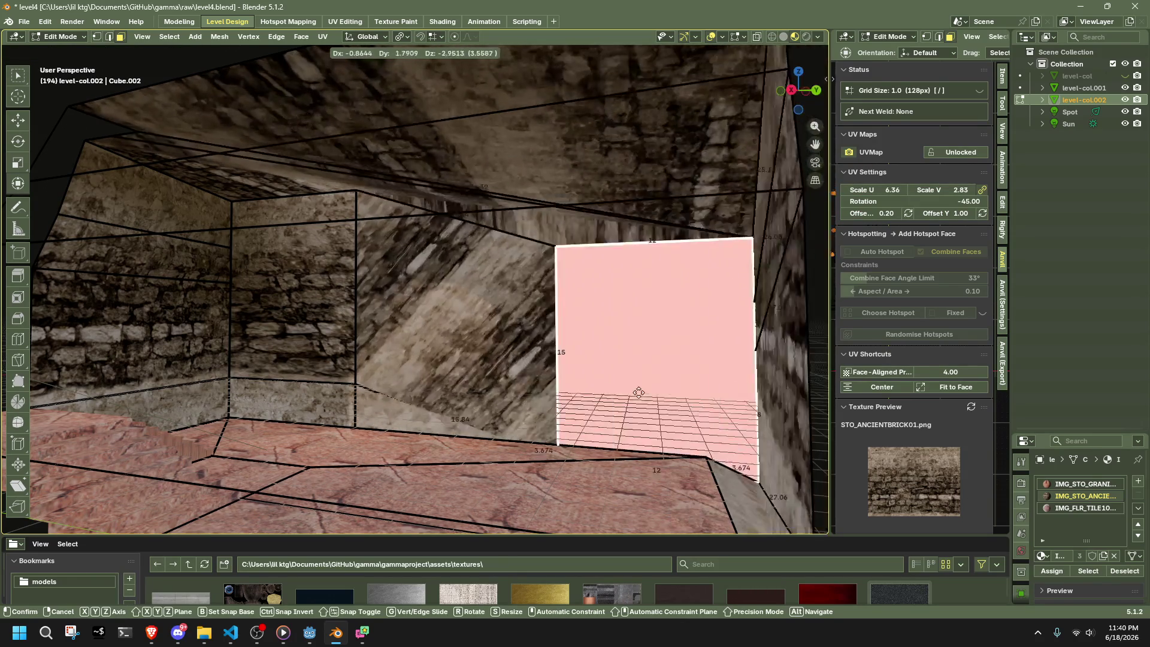
pyautogui.click(638, 320)
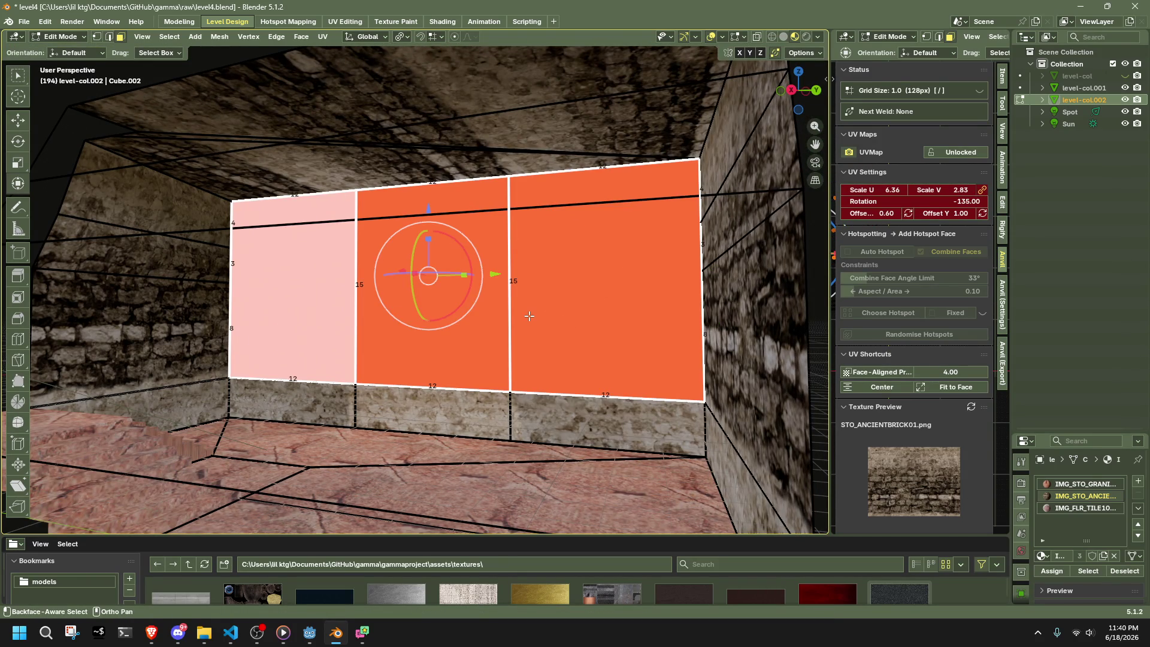
pyautogui.press('i')
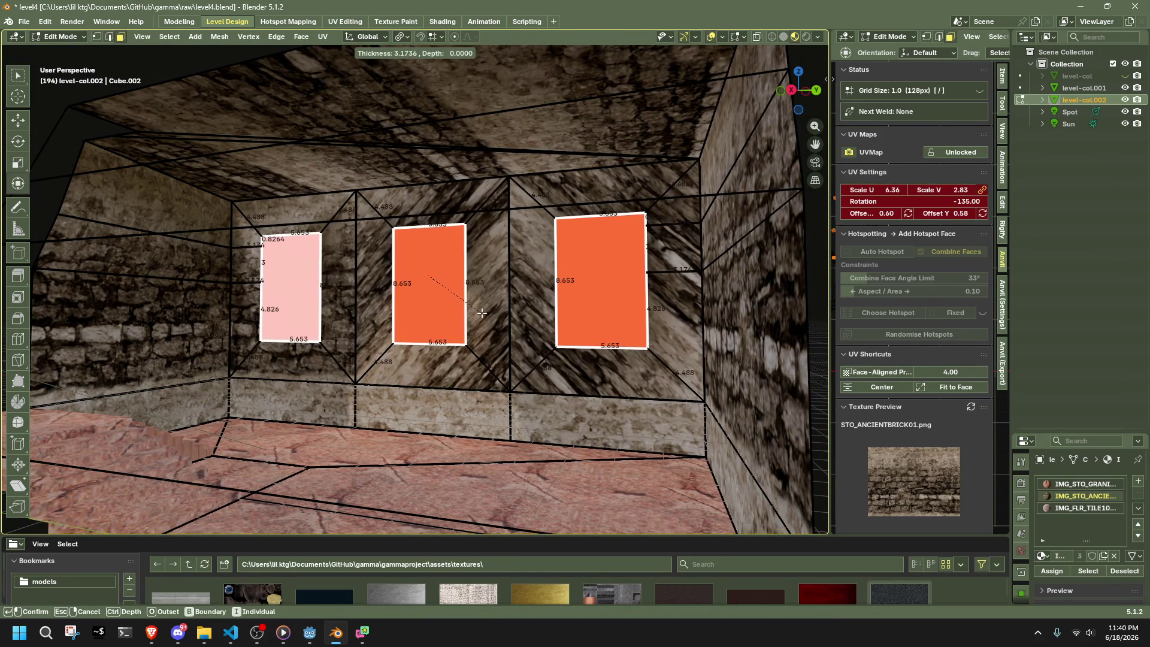
pyautogui.click(482, 312)
# - Reselect only the three back-wall faces and inset them individually
pyautogui.moveTo(482, 313)
pyautogui.mouseDown(button='middle')
pyautogui.moveTo(250, 311)
pyautogui.moveTo(221, 294)
pyautogui.moveTo(527, 281)
pyautogui.mouseUp(button='middle')
pyautogui.scroll(3, 530, 282)
pyautogui.press('3')
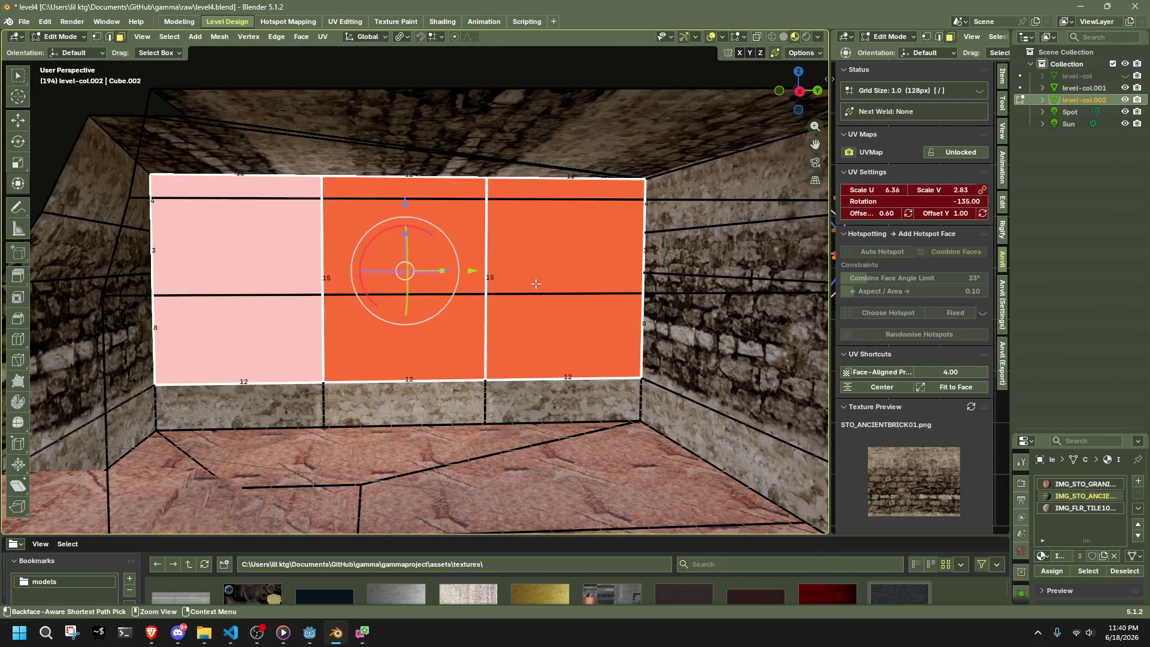
pyautogui.click(724, 320)
pyautogui.click(663, 282)
pyautogui.click(573, 313)
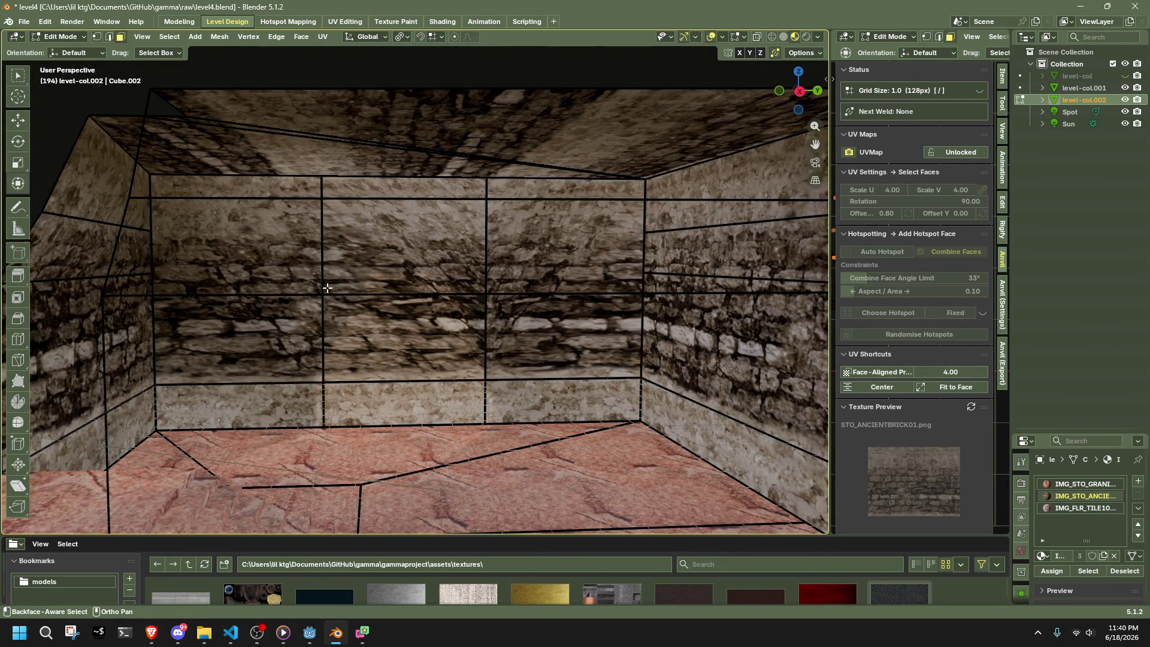
pyautogui.click(252, 287)
pyautogui.keyDown('shift'); pyautogui.click(408, 300); pyautogui.keyUp('shift')
pyautogui.keyDown('shift'); pyautogui.click(625, 358); pyautogui.keyUp('shift')
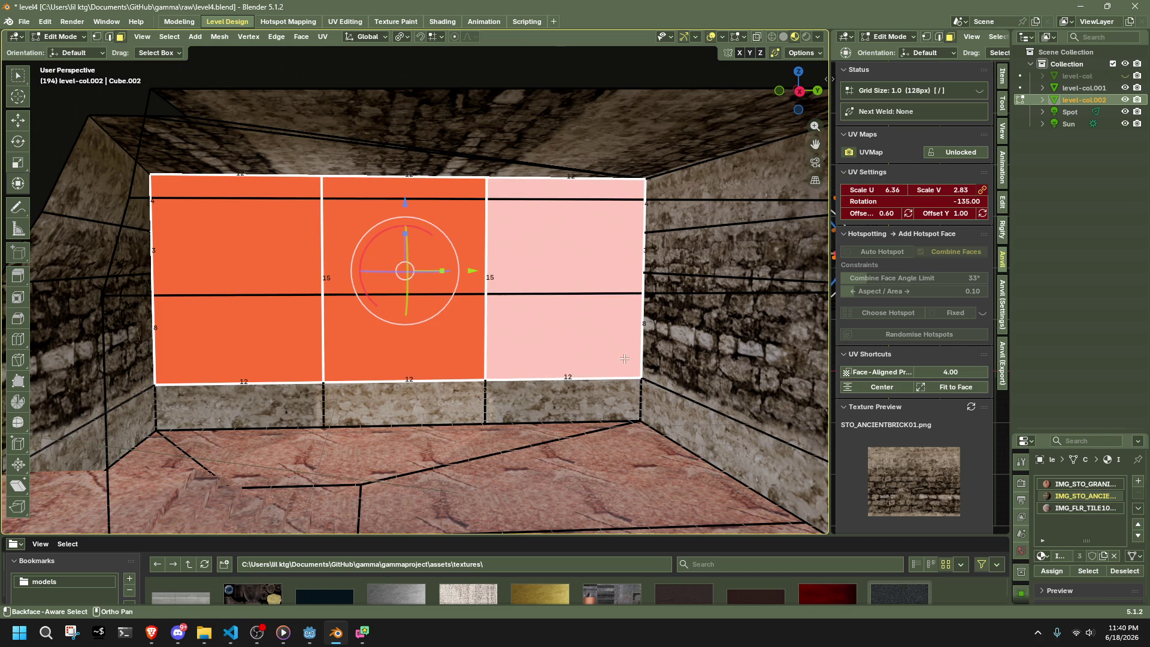
pyautogui.press('i')
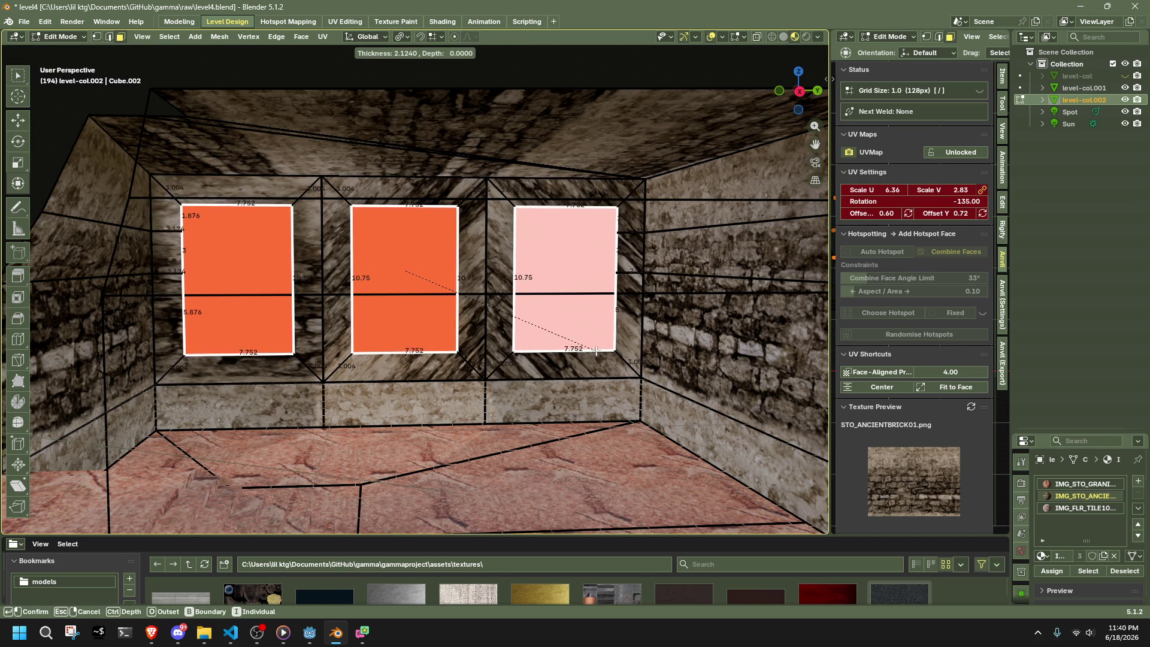
pyautogui.click(616, 360)
# - Test an extrusion and a thin inset, undo both, and view the wall from the side
pyautogui.moveTo(617, 359)
pyautogui.mouseDown(button='middle')
pyautogui.moveTo(569, 377)
pyautogui.moveTo(598, 378)
pyautogui.mouseUp(button='middle')
pyautogui.press('e')
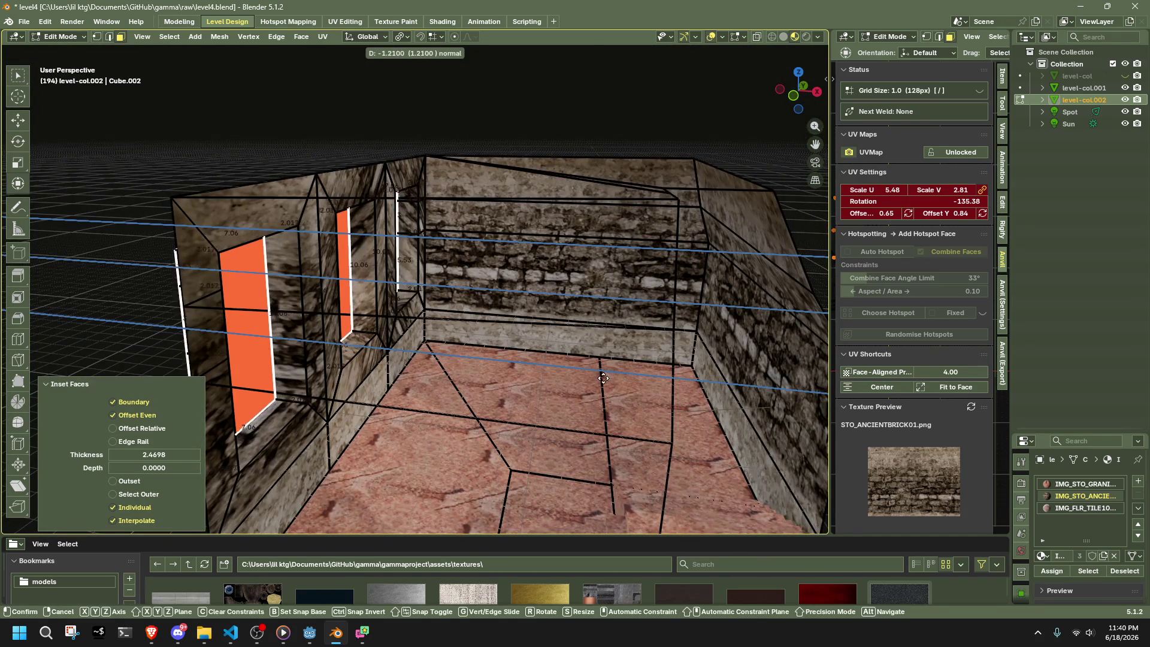
pyautogui.press('Escape')
pyautogui.hotkey('ctrl', 'z')
pyautogui.hotkey('ctrl', 'z')
pyautogui.moveTo(601, 377); pyautogui.dragTo(590, 373, button='middle')
pyautogui.press('i')
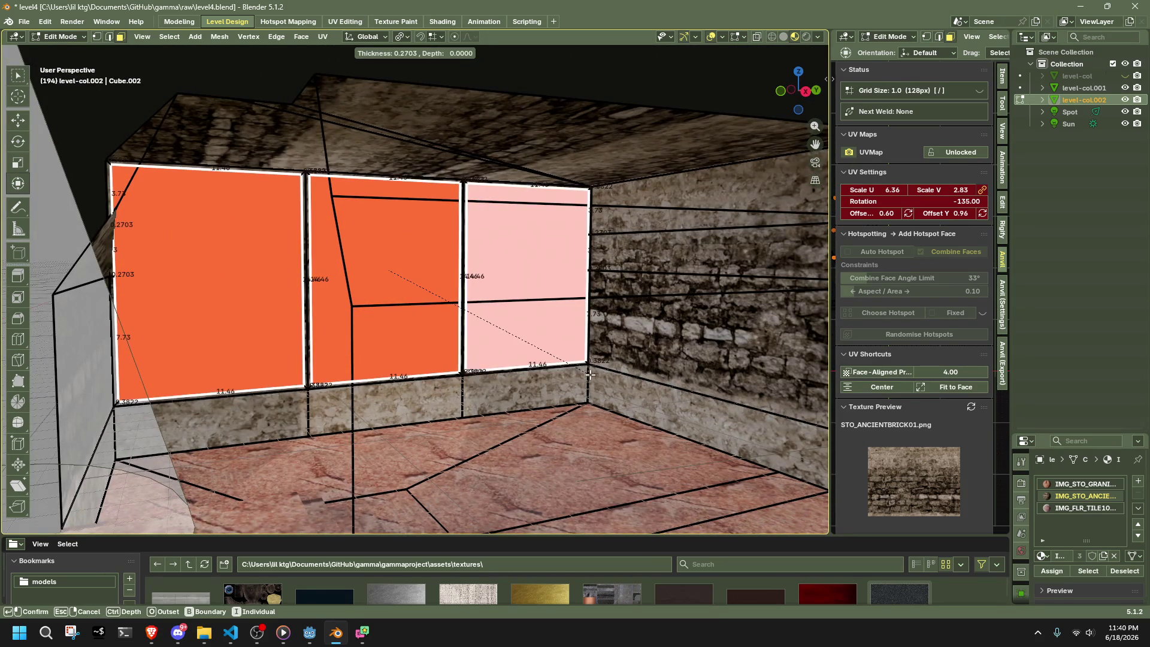
pyautogui.press('BackSpace')
pyautogui.press('Return')
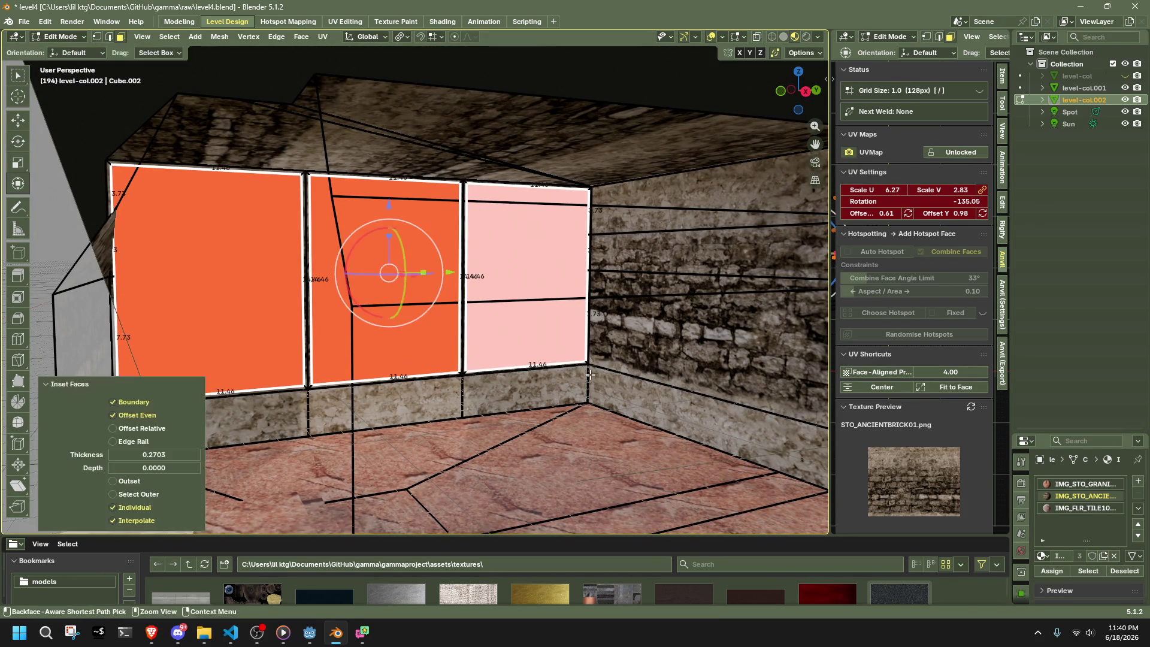
pyautogui.hotkey('ctrl', 'z')
pyautogui.press('i')
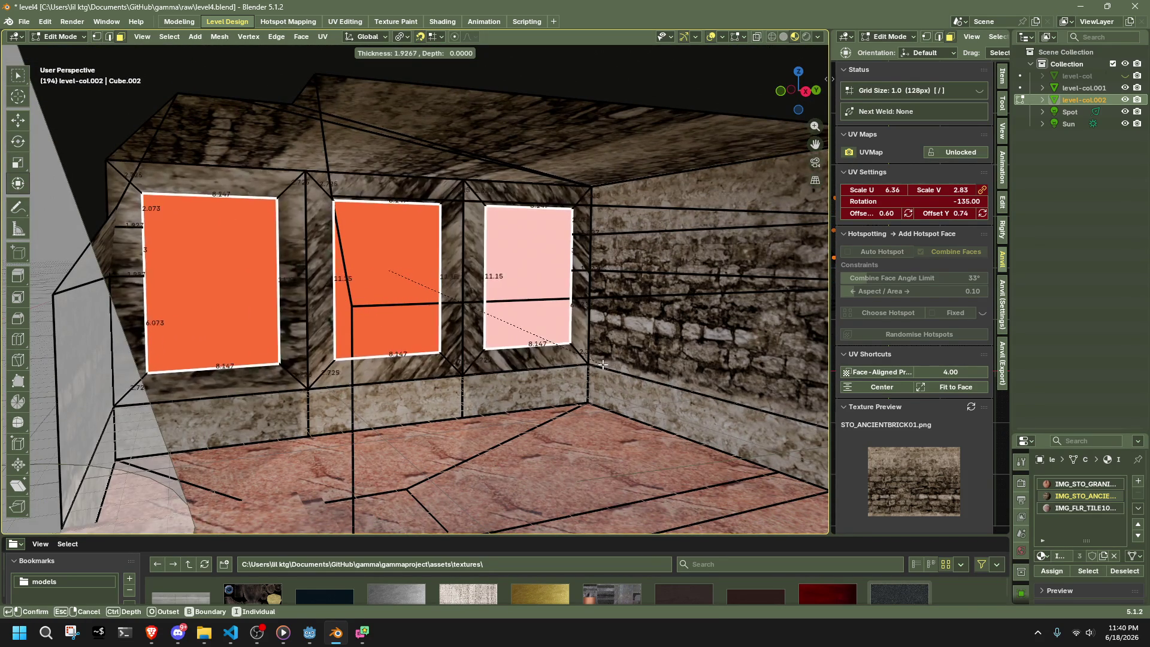
pyautogui.click(601, 364)
pyautogui.click(806, 91)
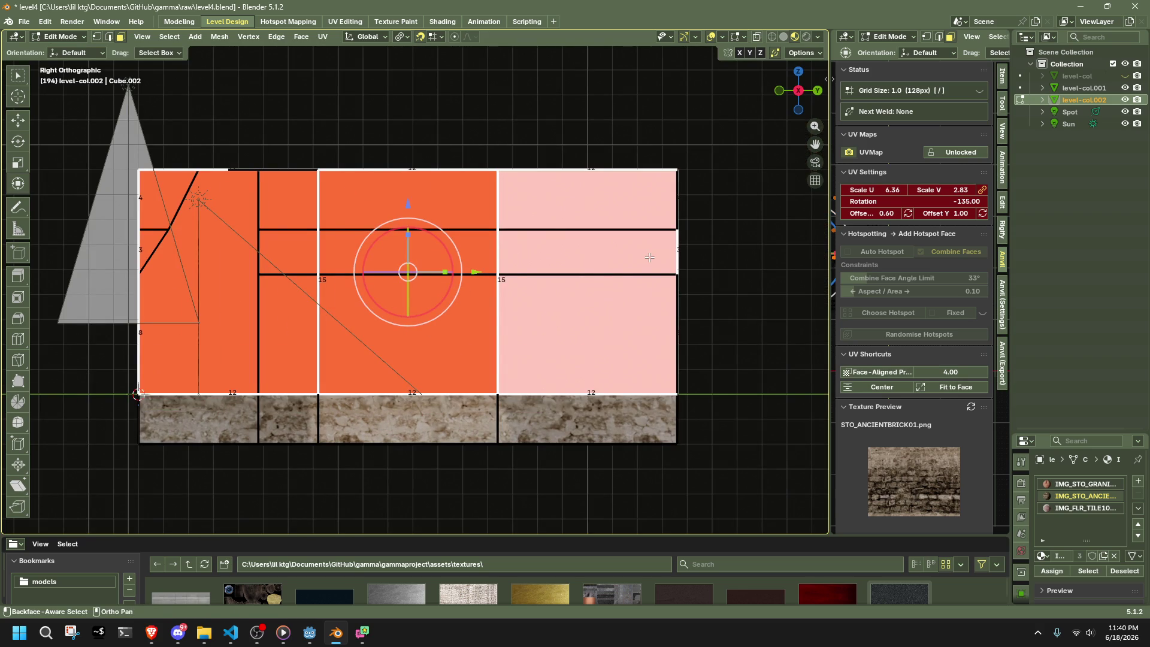
# - Inset each back-wall panel individually at about 2.0 thickness and -0.158 depth
pyautogui.press('i')
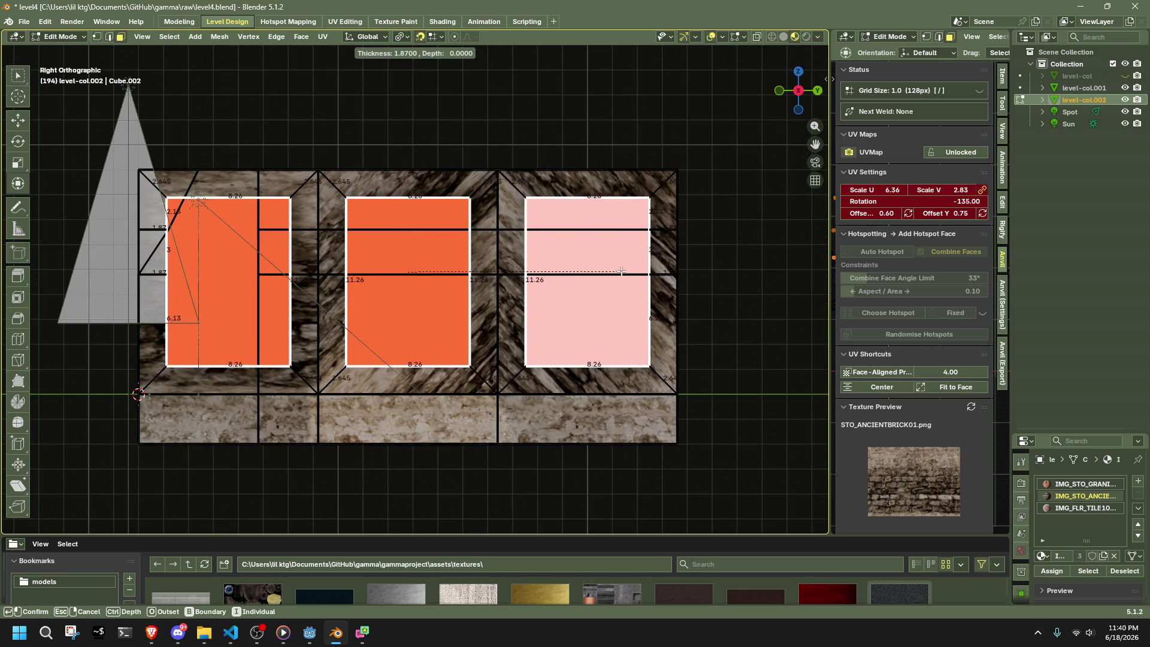
pyautogui.press('ctrl')
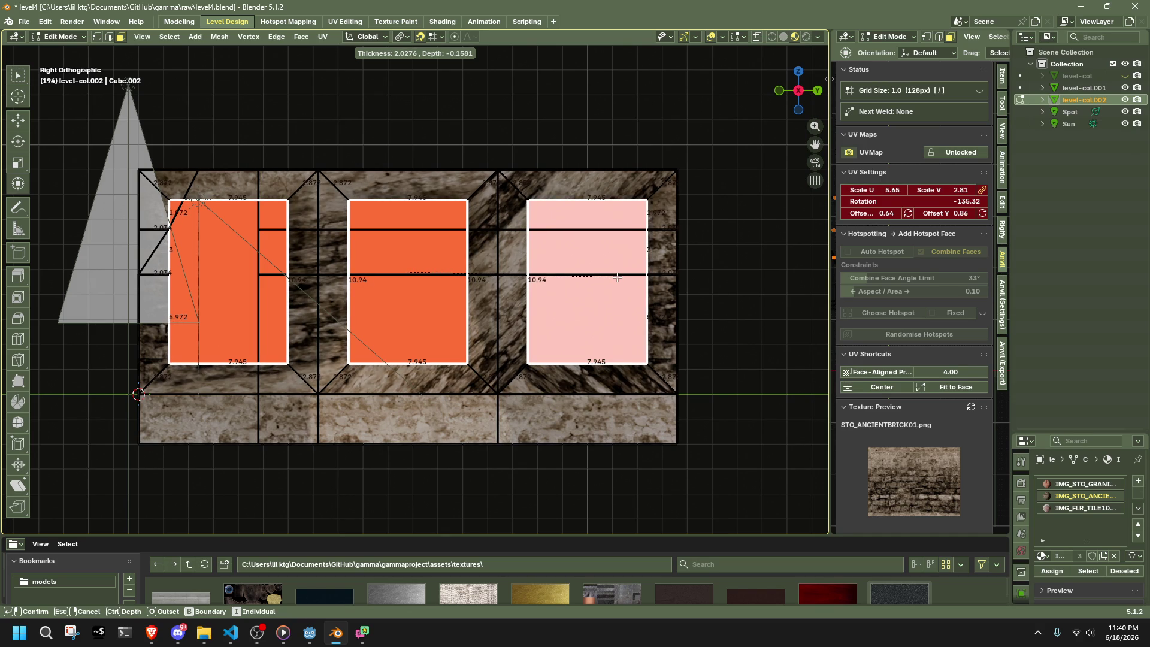
pyautogui.press('shift')
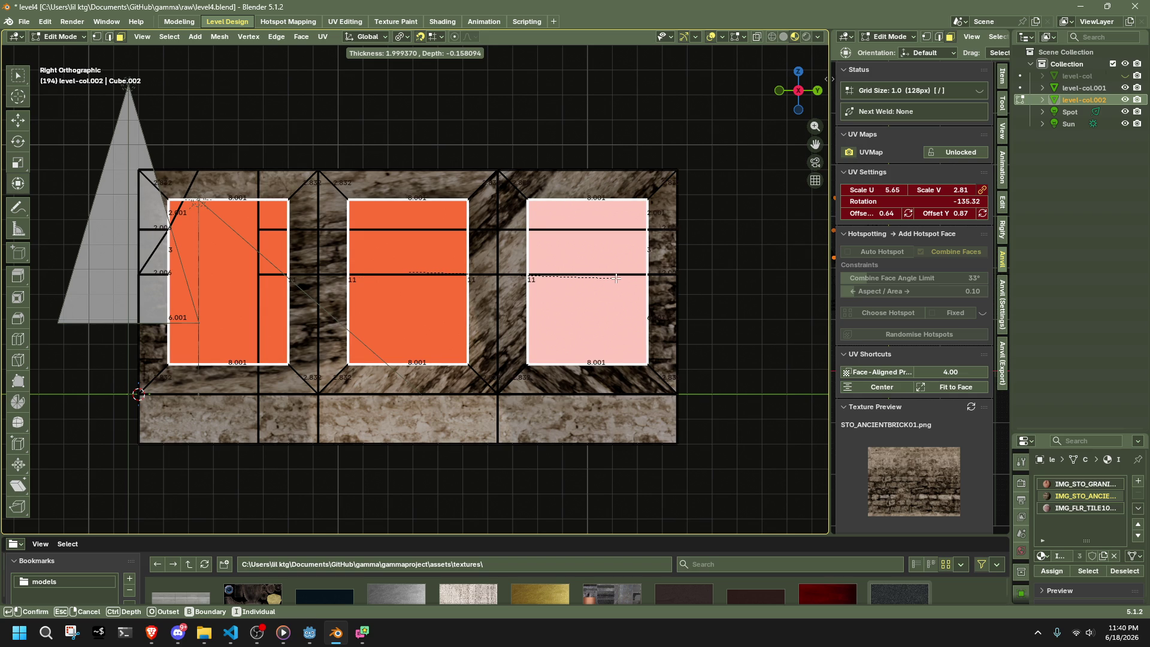
pyautogui.click(616, 278)
pyautogui.scroll(-2, 577, 300)
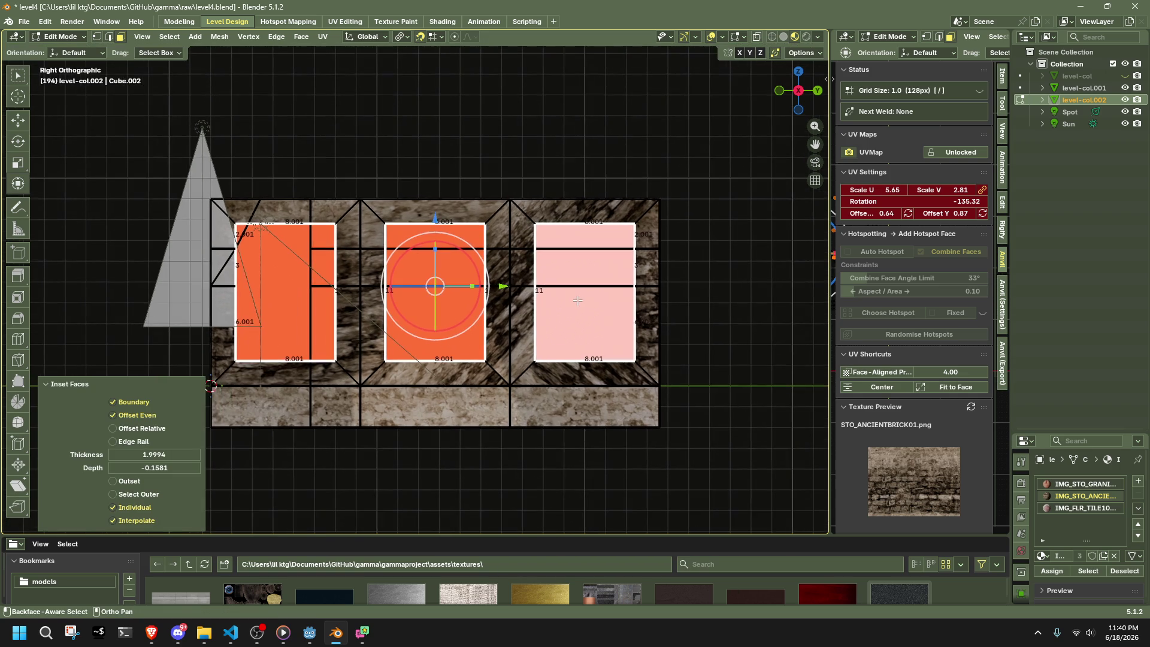
pyautogui.press('KP_5')
pyautogui.moveTo(577, 300); pyautogui.dragTo(709, 335, button='middle')
# - In front view, box-select the wall's left-edge vertices and flatten them by scaling X to 0
pyautogui.press('1')
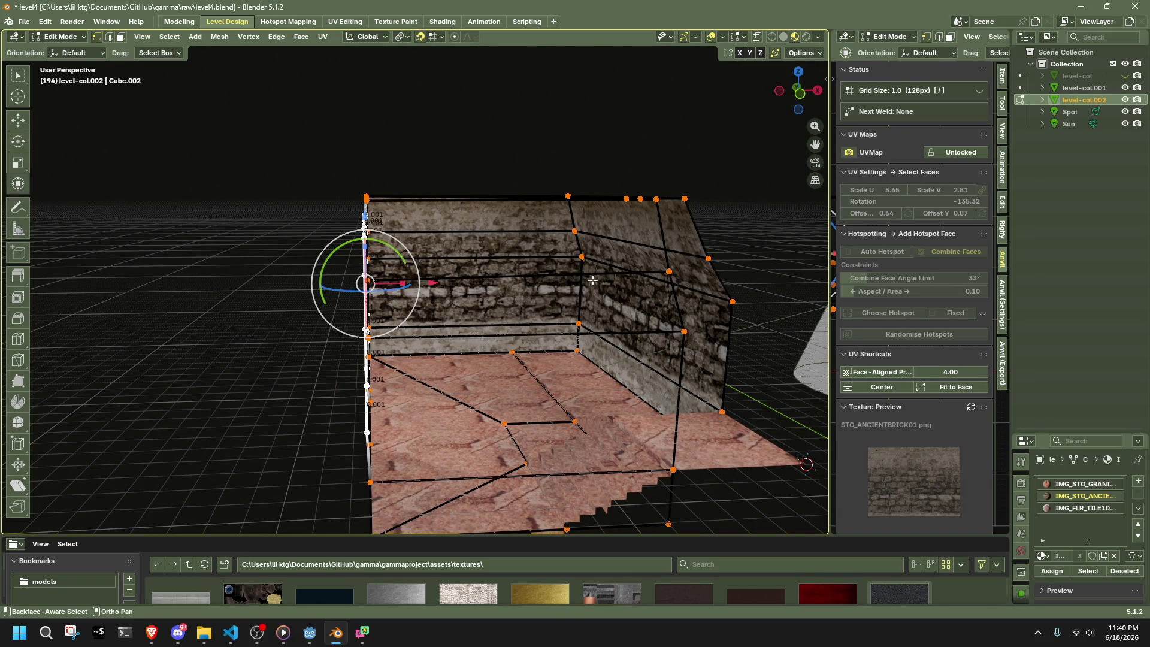
pyautogui.click(795, 108)
pyautogui.moveTo(403, 481)
pyautogui.mouseDown()
pyautogui.moveTo(377, 413)
pyautogui.moveTo(367, 150)
pyautogui.moveTo(435, 489)
pyautogui.mouseUp()
pyautogui.hotkey('shift', 's')
pyautogui.press('s')
pyautogui.press('x')
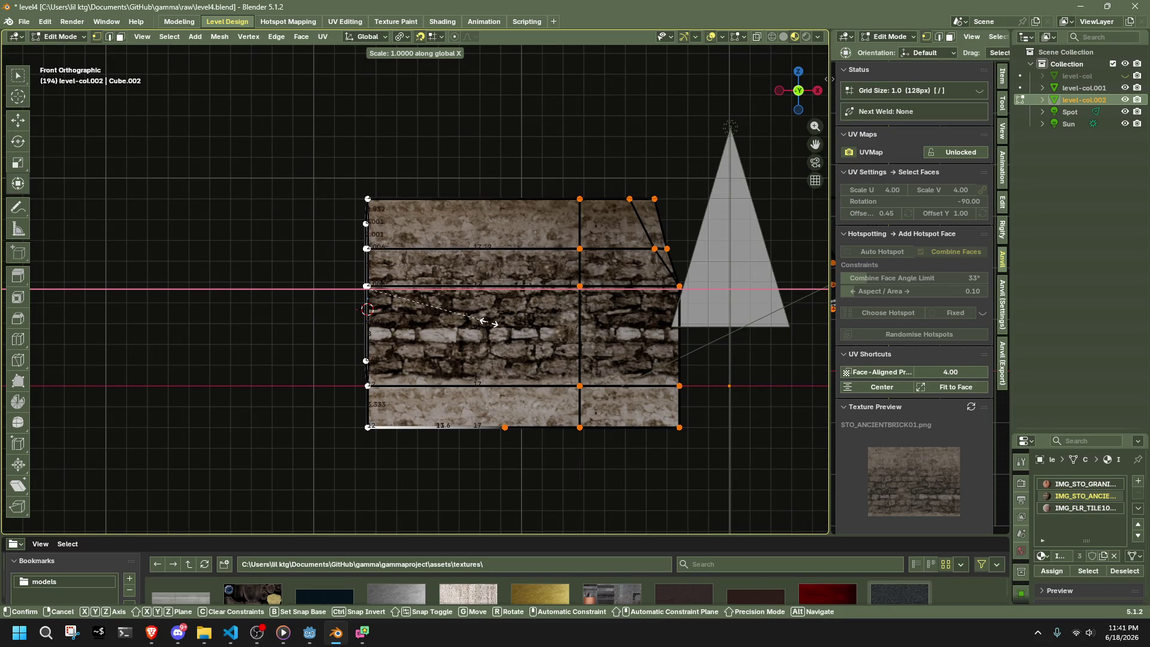
pyautogui.click(488, 322)
pyautogui.moveTo(422, 502); pyautogui.dragTo(352, 233)
pyautogui.press('s')
pyautogui.press('x')
pyautogui.click(367, 309)
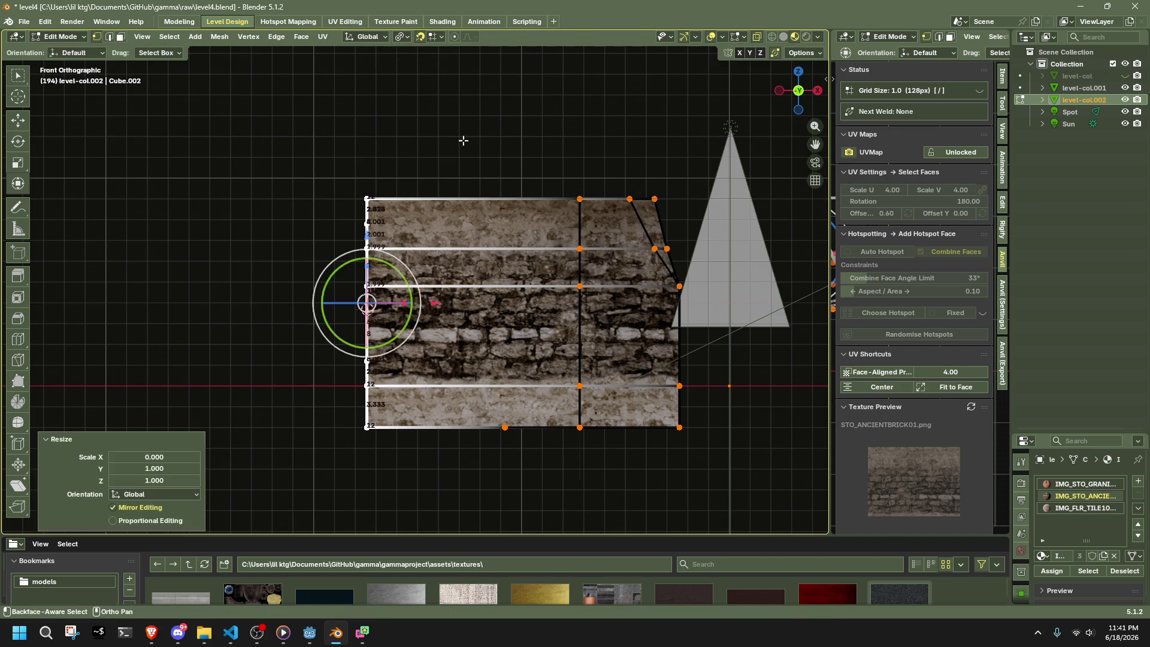
# - Snap the 3D cursor to the bottom-left corner vertex and rotate the edge around it
pyautogui.click(369, 428)
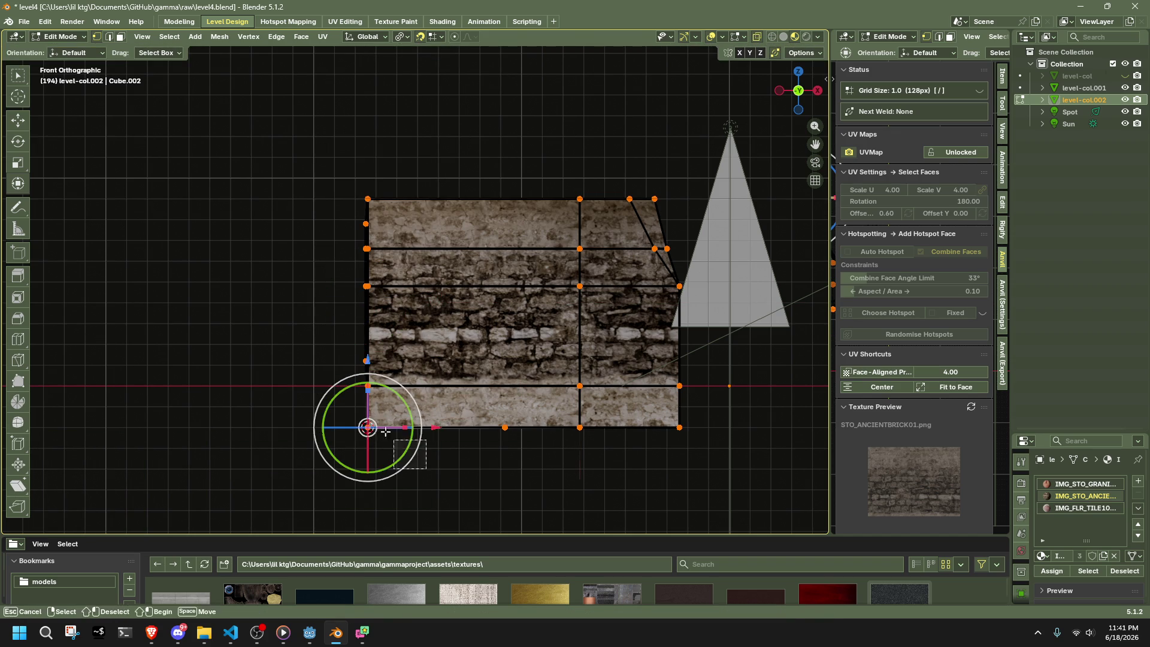
pyautogui.hotkey('shift', 's')
pyautogui.click(367, 475)
pyautogui.click(400, 37)
pyautogui.click(419, 79)
pyautogui.press('r')
pyautogui.click(443, 473)
# - Scale the left column of vertices flat along X again and return to object mode
pyautogui.moveTo(443, 502)
pyautogui.mouseDown()
pyautogui.moveTo(383, 428)
pyautogui.moveTo(326, 150)
pyautogui.mouseUp()
pyautogui.press('s')
pyautogui.press('x')
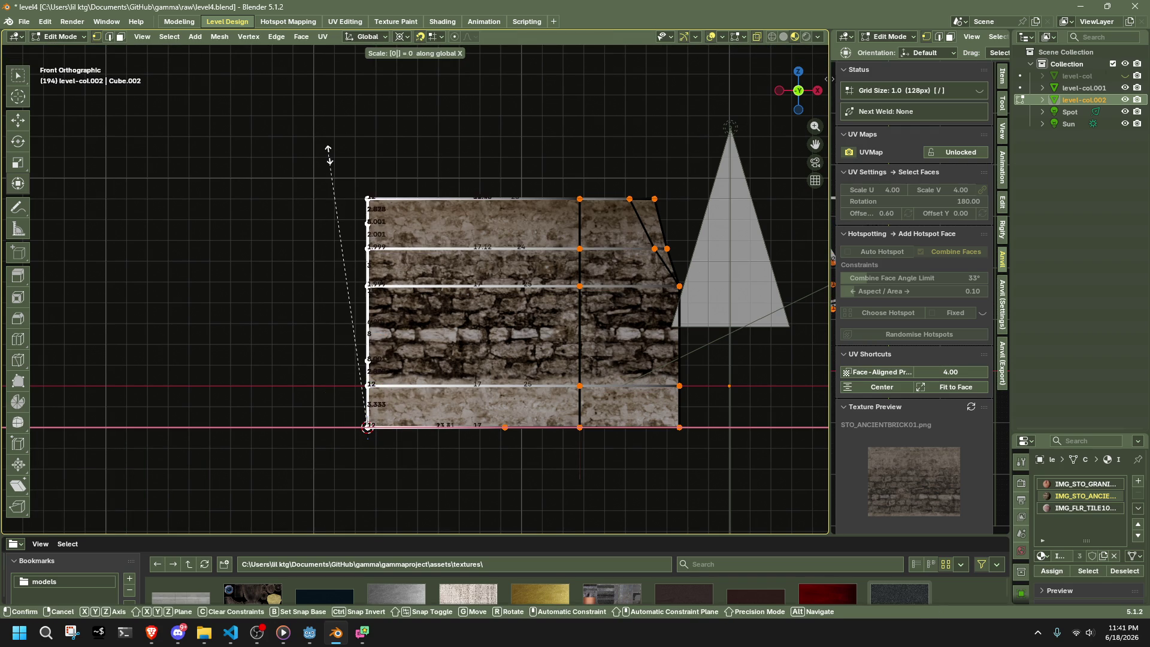
pyautogui.click(341, 267)
pyautogui.press('Tab')
# - Select the three window faces of level-col.002 and extrude them 2.6 units outward
pyautogui.keyDown('shift'); pyautogui.moveTo(558, 301); pyautogui.dragTo(504, 365, button='middle'); pyautogui.keyUp('shift')
pyautogui.click(504, 364)
pyautogui.press('Tab')
pyautogui.moveTo(430, 357); pyautogui.dragTo(335, 347, button='middle')
pyautogui.click(303, 342)
pyautogui.keyDown('shift'); pyautogui.click(440, 341); pyautogui.keyUp('shift')
pyautogui.keyDown('shift'); pyautogui.click(539, 344); pyautogui.keyUp('shift')
pyautogui.moveTo(507, 351)
pyautogui.mouseDown(button='middle')
pyautogui.moveTo(547, 281)
pyautogui.moveTo(599, 239)
pyautogui.mouseUp(button='middle')
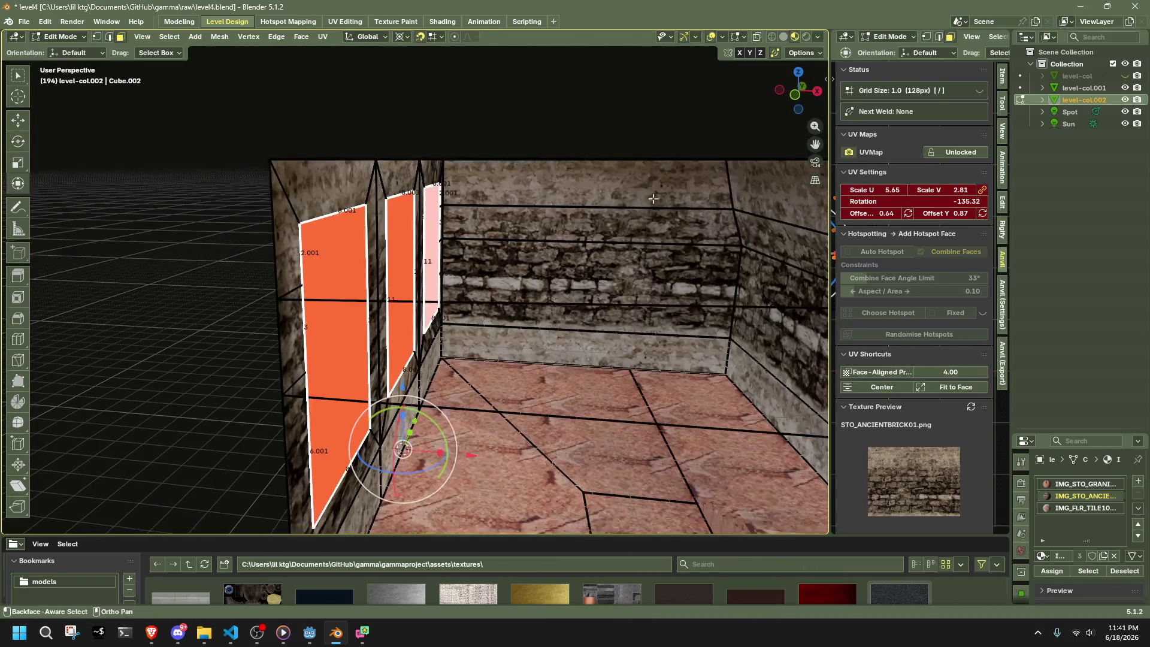
pyautogui.press('KP_1')
pyautogui.press('e')
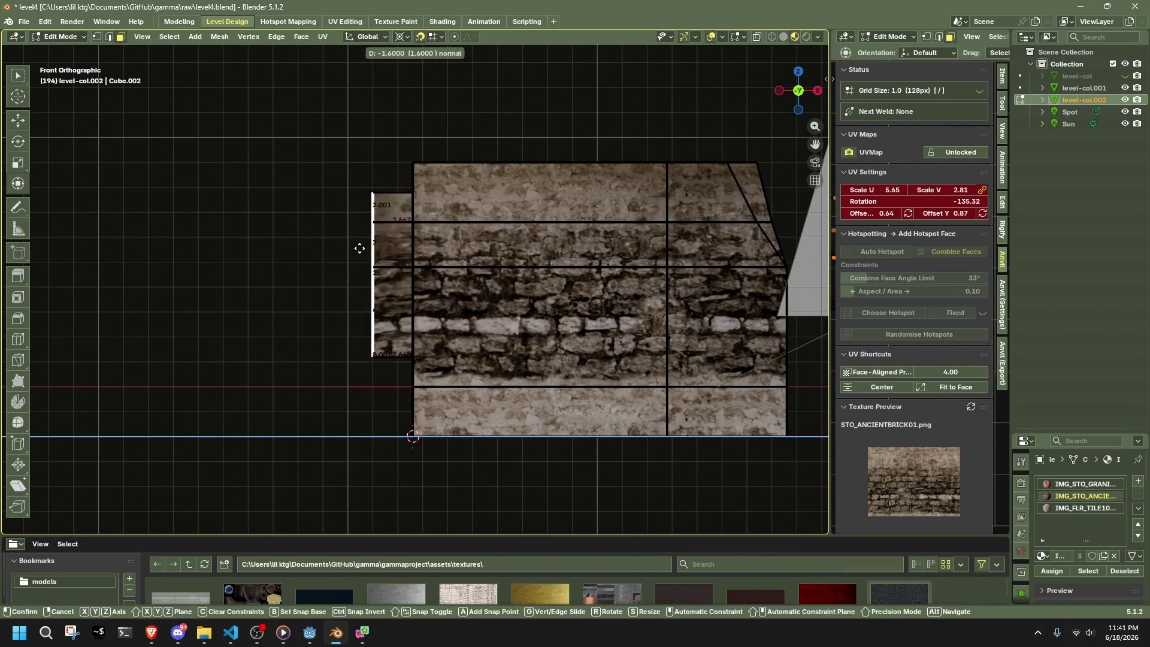
pyautogui.click(359, 248)
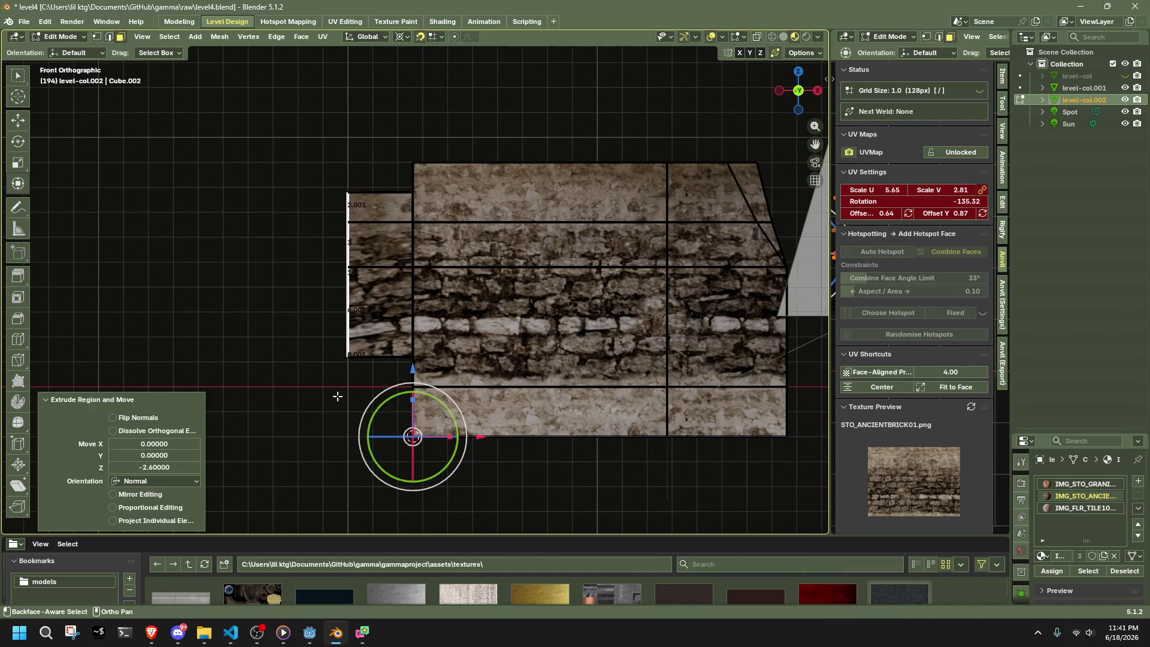
# - Inspect the extruded window sections from a low perspective view outside the room
pyautogui.moveTo(333, 398)
pyautogui.keyDown('shift'); pyautogui.mouseDown(button='middle')
pyautogui.moveTo(416, 429)
pyautogui.moveTo(434, 376)
pyautogui.moveTo(383, 443)
pyautogui.moveTo(416, 443)
pyautogui.moveTo(427, 471)
pyautogui.mouseUp(button='middle'); pyautogui.keyUp('shift')
pyautogui.scroll(2, 449, 348)
pyautogui.keyDown('shift'); pyautogui.moveTo(449, 349); pyautogui.dragTo(368, 364, button='middle'); pyautogui.keyUp('shift')
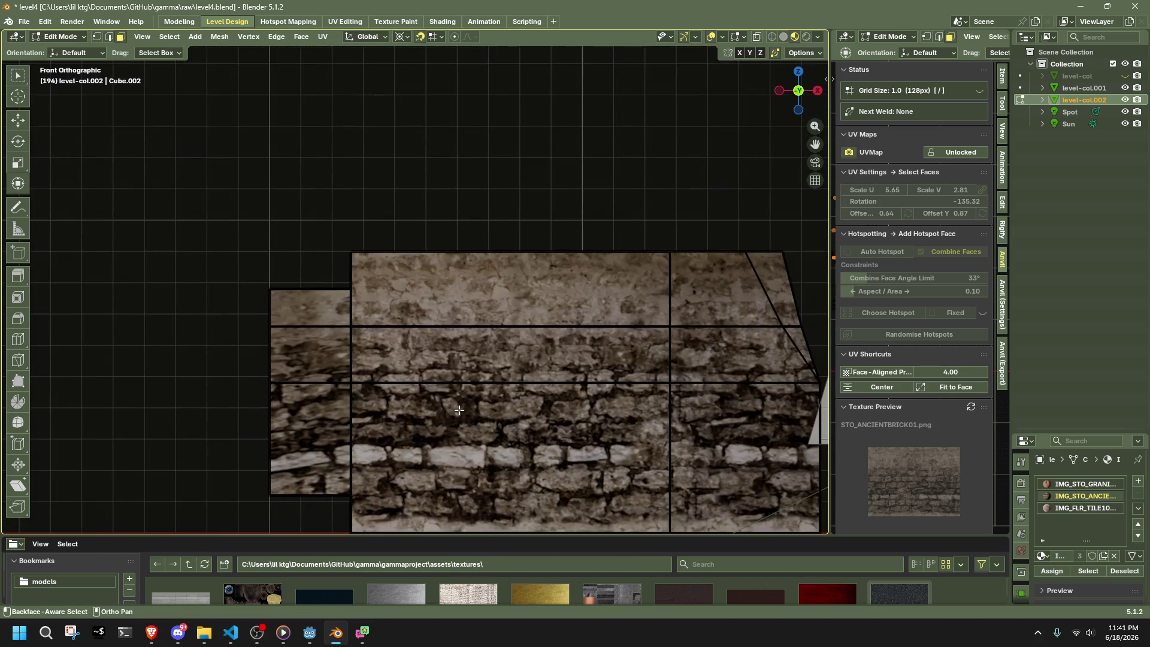
pyautogui.press('KP_5')
pyautogui.moveTo(515, 403); pyautogui.dragTo(323, 378, button='middle')
pyautogui.scroll(-5, 360, 395)
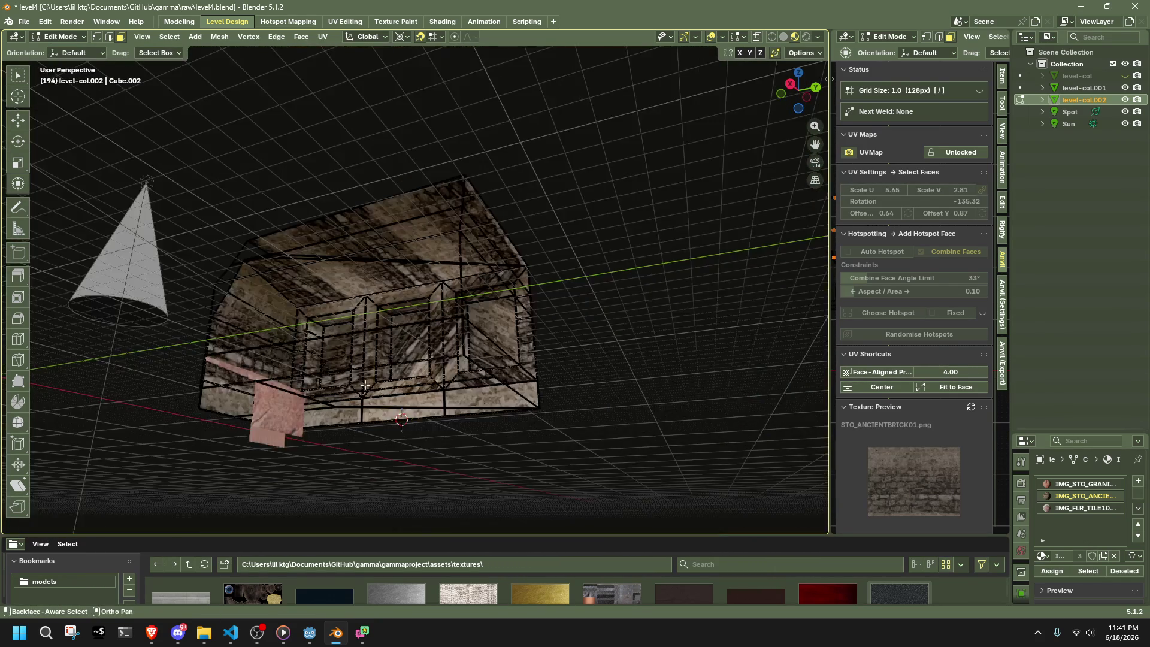
pyautogui.moveTo(477, 436)
pyautogui.mouseDown(button='middle')
pyautogui.moveTo(505, 465)
pyautogui.moveTo(570, 491)
pyautogui.moveTo(732, 493)
pyautogui.moveTo(166, 450)
pyautogui.moveTo(210, 457)
pyautogui.mouseUp(button='middle')
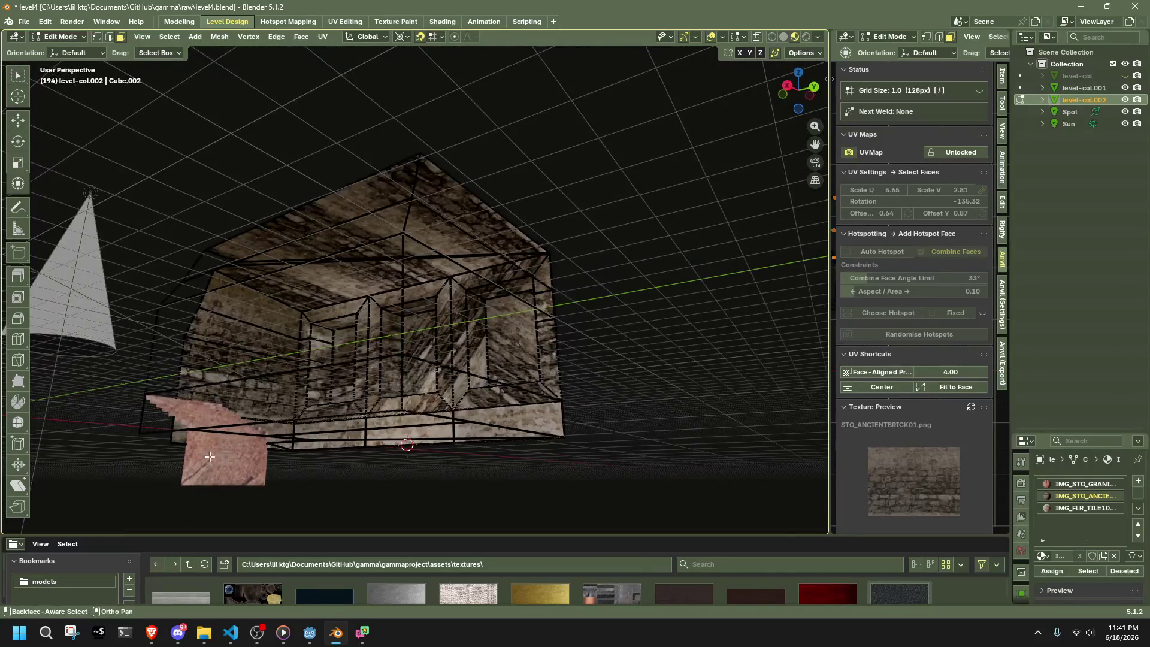
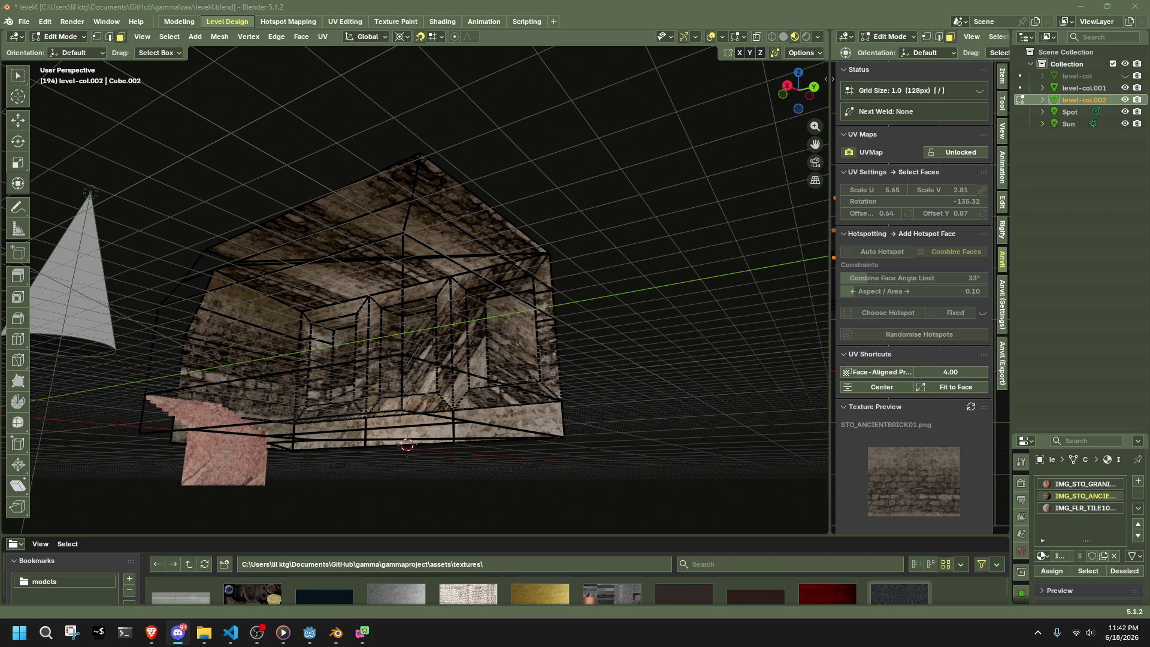
# - Move the view inside the room and select a vertex on the room's edge
pyautogui.moveTo(668, 354)
pyautogui.mouseDown(button='middle')
pyautogui.moveTo(608, 375)
pyautogui.moveTo(679, 402)
pyautogui.mouseUp(button='middle')
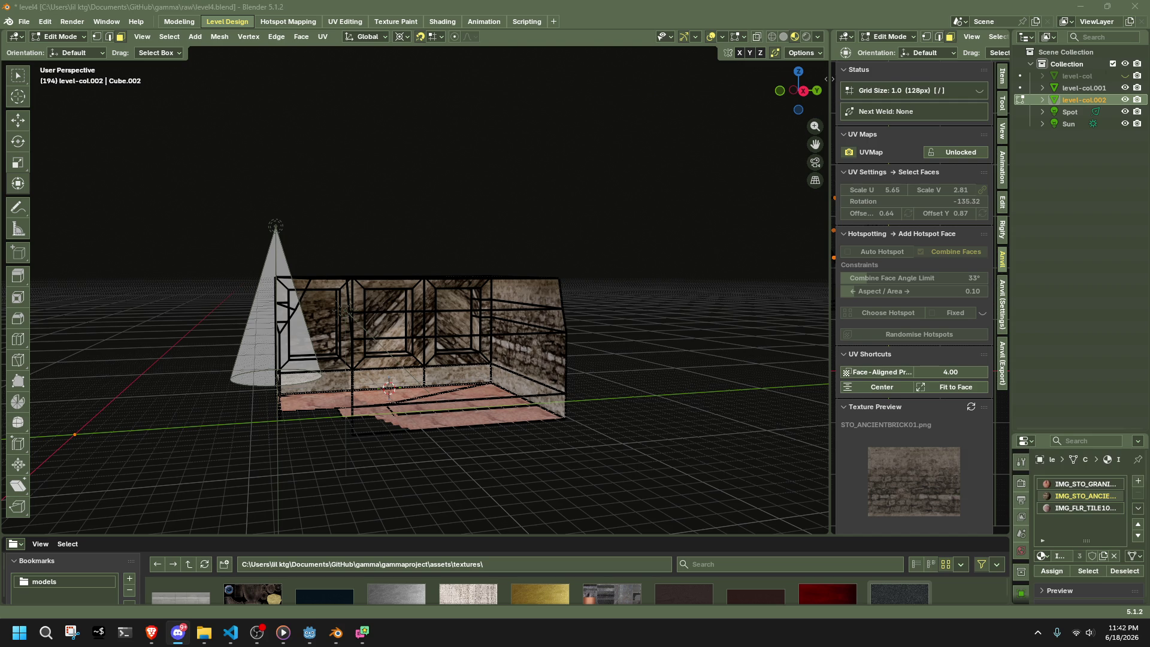
pyautogui.moveTo(575, 365)
pyautogui.mouseDown(button='middle')
pyautogui.moveTo(629, 389)
pyautogui.moveTo(619, 396)
pyautogui.mouseUp(button='middle')
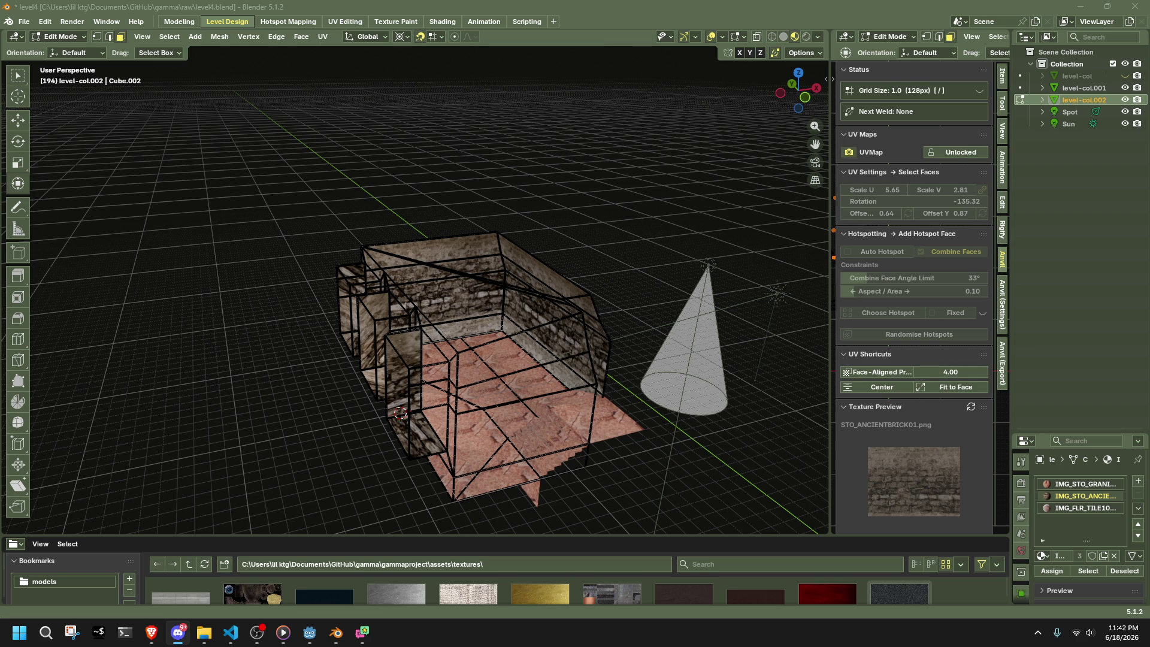
pyautogui.moveTo(670, 456)
pyautogui.mouseDown(button='middle')
pyautogui.moveTo(649, 408)
pyautogui.moveTo(693, 391)
pyautogui.mouseUp(button='middle')
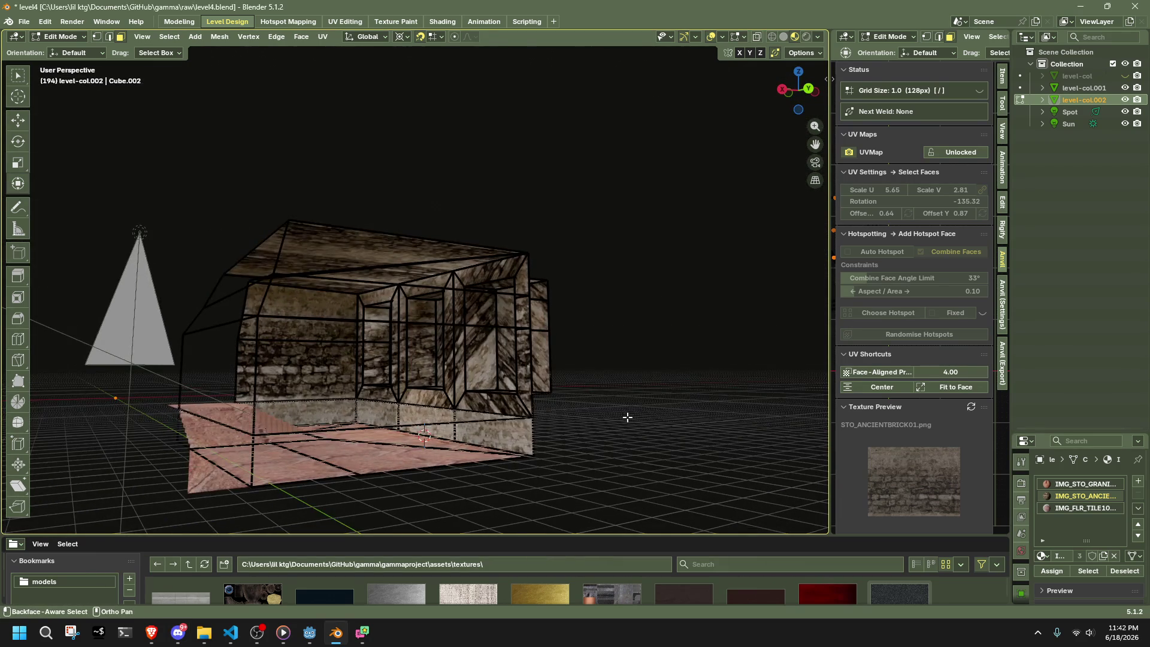
pyautogui.scroll(6, 628, 416)
pyautogui.moveTo(625, 413)
pyautogui.mouseDown(button='middle')
pyautogui.moveTo(606, 384)
pyautogui.moveTo(697, 372)
pyautogui.moveTo(670, 342)
pyautogui.moveTo(327, 264)
pyautogui.mouseUp(button='middle')
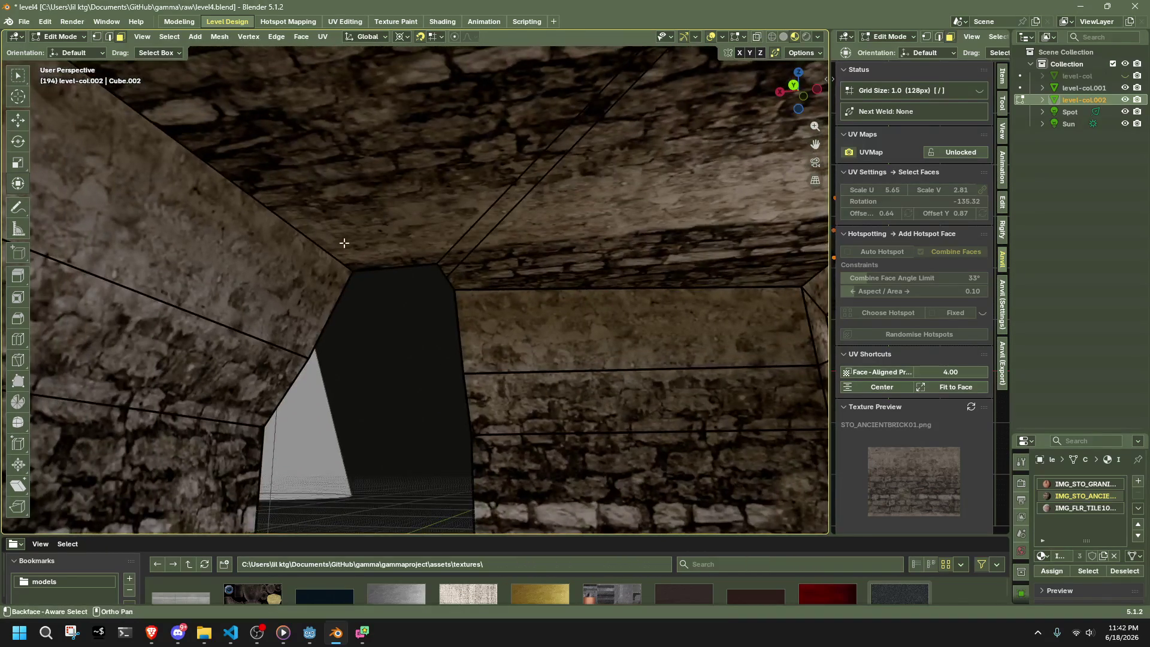
pyautogui.click(452, 222)
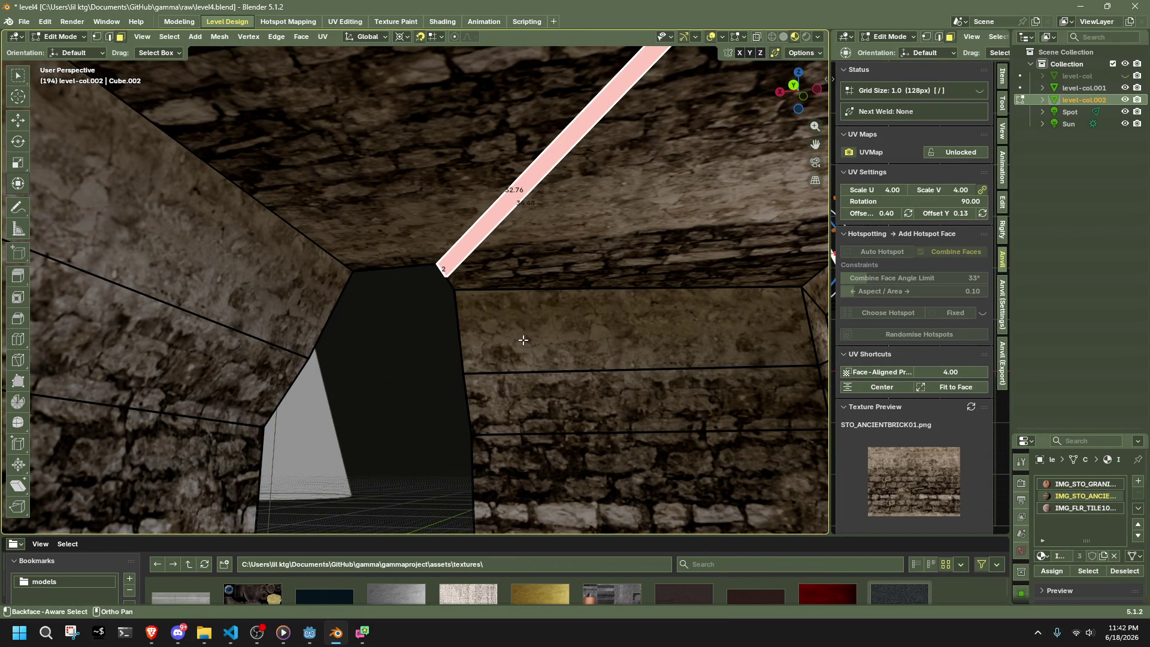
pyautogui.moveTo(521, 336)
pyautogui.mouseDown(button='middle')
pyautogui.moveTo(465, 249)
pyautogui.moveTo(437, 373)
pyautogui.moveTo(523, 380)
pyautogui.mouseUp(button='middle')
pyautogui.scroll(-5, 438, 373)
pyautogui.scroll(2, 523, 380)
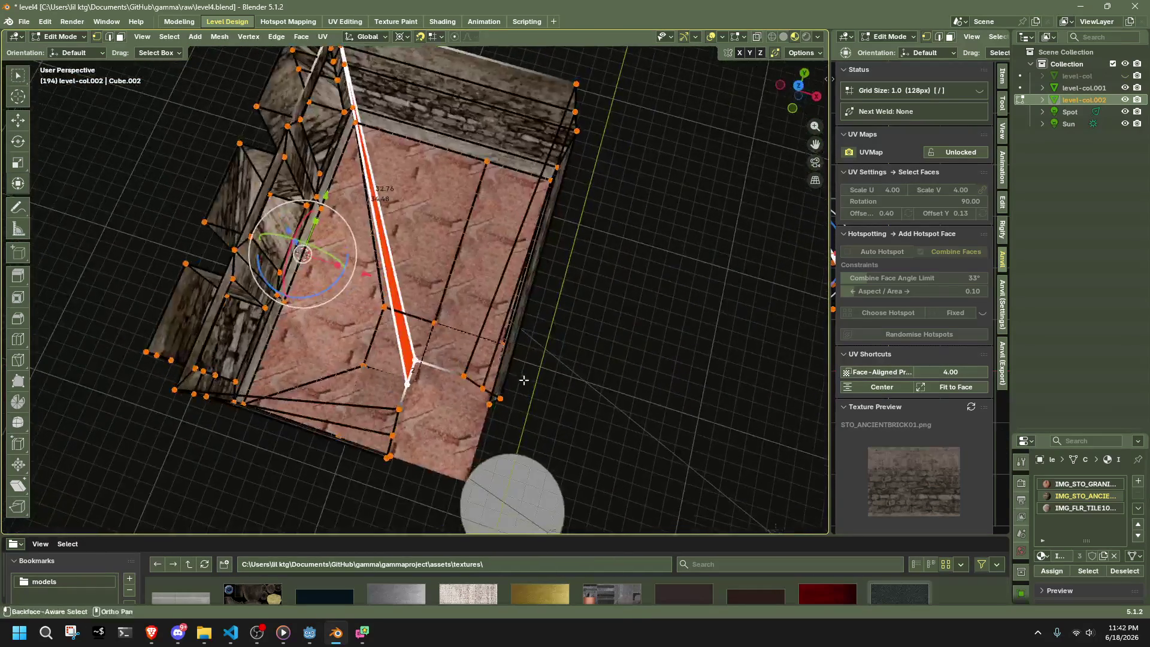
pyautogui.click(409, 384)
pyautogui.scroll(3, 409, 383)
# - Slide the selected vertex along its edge with Vertex Slide
pyautogui.hotkey('shift', 'v')
pyautogui.click(444, 327)
pyautogui.moveTo(444, 327)
pyautogui.mouseDown(button='middle')
pyautogui.moveTo(588, 379)
pyautogui.moveTo(629, 324)
pyautogui.moveTo(669, 221)
pyautogui.moveTo(700, 243)
pyautogui.moveTo(584, 239)
pyautogui.moveTo(633, 241)
pyautogui.moveTo(666, 349)
pyautogui.mouseUp(button='middle')
pyautogui.moveTo(615, 478)
pyautogui.mouseDown(button='middle')
pyautogui.moveTo(531, 470)
pyautogui.moveTo(461, 419)
pyautogui.mouseUp(button='middle')
pyautogui.scroll(6, 461, 420)
# - Return to object mode and unhide the brick walls and tower
pyautogui.press('Tab')
pyautogui.hotkey('alt', 'h')
pyautogui.scroll(-6, 436, 325)
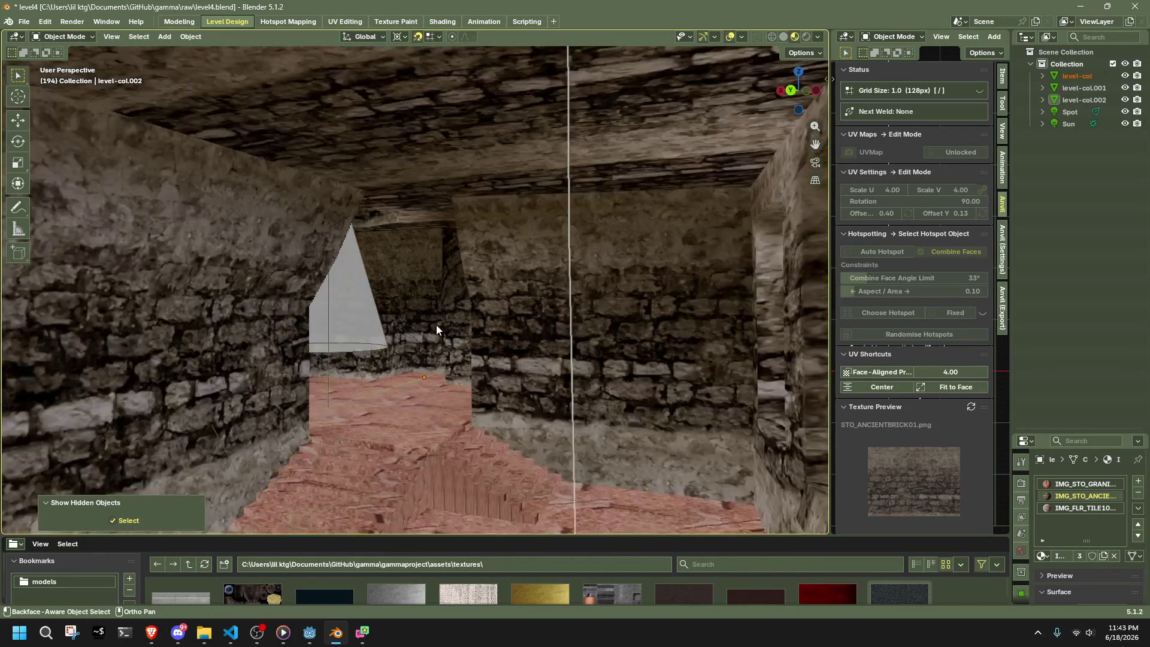
pyautogui.scroll(5, 700, 424)
pyautogui.scroll(-5, 650, 410)
pyautogui.moveTo(650, 411)
pyautogui.mouseDown(button='middle')
pyautogui.moveTo(462, 373)
pyautogui.moveTo(228, 386)
pyautogui.moveTo(286, 423)
pyautogui.moveTo(485, 445)
pyautogui.moveTo(537, 419)
pyautogui.moveTo(492, 337)
pyautogui.moveTo(701, 446)
pyautogui.mouseUp(button='middle')
pyautogui.scroll(5, 462, 373)
pyautogui.scroll(-6, 286, 421)
pyautogui.scroll(-2, 491, 342)
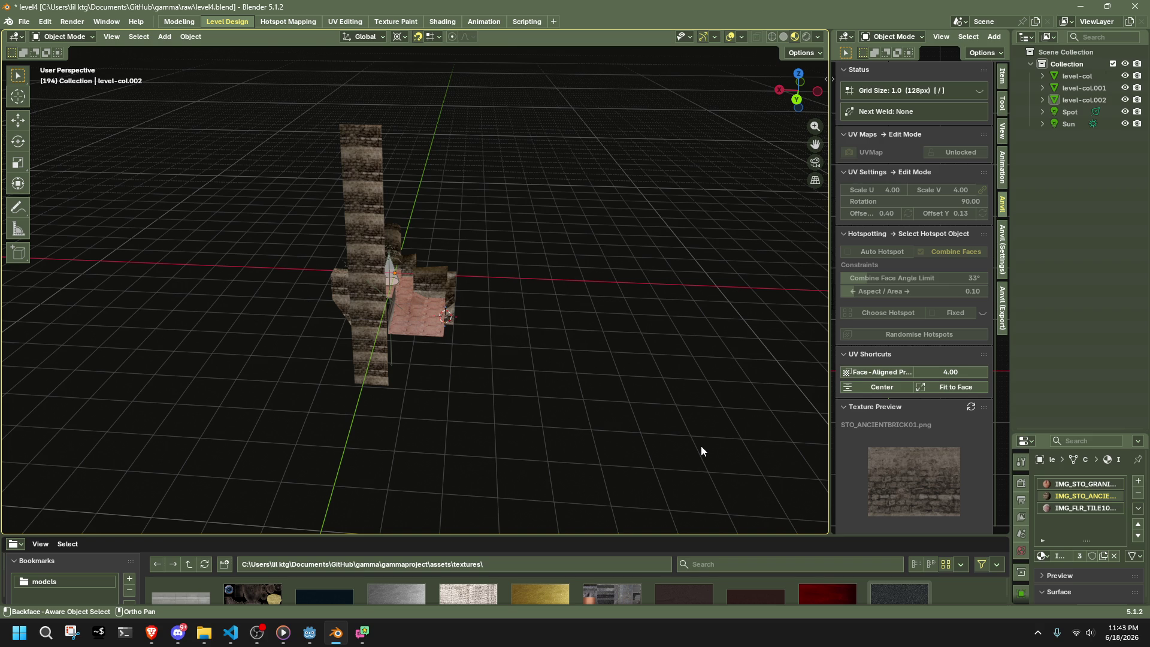
# - Walk into the room and select two adjacent wall faces of level-col.002 in face mode
pyautogui.scroll(5, 540, 392)
pyautogui.moveTo(541, 392)
pyautogui.mouseDown(button='middle')
pyautogui.moveTo(408, 346)
pyautogui.moveTo(566, 362)
pyautogui.mouseUp(button='middle')
pyautogui.scroll(3, 566, 362)
pyautogui.hotkey('shift', '`')
pyautogui.press('w')
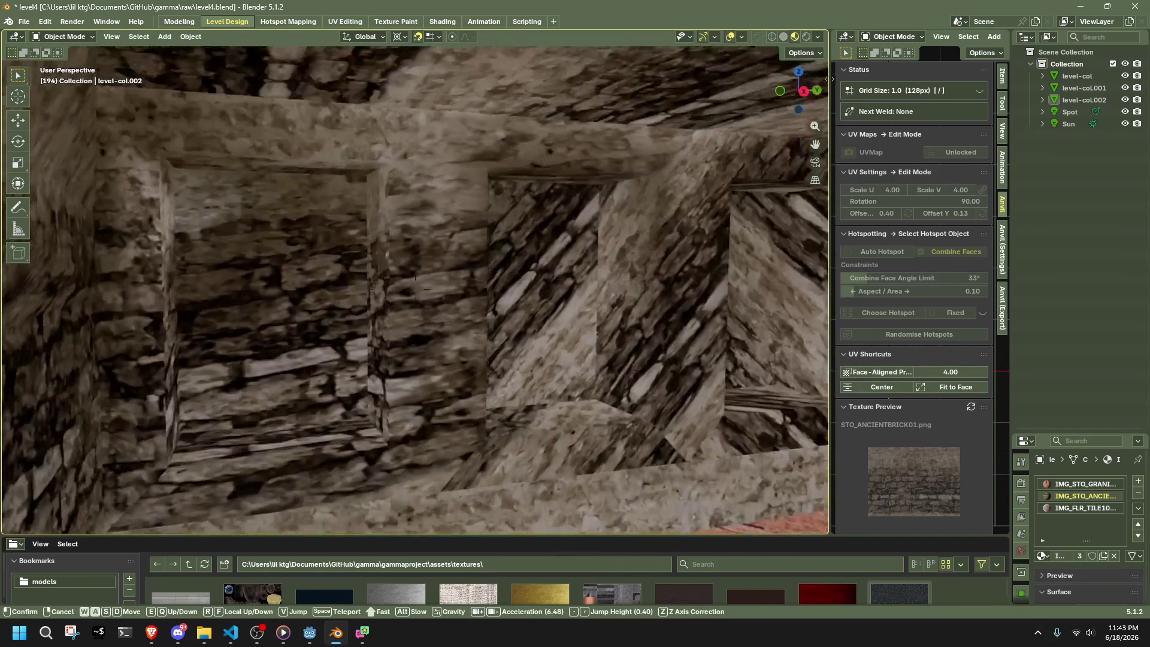
pyautogui.click(413, 302)
pyautogui.press('Tab')
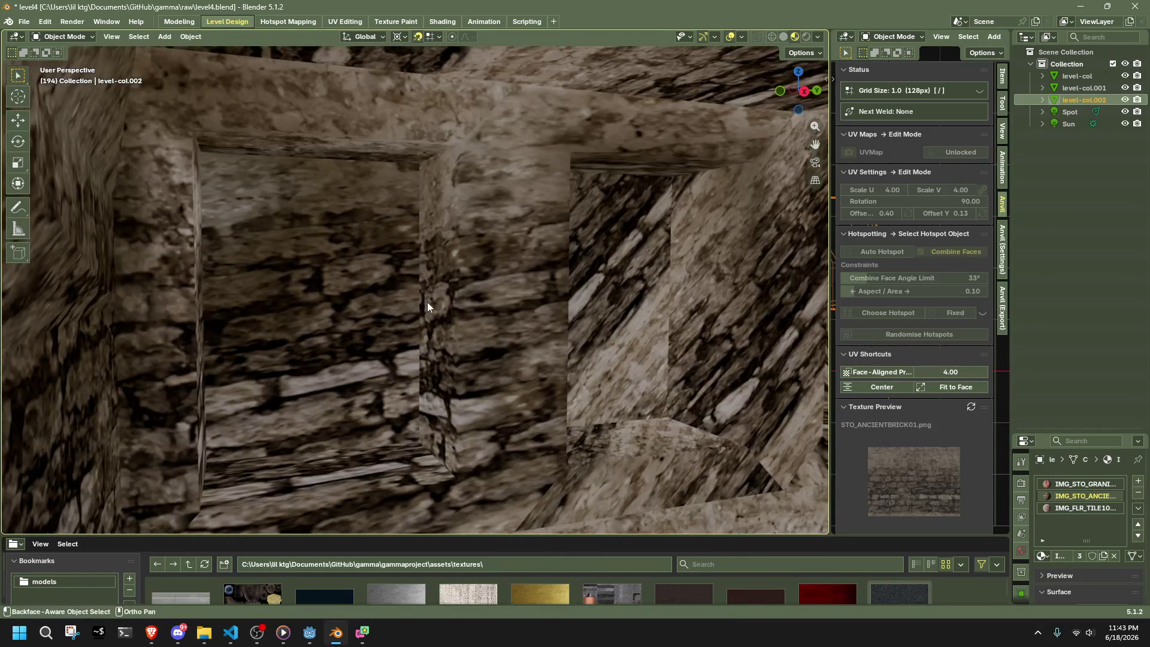
pyautogui.press('3')
pyautogui.click(377, 299)
pyautogui.press('KP_Decimal')
pyautogui.keyDown('shift'); pyautogui.moveTo(766, 323); pyautogui.dragTo(540, 324, button='middle'); pyautogui.keyUp('shift')
pyautogui.keyDown('shift'); pyautogui.click(540, 324); pyautogui.keyUp('shift')
pyautogui.press('KP_Decimal')
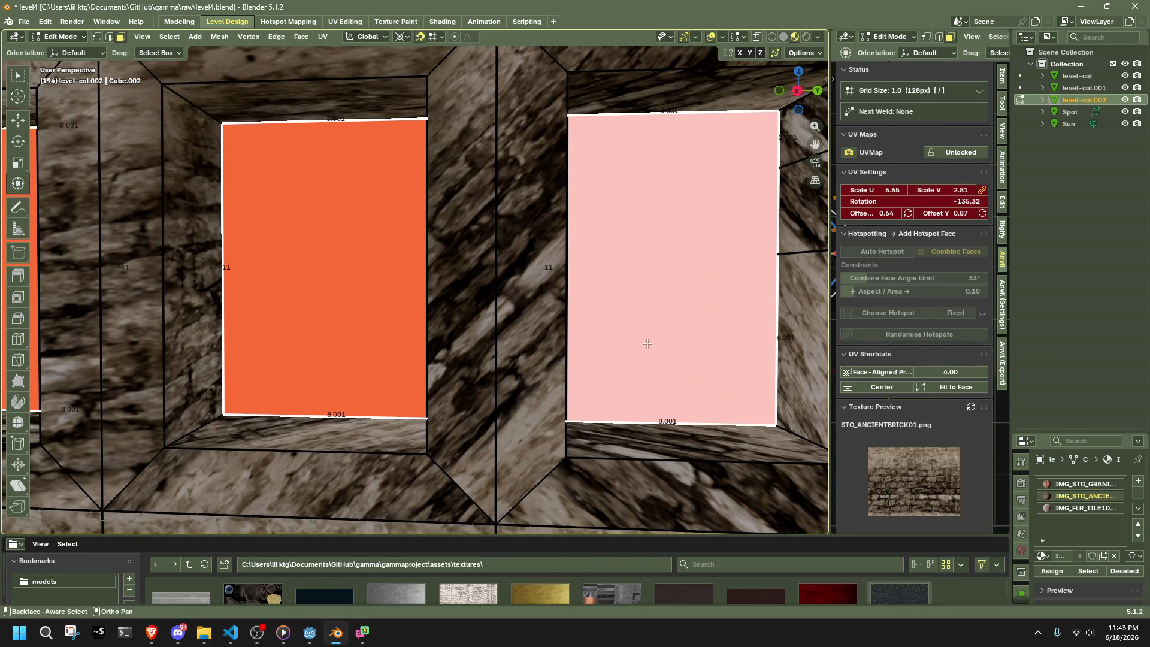
# - Delete the two wall faces, check the openings from top view, then return to object mode
pyautogui.press('x')
pyautogui.click(608, 290)
pyautogui.moveTo(608, 290)
pyautogui.mouseDown(button='middle')
pyautogui.moveTo(558, 305)
pyautogui.moveTo(585, 349)
pyautogui.mouseUp(button='middle')
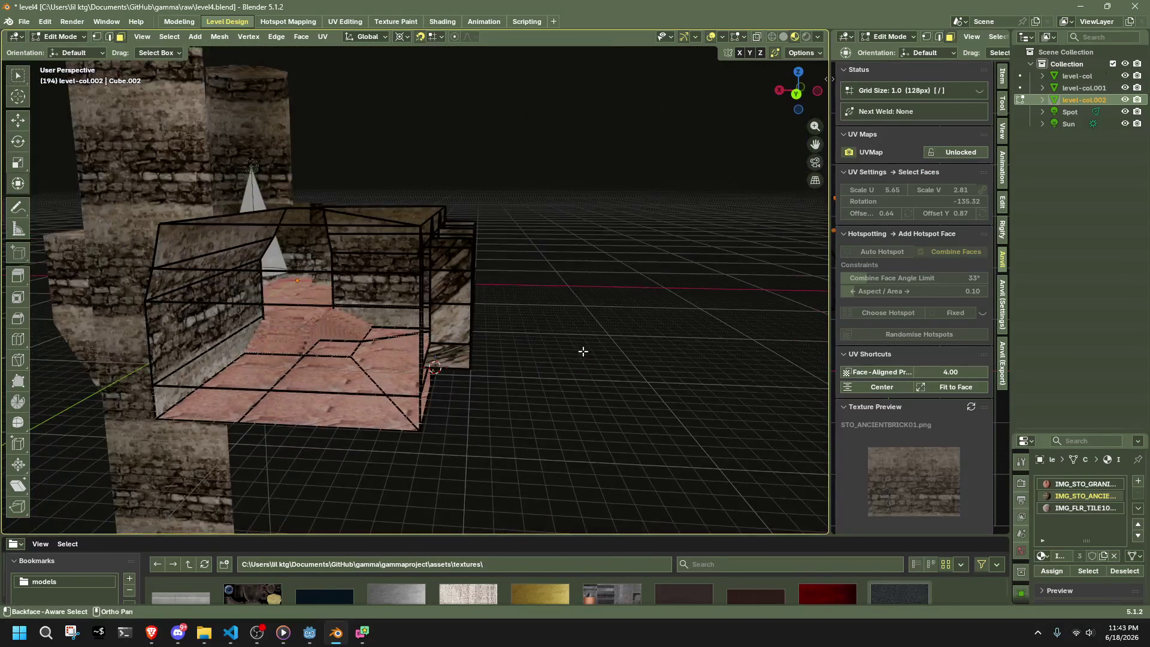
pyautogui.moveTo(501, 270); pyautogui.dragTo(496, 394, button='middle')
pyautogui.click(798, 85)
pyautogui.moveTo(306, 154)
pyautogui.mouseDown()
pyautogui.moveTo(323, 539)
pyautogui.moveTo(359, 552)
pyautogui.mouseUp()
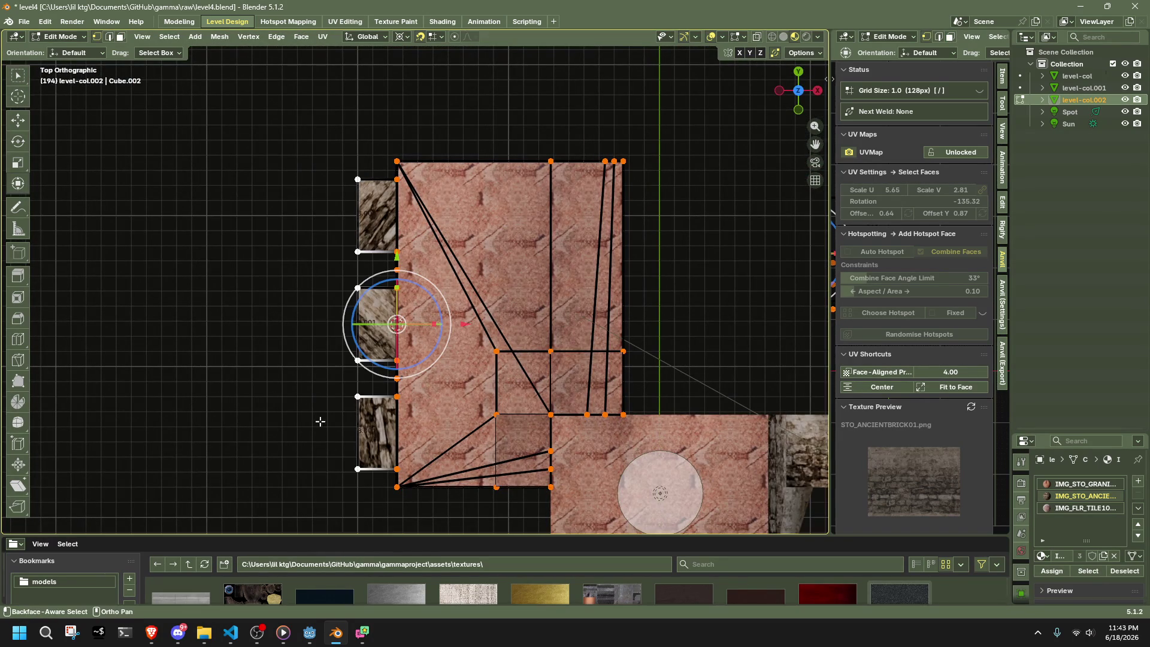
pyautogui.press('Tab')
pyautogui.click(271, 189)
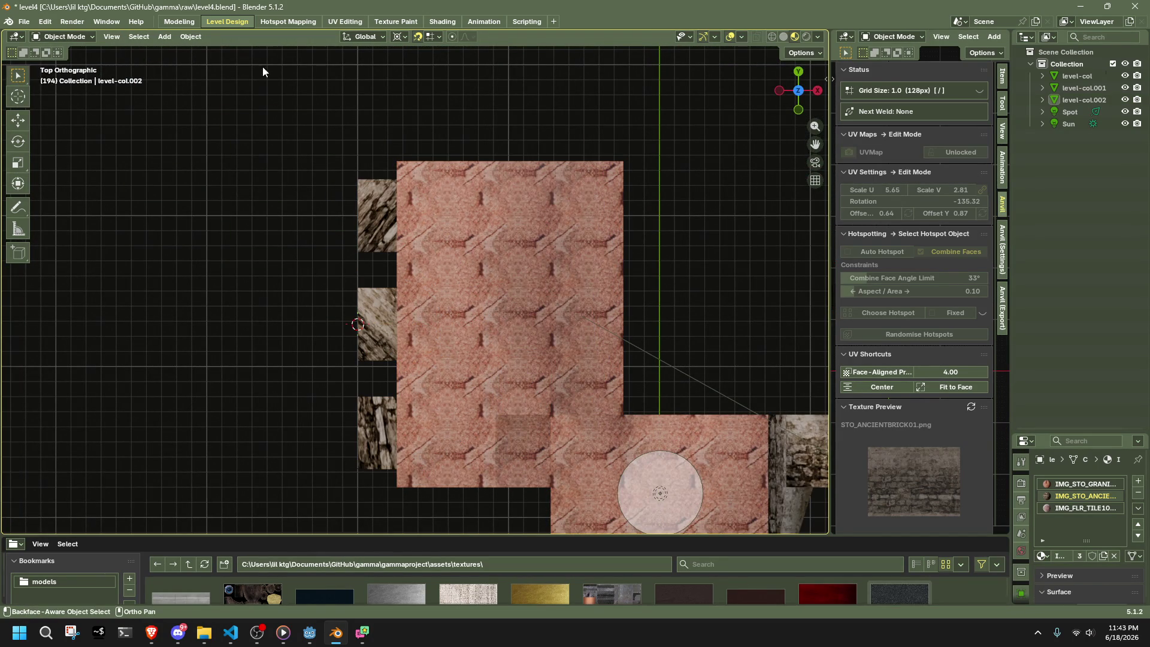
# - Add a new spot light, Spot.001, and view it from the front
pyautogui.click(171, 38)
pyautogui.moveTo(206, 189)
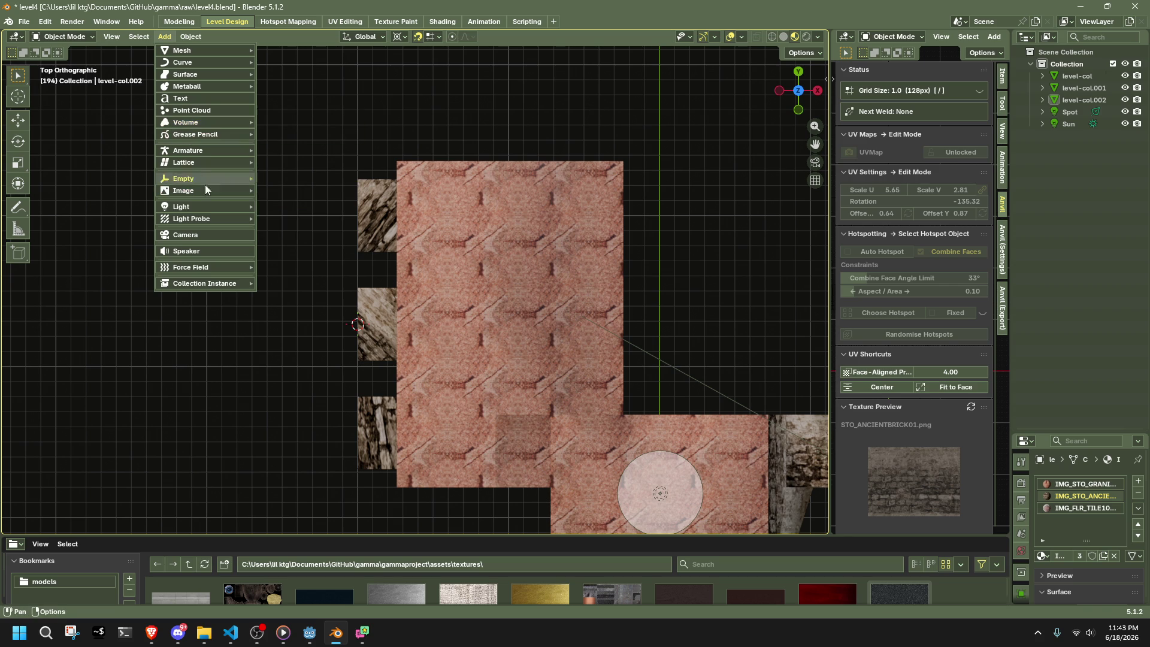
pyautogui.moveTo(244, 209)
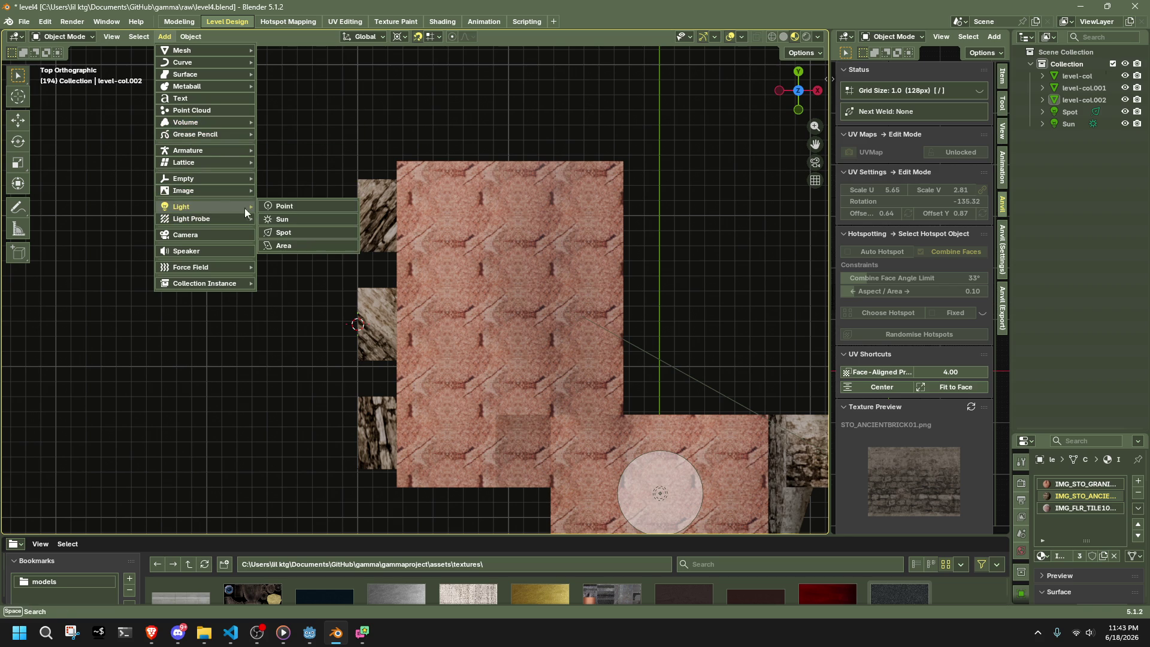
pyautogui.click(284, 230)
pyautogui.scroll(-5, 359, 341)
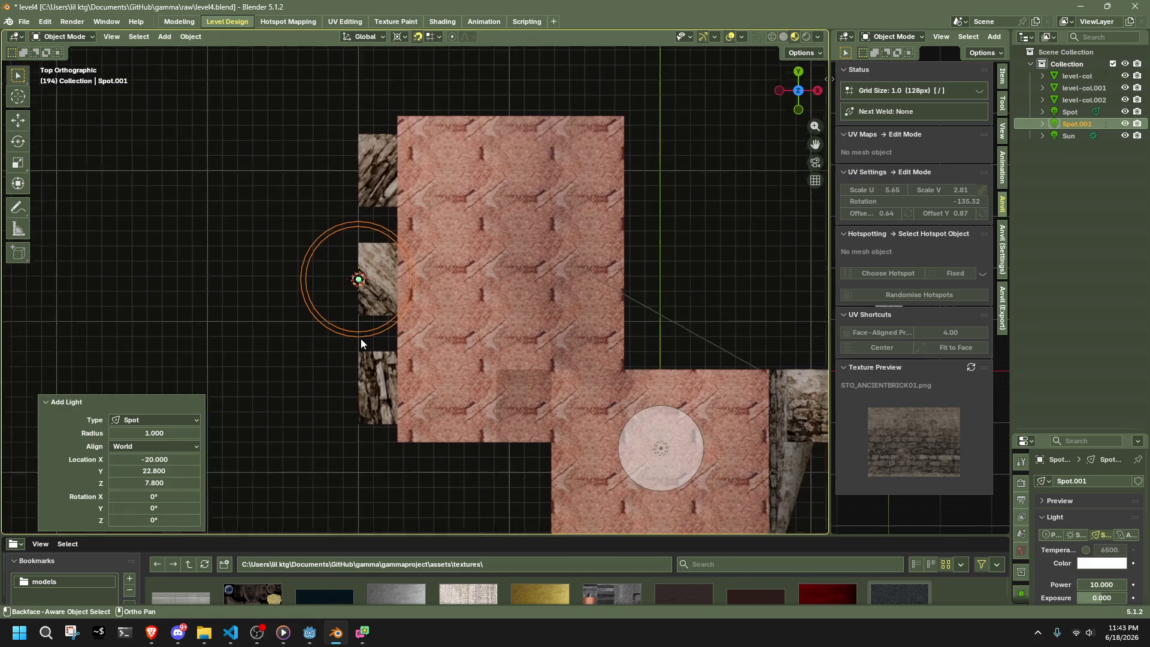
pyautogui.moveTo(715, 170)
pyautogui.mouseDown(button='middle')
pyautogui.moveTo(477, 372)
pyautogui.moveTo(473, 245)
pyautogui.mouseUp(button='middle')
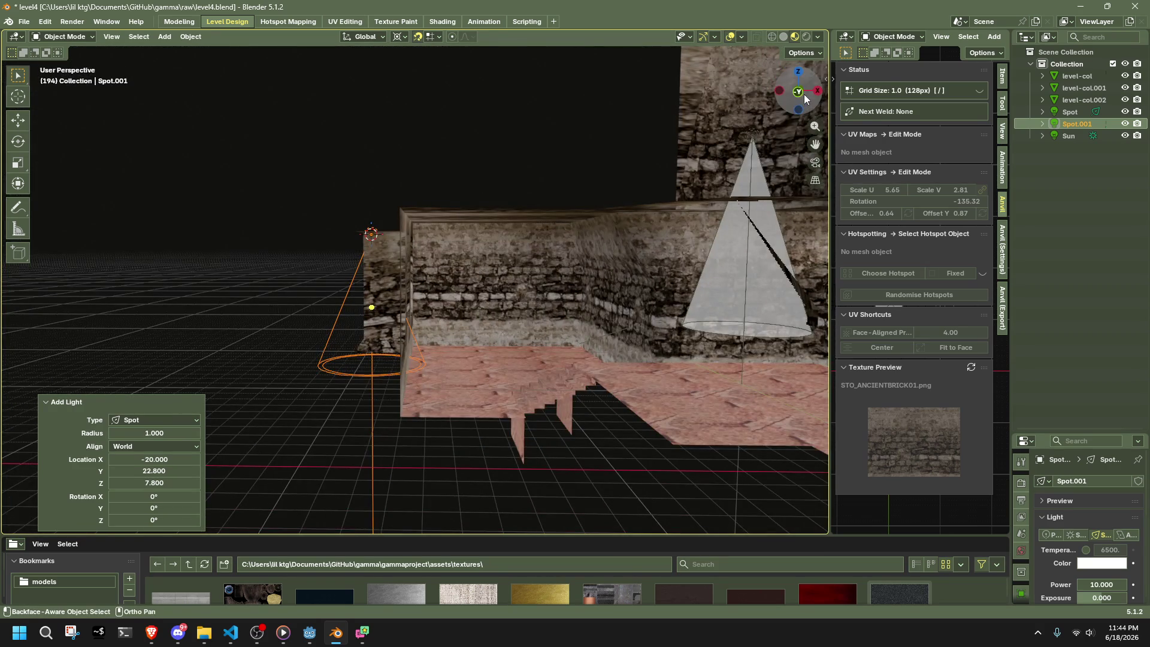
pyautogui.click(800, 92)
pyautogui.scroll(-3, 574, 232)
# - Move Spot.001 10 units left along X and raise it about 2.2 units
pyautogui.press('g')
pyautogui.press('x')
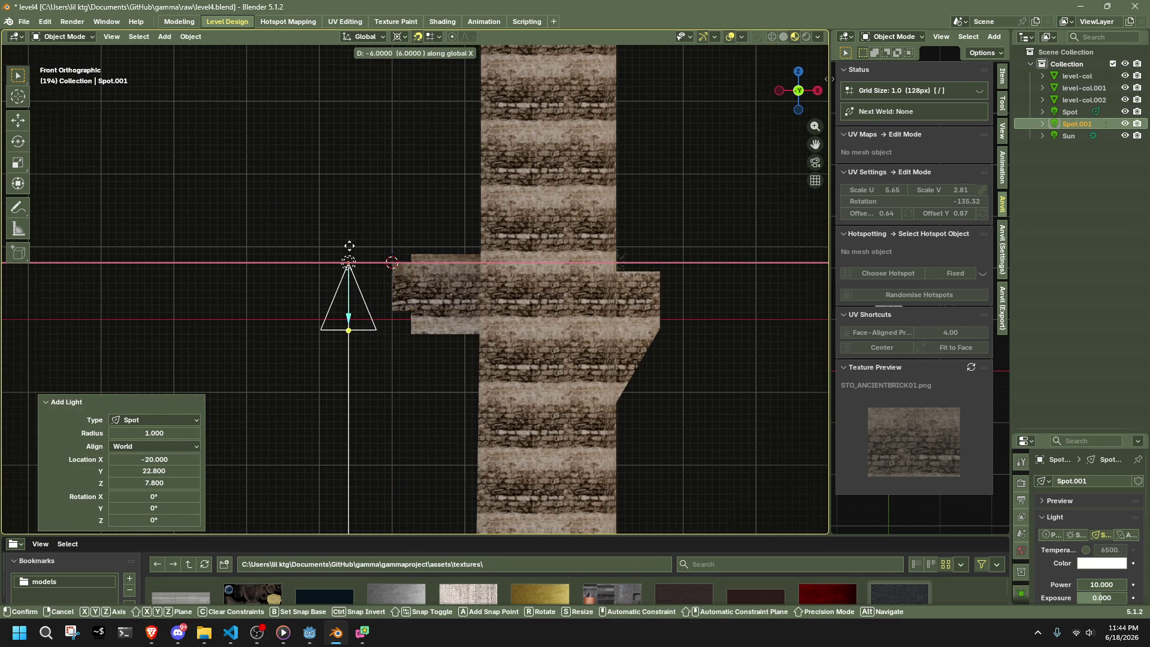
pyautogui.click(320, 247)
pyautogui.press('g')
pyautogui.press('z')
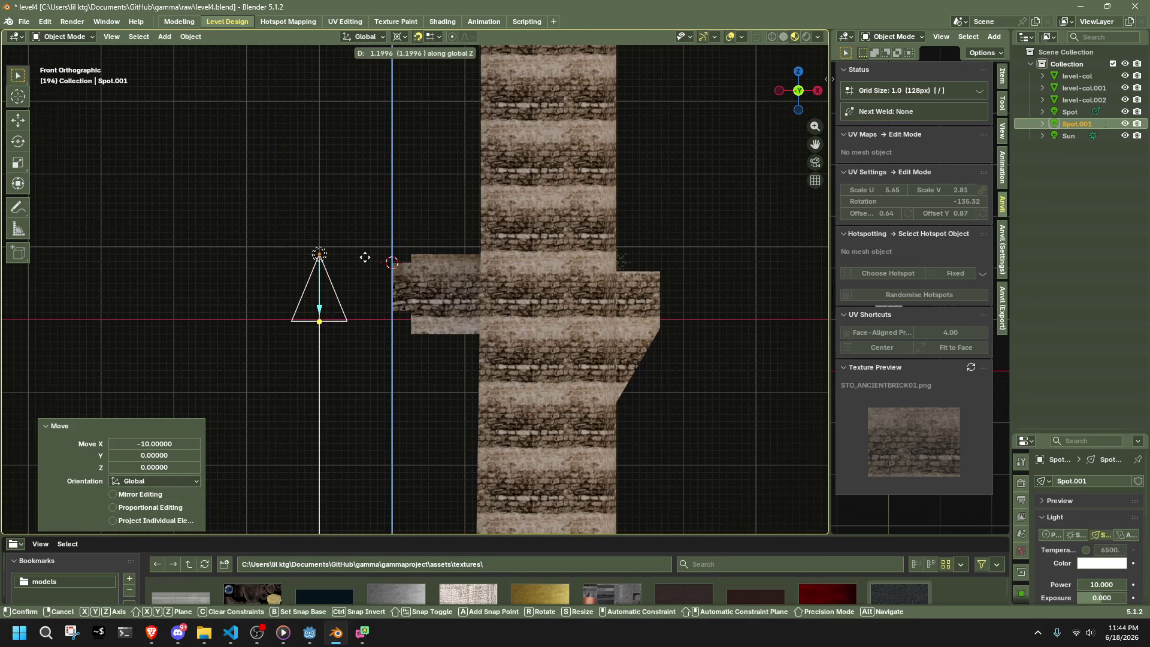
pyautogui.click(371, 260)
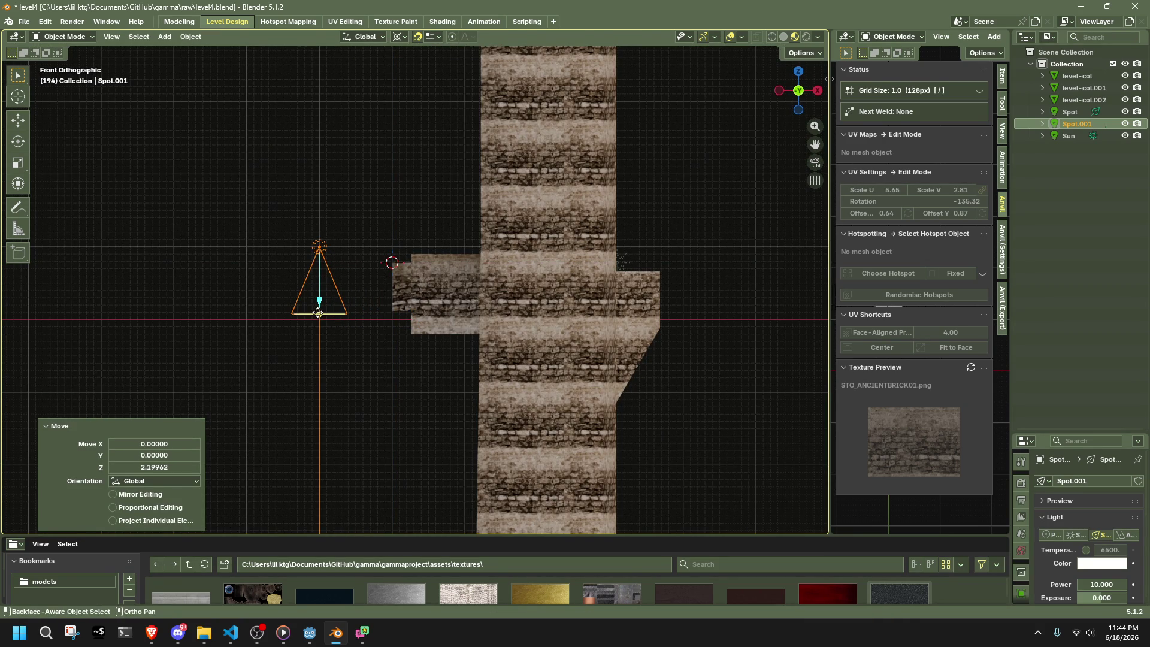
# - Rotate Spot.001 about -61° around itself to aim at the wall
pyautogui.press('r')
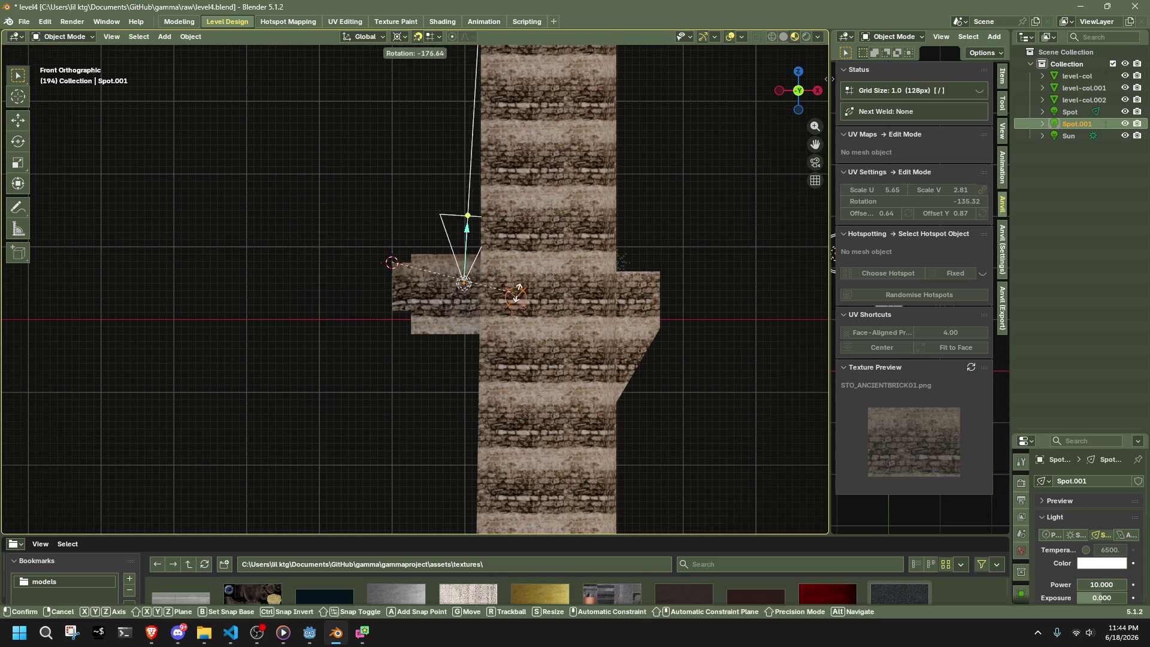
pyautogui.rightClick(443, 332)
pyautogui.hotkey('shift', 's')
pyautogui.press('r')
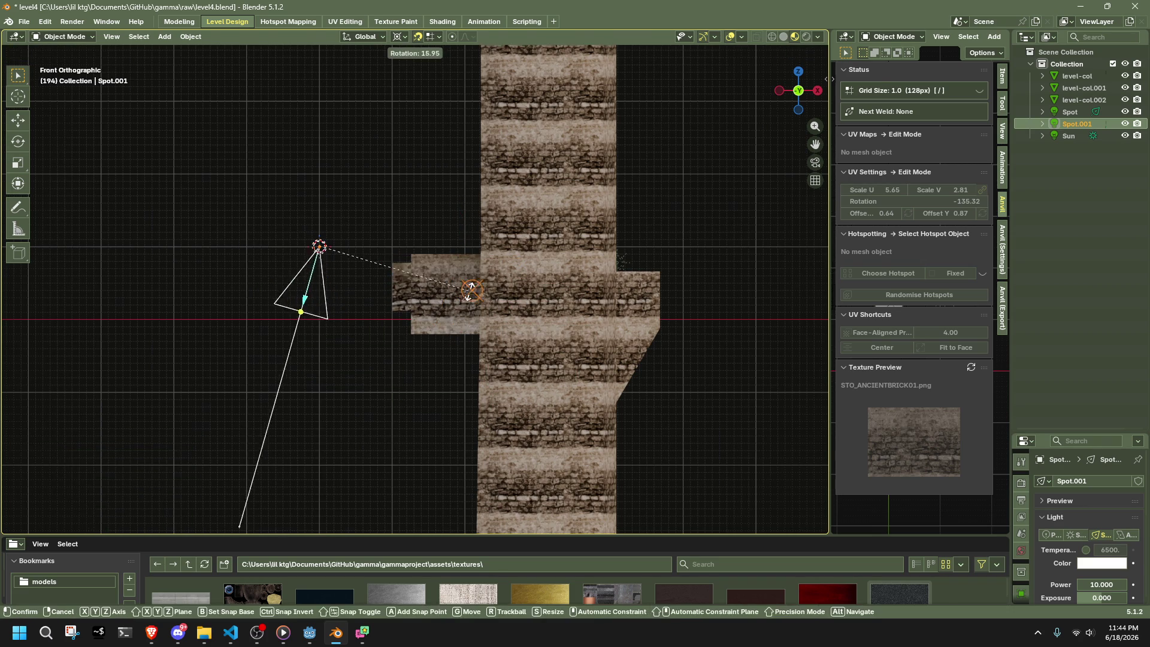
pyautogui.click(354, 178)
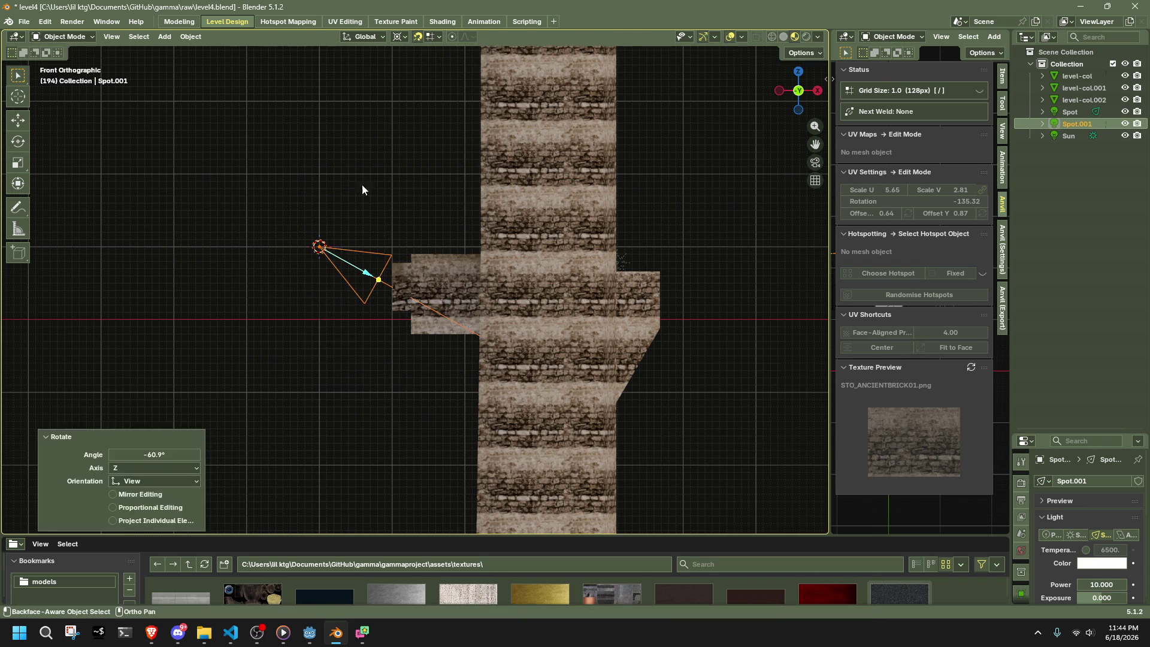
pyautogui.scroll(2, 346, 330)
pyautogui.moveTo(346, 331)
pyautogui.mouseDown(button='middle')
pyautogui.moveTo(373, 346)
pyautogui.moveTo(448, 329)
pyautogui.moveTo(570, 375)
pyautogui.moveTo(731, 386)
pyautogui.moveTo(856, 446)
pyautogui.mouseUp(button='middle')
pyautogui.press('KP_5')
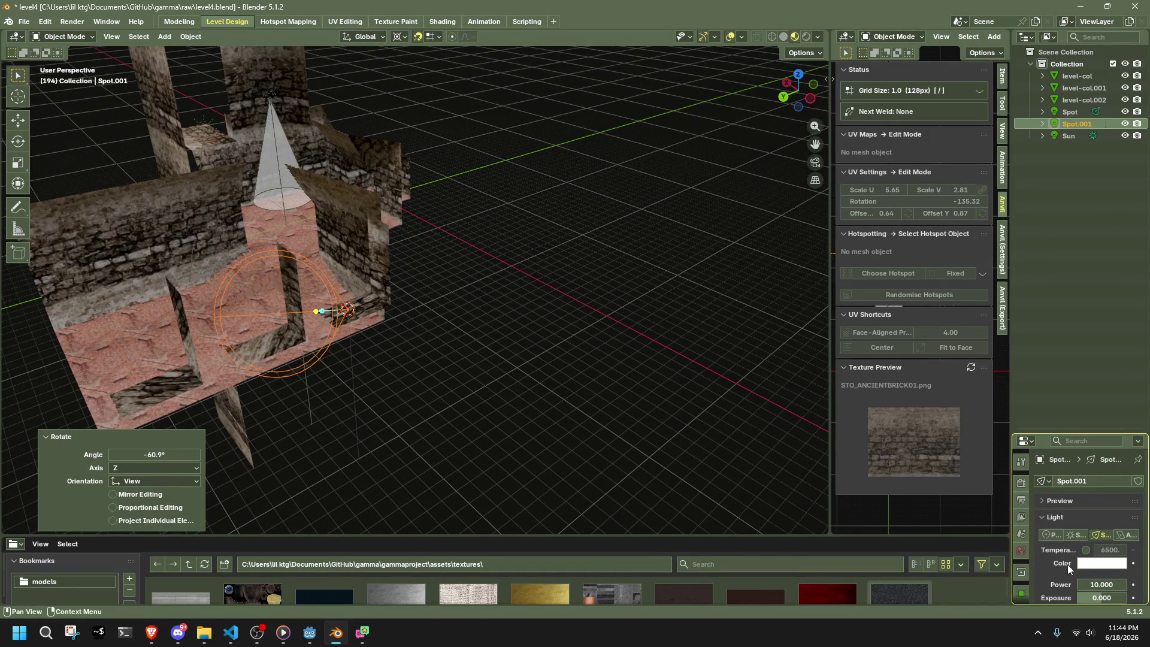
# - Keep Spot.001's power at 1.000 W
pyautogui.scroll(-2, 1067, 564)
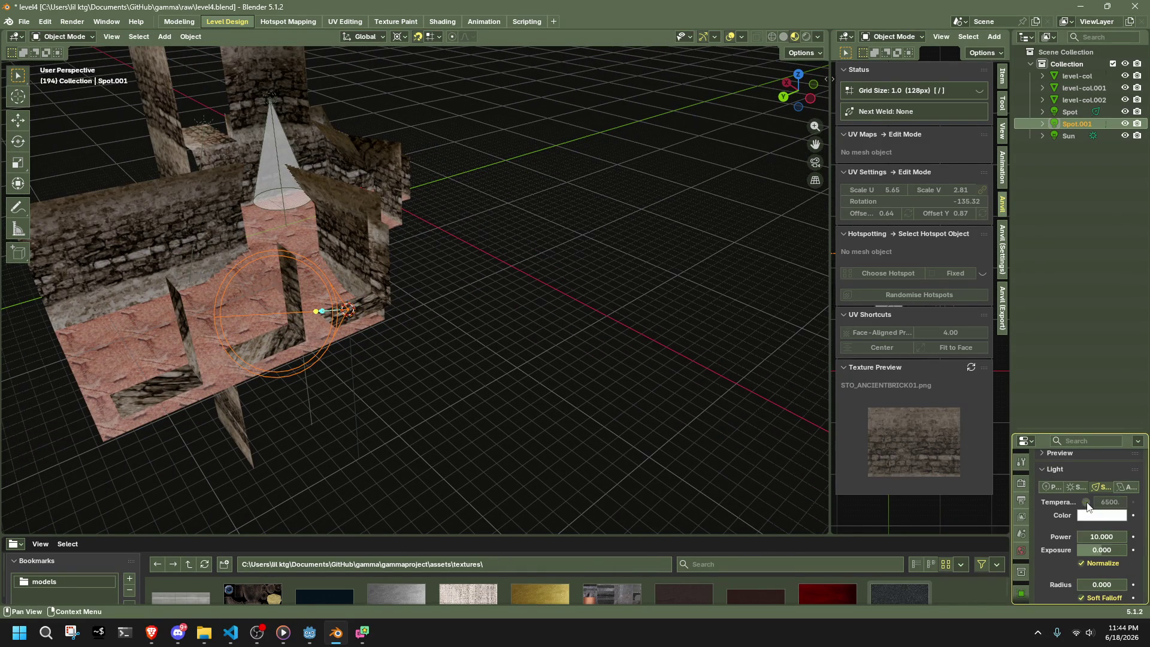
pyautogui.click(1100, 532)
pyautogui.write('1.000')
pyautogui.press('Return')
pyautogui.moveTo(419, 270)
pyautogui.mouseDown(button='middle')
pyautogui.moveTo(606, 479)
pyautogui.moveTo(509, 289)
pyautogui.moveTo(548, 300)
pyautogui.mouseUp(button='middle')
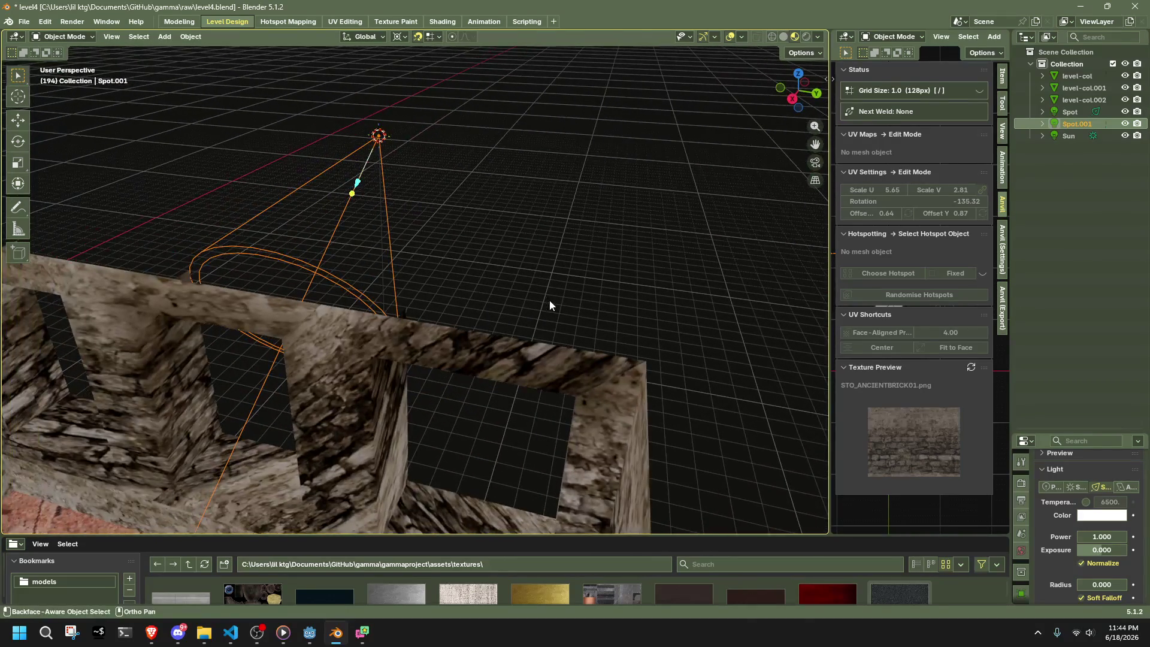
# - Check the original Spot light's warm #FFE5B4 colour
pyautogui.click(1071, 112)
pyautogui.click(1101, 515)
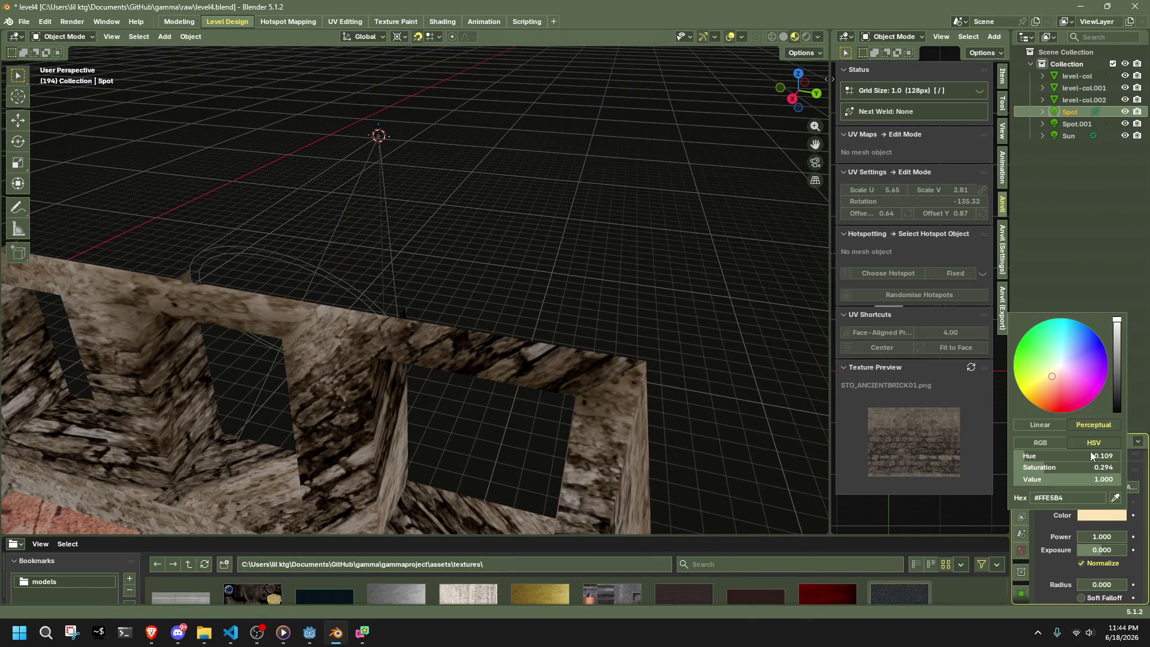
pyautogui.click(1094, 496)
pyautogui.press('Escape')
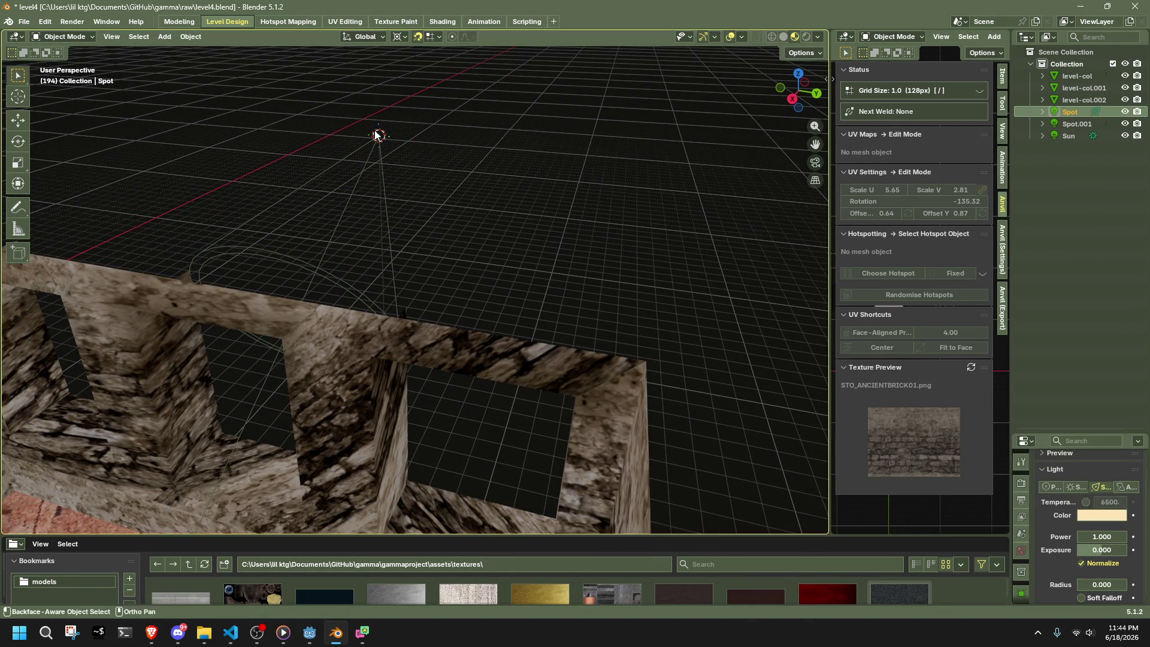
# - Widen Spot.001's cone angle to 88.6° and drag its edge blend toward zero
pyautogui.click(379, 134)
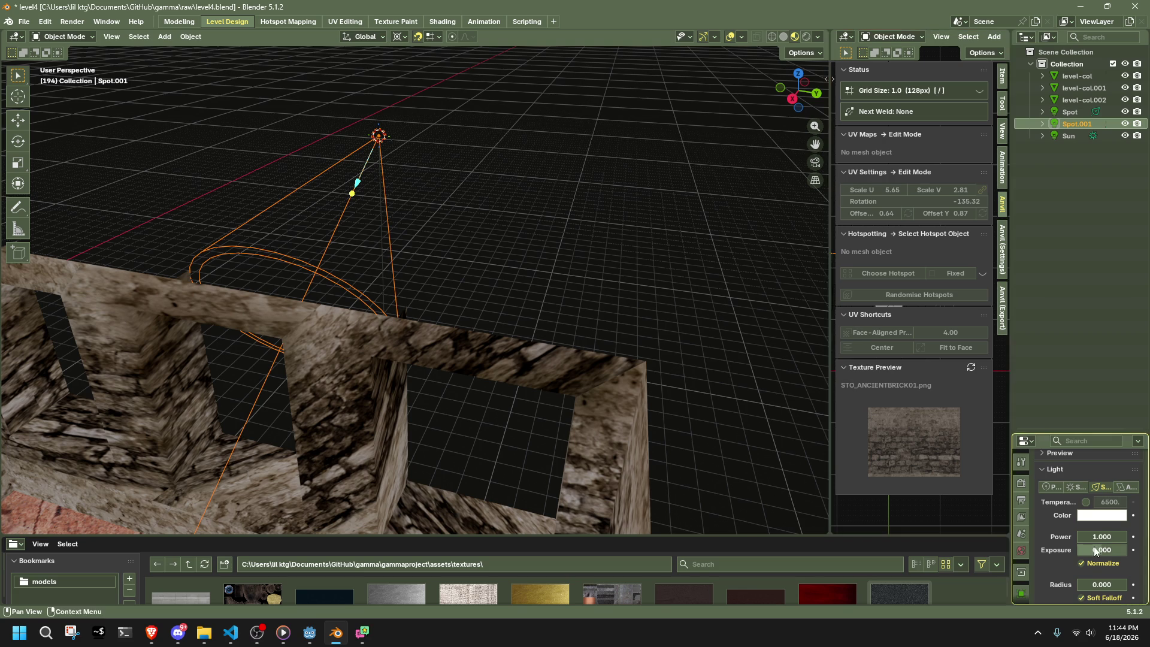
pyautogui.scroll(-3, 1078, 575)
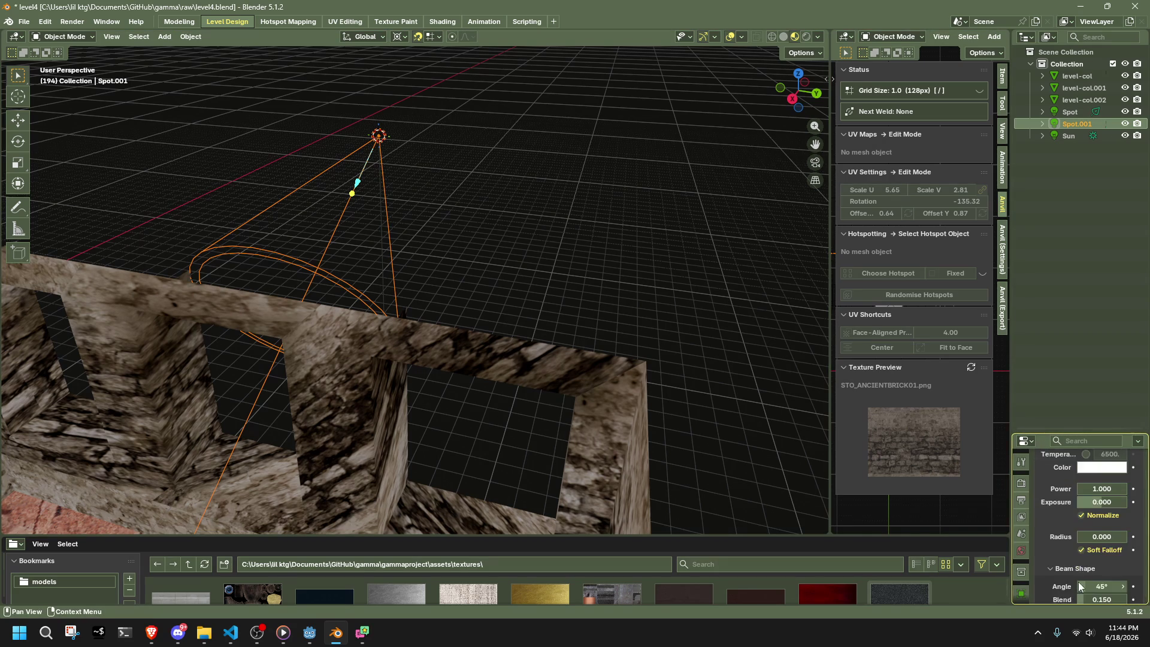
pyautogui.moveTo(1092, 563); pyautogui.dragTo(1114, 563)
pyautogui.moveTo(599, 345)
pyautogui.mouseDown(button='middle')
pyautogui.moveTo(342, 326)
pyautogui.moveTo(404, 328)
pyautogui.moveTo(487, 257)
pyautogui.mouseUp(button='middle')
pyautogui.moveTo(470, 163)
pyautogui.mouseDown()
pyautogui.moveTo(436, 173)
pyautogui.moveTo(511, 180)
pyautogui.mouseUp()
pyautogui.moveTo(511, 180)
pyautogui.mouseDown(button='middle')
pyautogui.moveTo(580, 195)
pyautogui.moveTo(561, 240)
pyautogui.moveTo(813, 39)
pyautogui.moveTo(670, 157)
pyautogui.moveTo(466, 282)
pyautogui.moveTo(565, 279)
pyautogui.moveTo(719, 360)
pyautogui.mouseUp(button='middle')
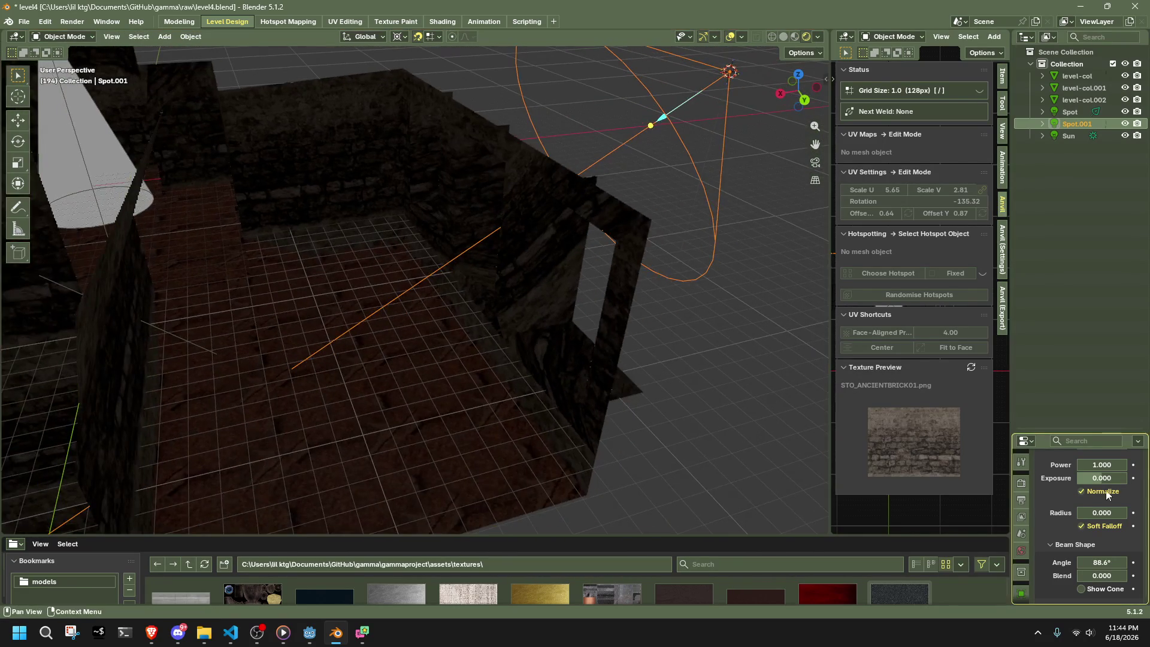
# - Raise Spot.001's power to 10, then 100 W
pyautogui.scroll(2, 1066, 509)
pyautogui.click(1111, 512)
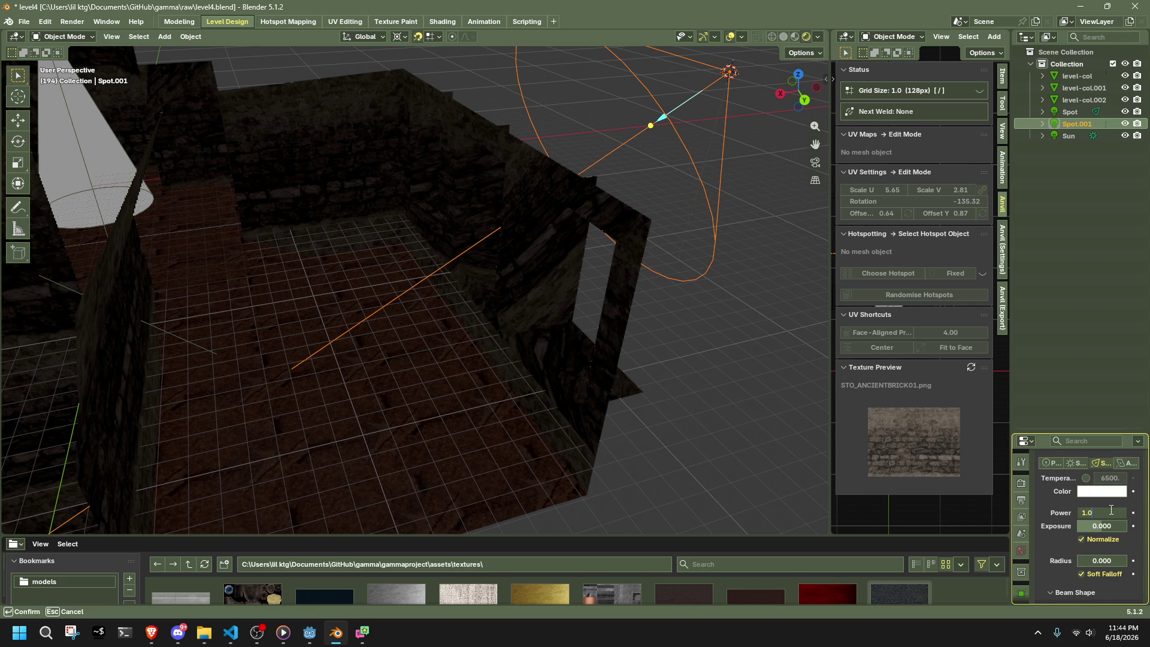
pyautogui.write('10')
pyautogui.press('Return')
pyautogui.click(1110, 512)
pyautogui.press('Return')
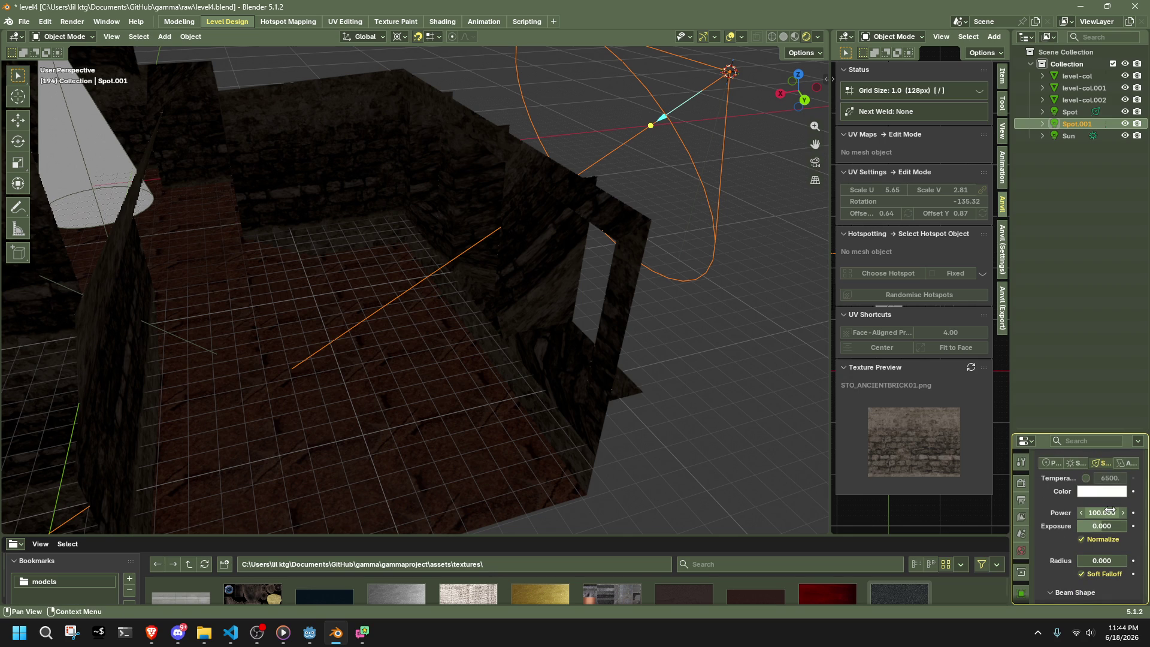
pyautogui.moveTo(590, 310)
pyautogui.mouseDown(button='middle')
pyautogui.moveTo(426, 264)
pyautogui.moveTo(444, 235)
pyautogui.moveTo(461, 245)
pyautogui.moveTo(431, 245)
pyautogui.mouseUp(button='middle')
pyautogui.scroll(-2, 1075, 539)
pyautogui.scroll(-3, 1072, 557)
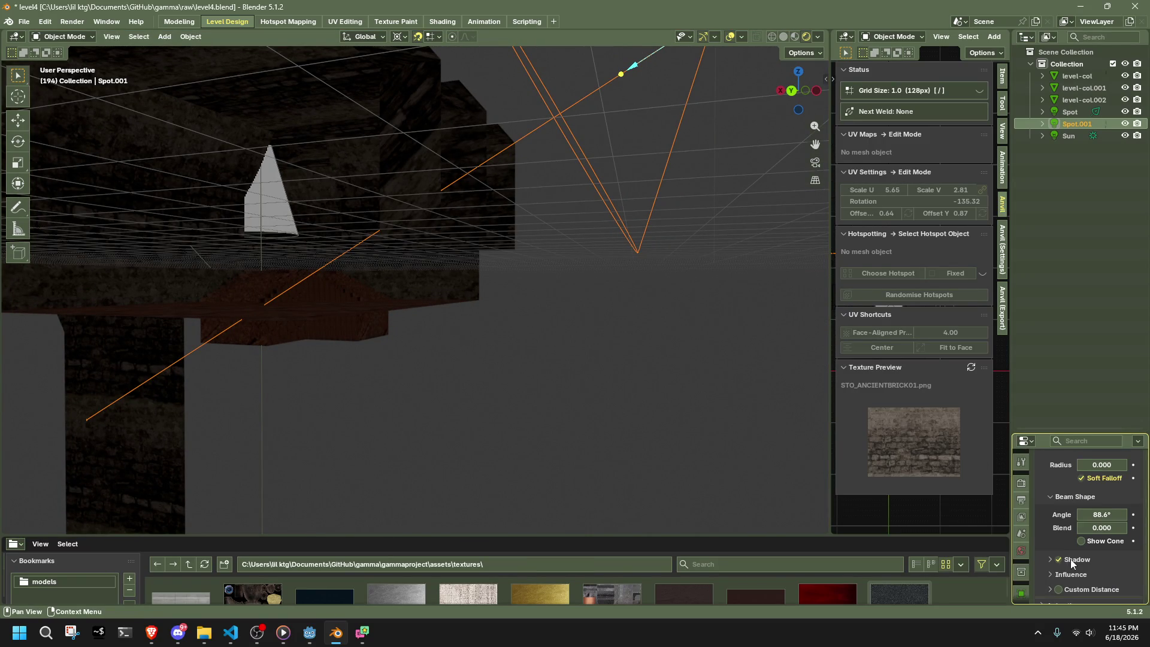
# - Enable Custom Distance and increase it to about 78.47
pyautogui.click(1057, 559)
pyautogui.moveTo(598, 347); pyautogui.dragTo(659, 386, button='middle')
pyautogui.scroll(-1, 1063, 562)
pyautogui.click(1058, 564)
pyautogui.click(1051, 564)
pyautogui.moveTo(1102, 581); pyautogui.dragTo(1111, 582)
pyautogui.moveTo(797, 90); pyautogui.dragTo(785, 102)
pyautogui.press('Escape')
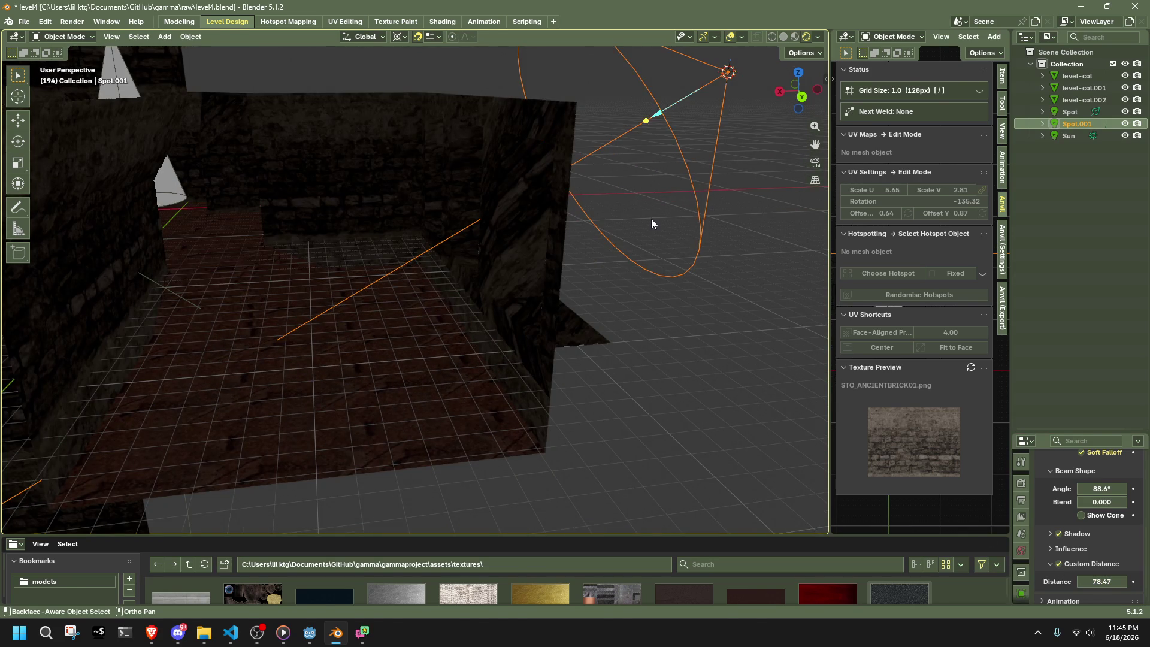
# - Move the spot light near the floor, then undo the move
pyautogui.press('g')
pyautogui.click(494, 341)
pyautogui.hotkey('ctrl', 'z')
pyautogui.scroll(5, 1091, 494)
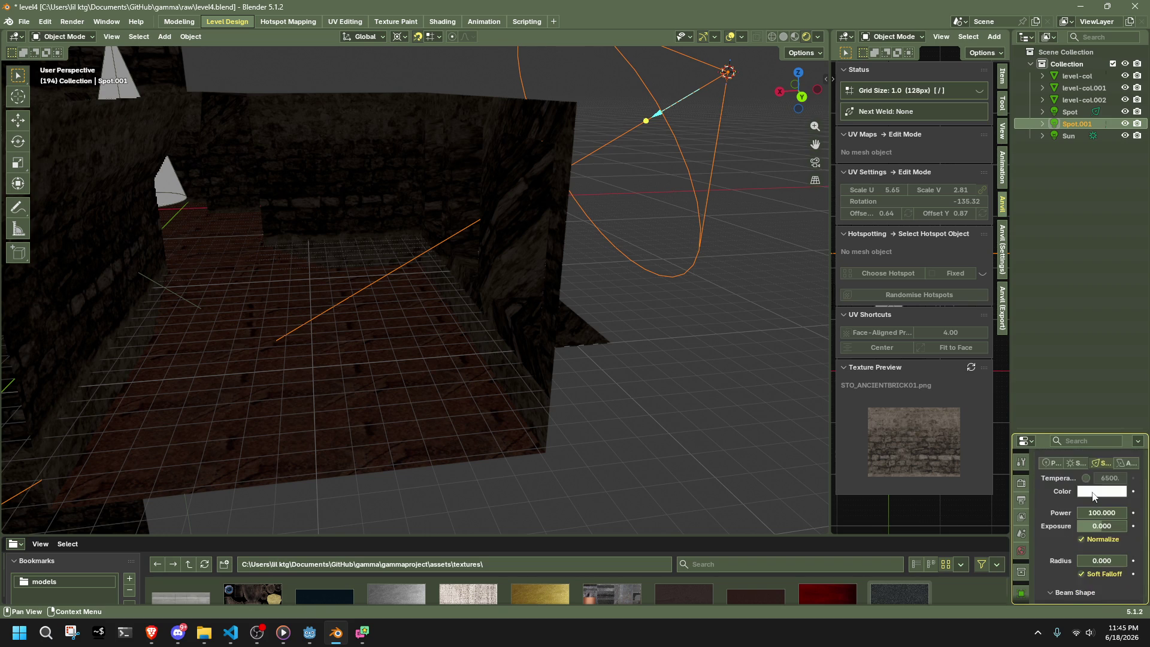
# - Set Spot.001's power to 1000 W
pyautogui.click(1102, 508)
pyautogui.write('1000.000')
pyautogui.press('Return')
pyautogui.moveTo(677, 334)
pyautogui.mouseDown(button='middle')
pyautogui.moveTo(515, 271)
pyautogui.moveTo(682, 274)
pyautogui.moveTo(689, 259)
pyautogui.moveTo(643, 241)
pyautogui.moveTo(367, 279)
pyautogui.moveTo(459, 315)
pyautogui.moveTo(721, 379)
pyautogui.moveTo(449, 275)
pyautogui.moveTo(364, 262)
pyautogui.mouseUp(button='middle')
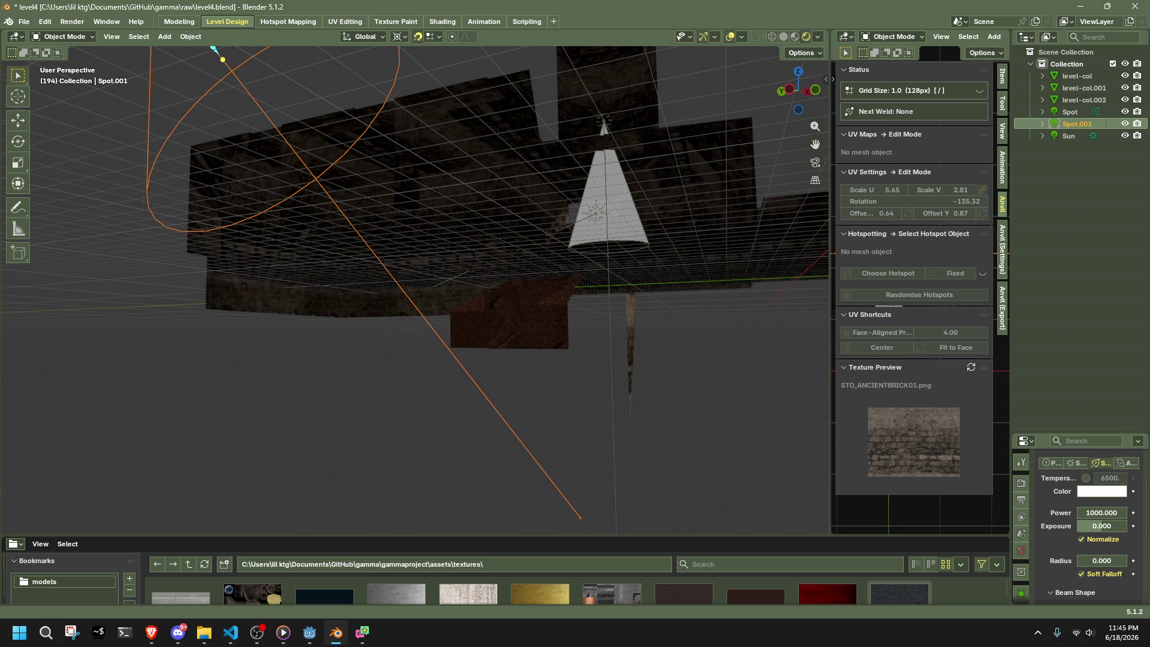
pyautogui.moveTo(688, 452)
pyautogui.mouseDown(button='middle')
pyautogui.moveTo(447, 404)
pyautogui.moveTo(627, 492)
pyautogui.moveTo(724, 473)
pyautogui.moveTo(605, 427)
pyautogui.mouseUp(button='middle')
# - Deselect the spot light, frame the view inside the room, and save level4.blend
pyautogui.click(792, 94)
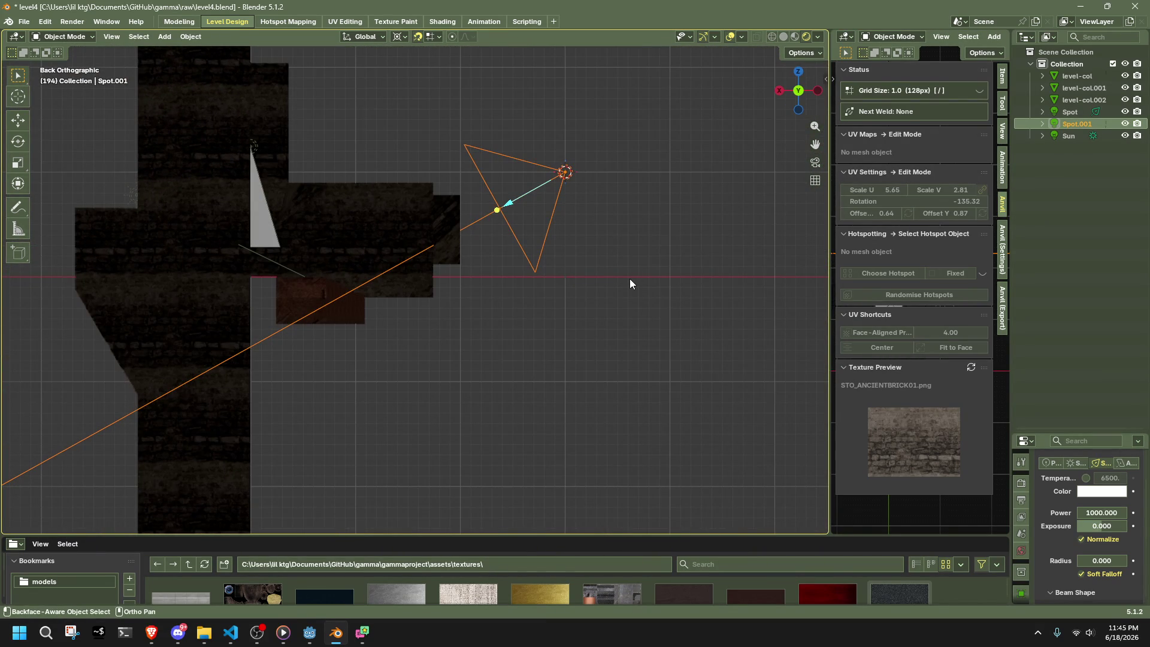
pyautogui.moveTo(621, 287)
pyautogui.mouseDown(button='middle')
pyautogui.moveTo(611, 341)
pyautogui.moveTo(548, 342)
pyautogui.mouseUp(button='middle')
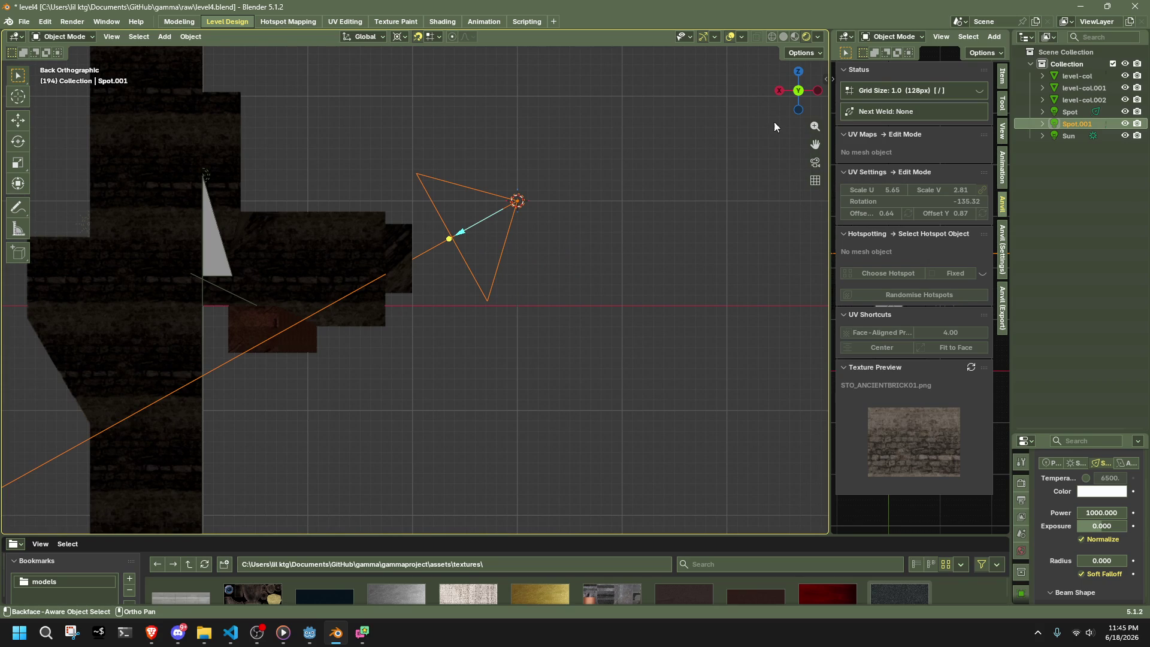
pyautogui.moveTo(536, 275); pyautogui.dragTo(587, 342, button='middle')
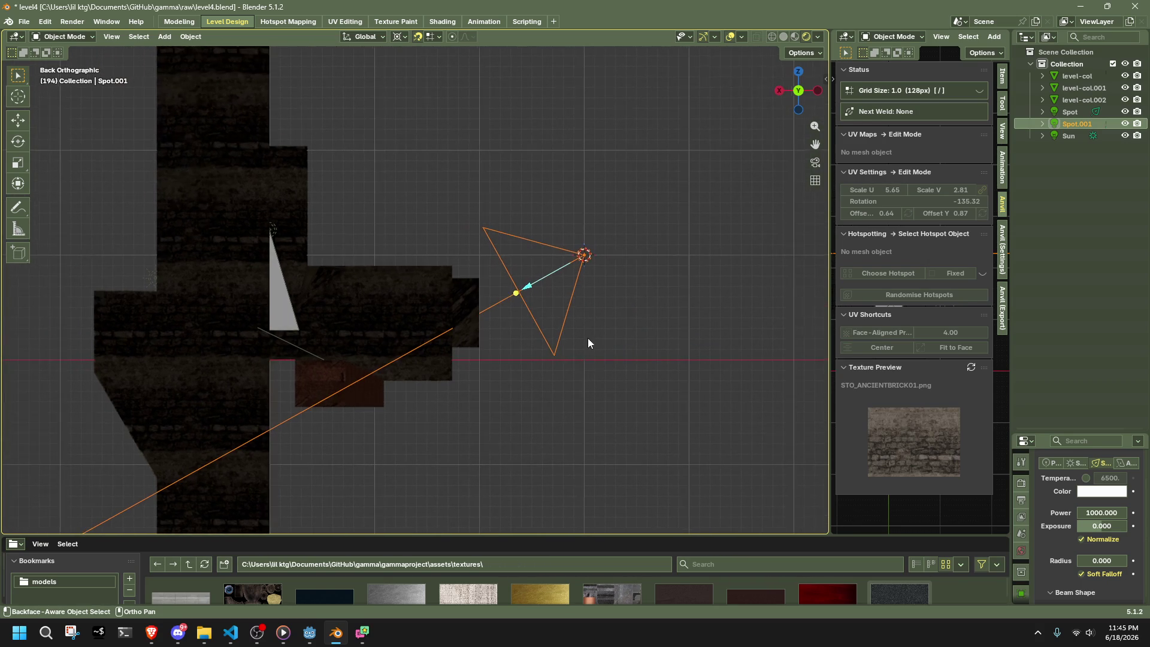
pyautogui.moveTo(501, 333); pyautogui.dragTo(500, 336, button='middle')
pyautogui.scroll(5, 396, 399)
pyautogui.moveTo(396, 398)
pyautogui.mouseDown(button='middle')
pyautogui.moveTo(534, 415)
pyautogui.moveTo(646, 397)
pyautogui.moveTo(667, 422)
pyautogui.moveTo(423, 351)
pyautogui.moveTo(416, 326)
pyautogui.moveTo(497, 336)
pyautogui.moveTo(441, 336)
pyautogui.moveTo(561, 372)
pyautogui.moveTo(509, 378)
pyautogui.moveTo(646, 435)
pyautogui.mouseUp(button='middle')
pyautogui.scroll(-5, 646, 397)
pyautogui.scroll(5, 415, 326)
pyautogui.scroll(-10, 410, 318)
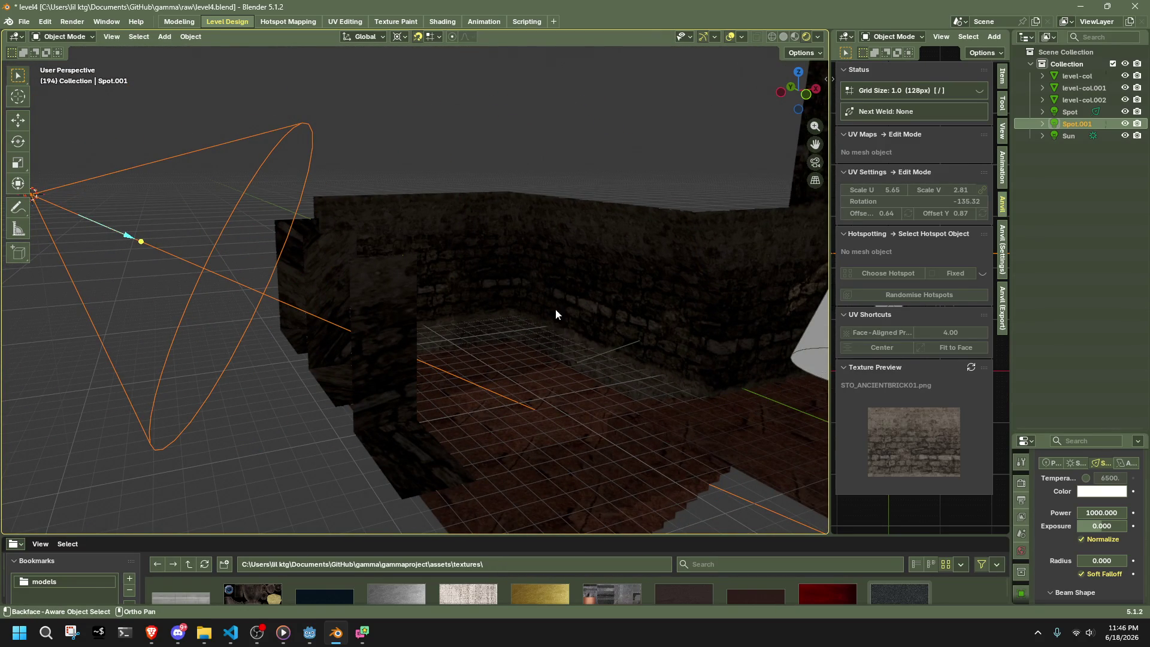
pyautogui.hotkey('alt', 'a')
pyautogui.moveTo(629, 205)
pyautogui.mouseDown(button='middle')
pyautogui.moveTo(601, 377)
pyautogui.moveTo(564, 358)
pyautogui.mouseUp(button='middle')
pyautogui.hotkey('ctrl', 's')
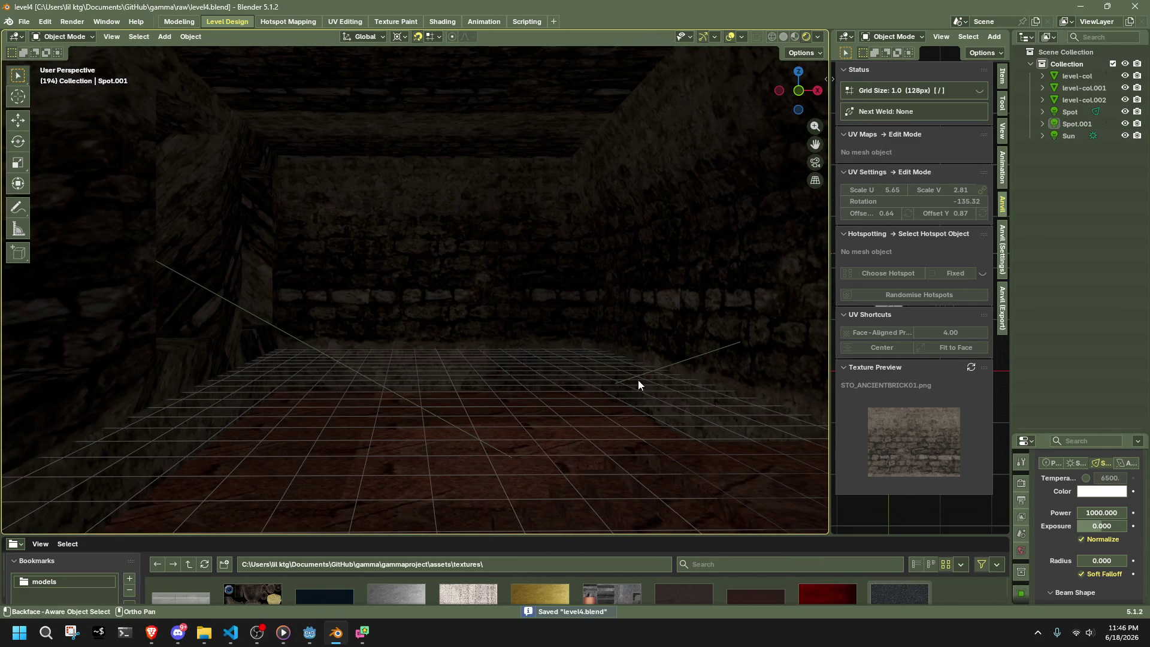
# - Lower Spot.001's power to 1 W and save again
pyautogui.click(1088, 512)
pyautogui.write('1')
pyautogui.press('Return')
pyautogui.hotkey('ctrl', 's')
# - Set Spot.001's colour to peach hex FFE5B4 and save the file
pyautogui.click(1089, 491)
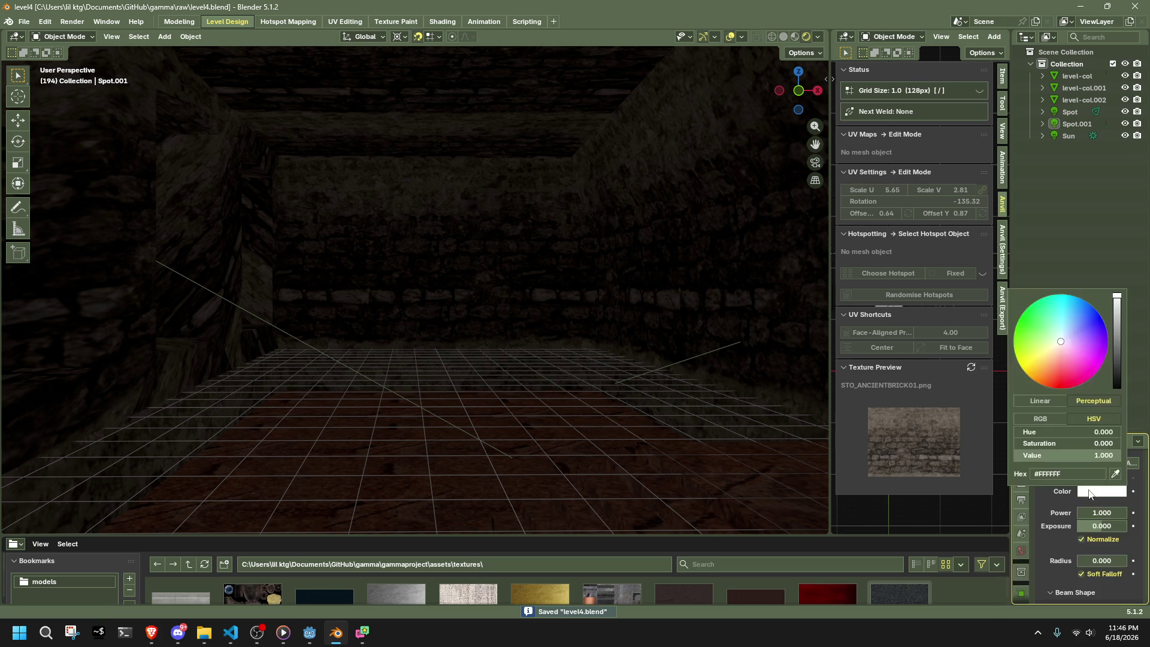
pyautogui.click(1081, 474)
pyautogui.write('FFE5B4')
pyautogui.press('Return')
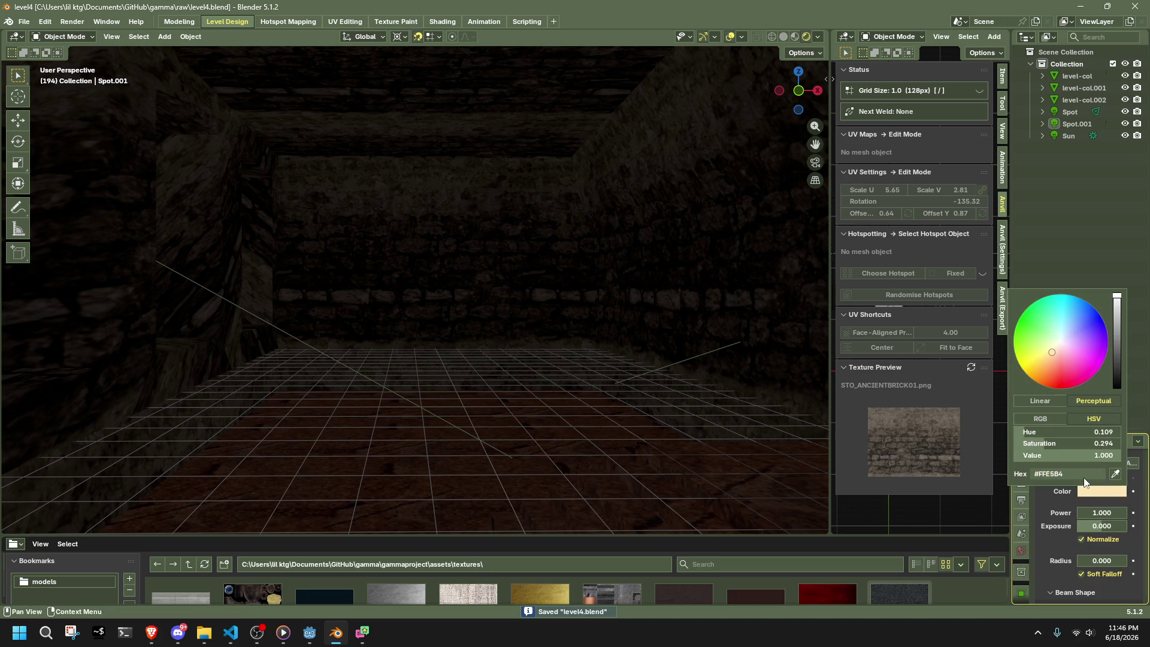
pyautogui.scroll(-5, 691, 386)
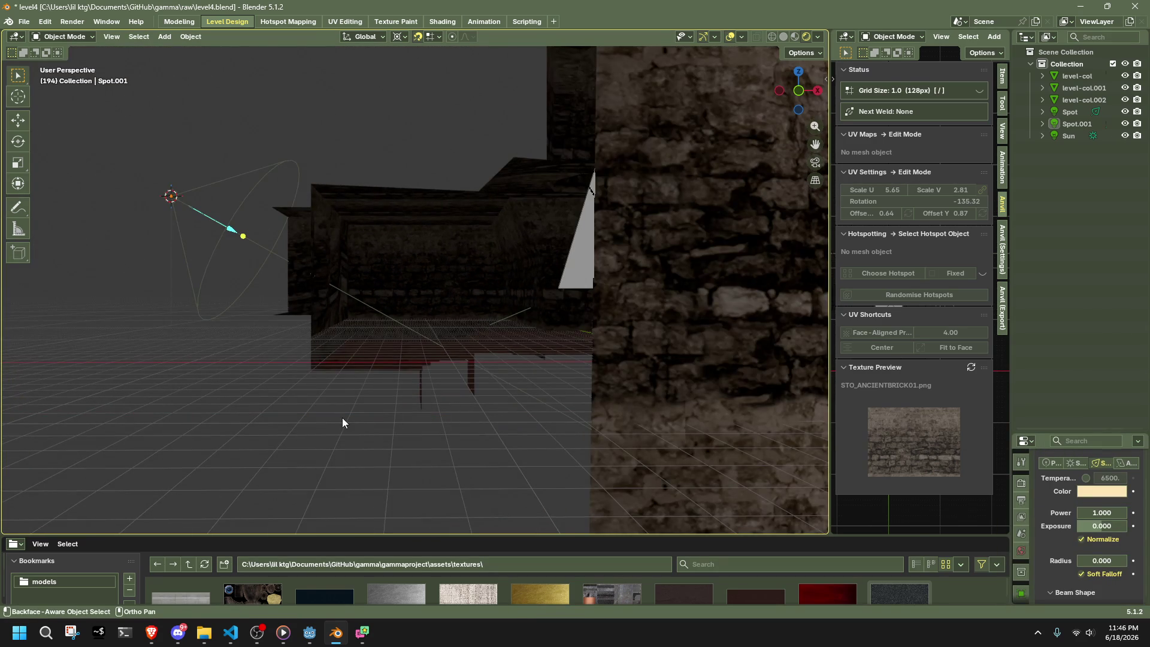
pyautogui.scroll(-3, 389, 410)
pyautogui.click(431, 372)
pyautogui.hotkey('ctrl', 's')
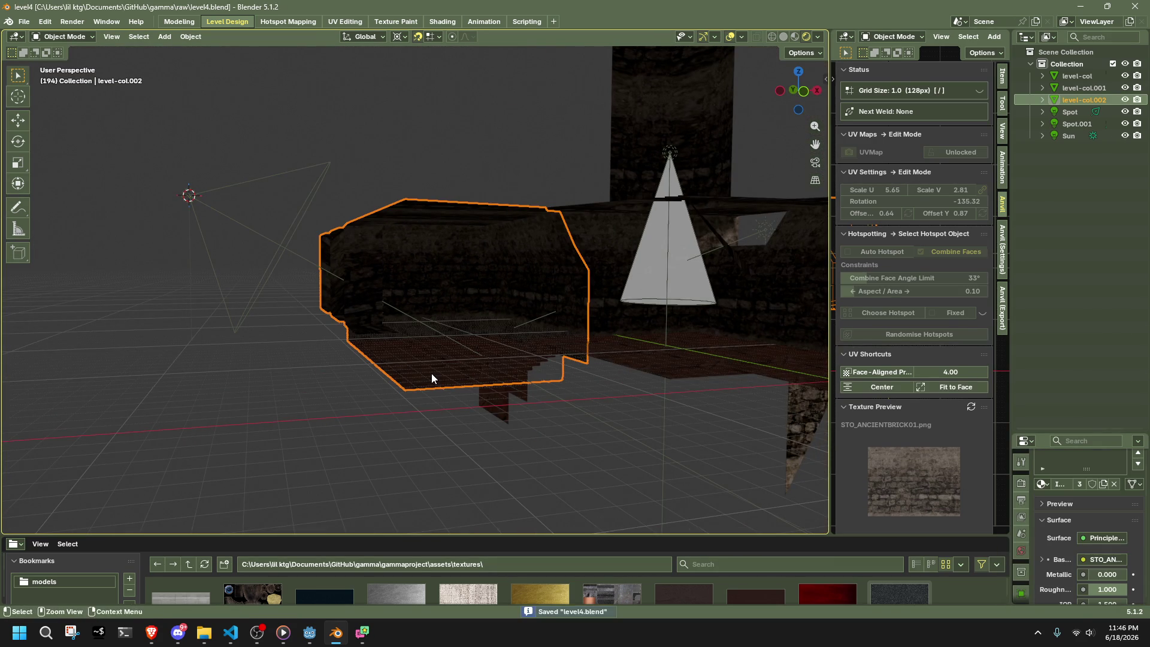
# - Select all six objects and bring up Batch Rename
pyautogui.keyDown('ctrl'); pyautogui.click(1085, 88); pyautogui.keyUp('ctrl')
pyautogui.keyDown('ctrl'); pyautogui.click(1082, 76); pyautogui.keyUp('ctrl')
pyautogui.press('a')
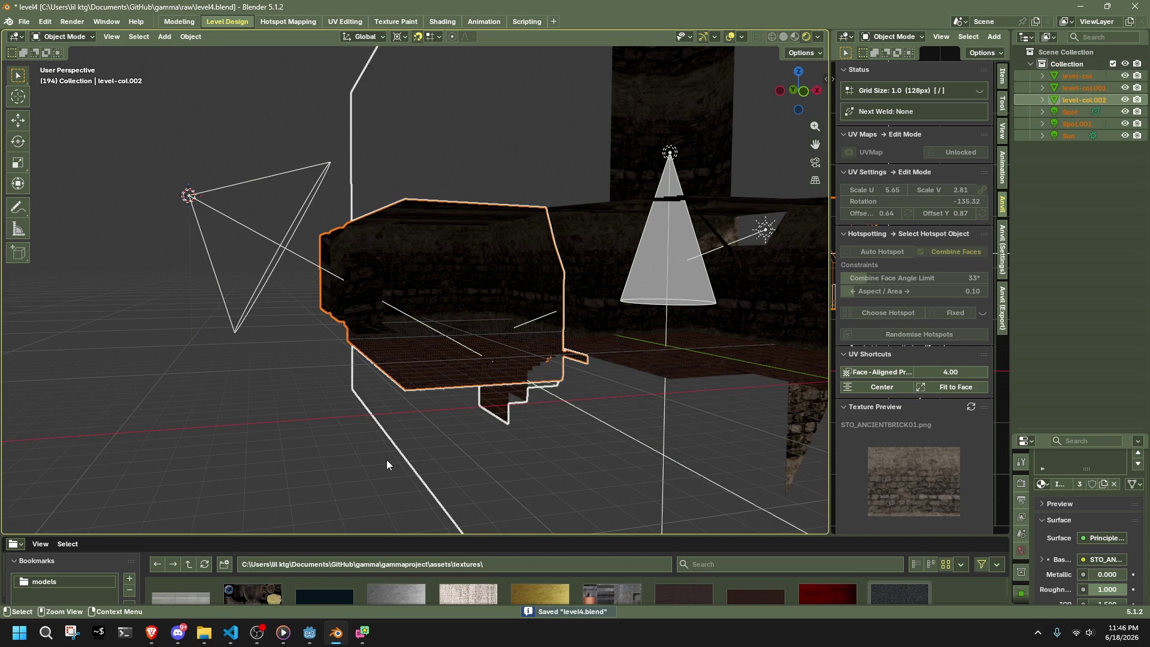
pyautogui.hotkey('ctrl', 'F2')
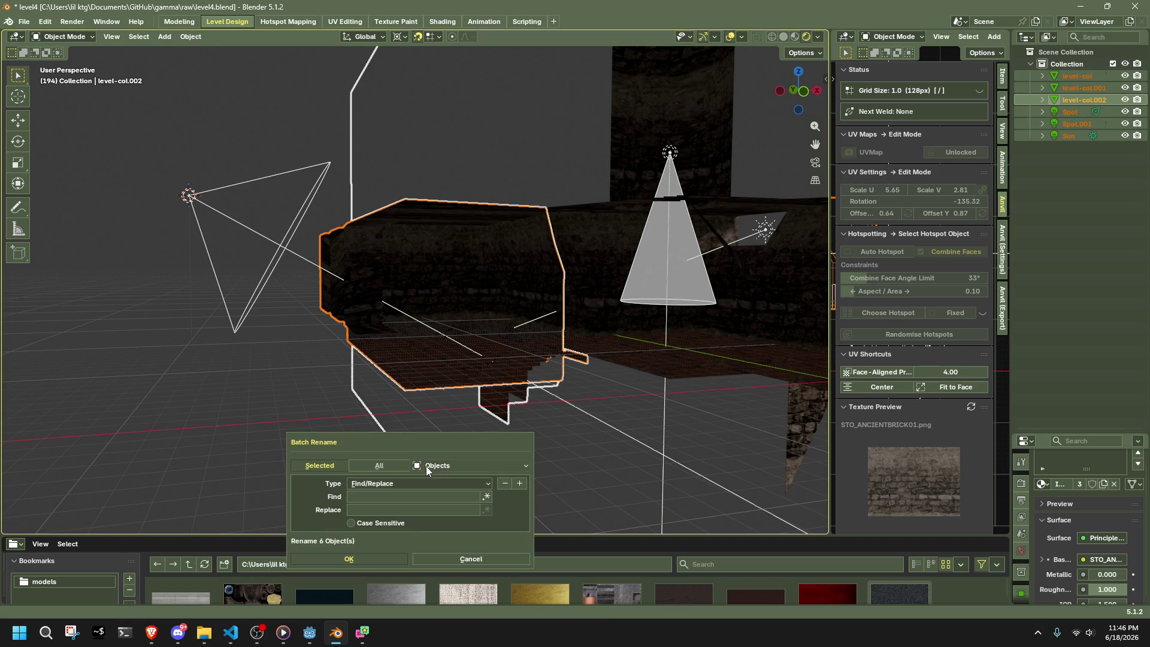
# - Batch-rename all six objects with the new name 'level'
pyautogui.click(427, 467)
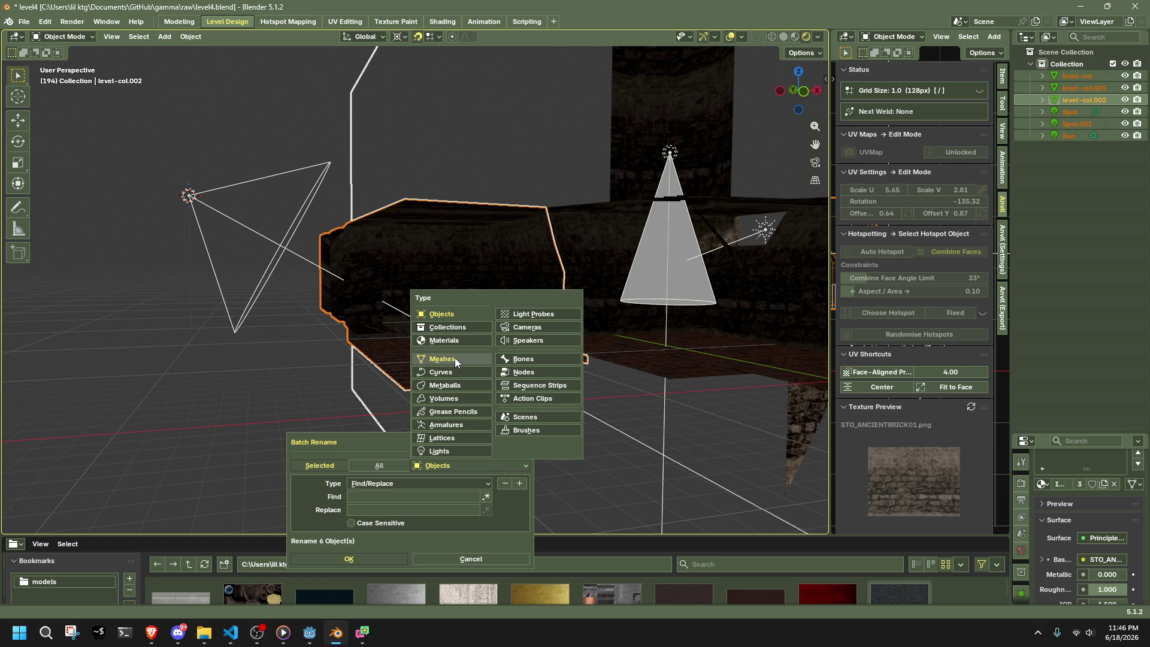
pyautogui.click(445, 315)
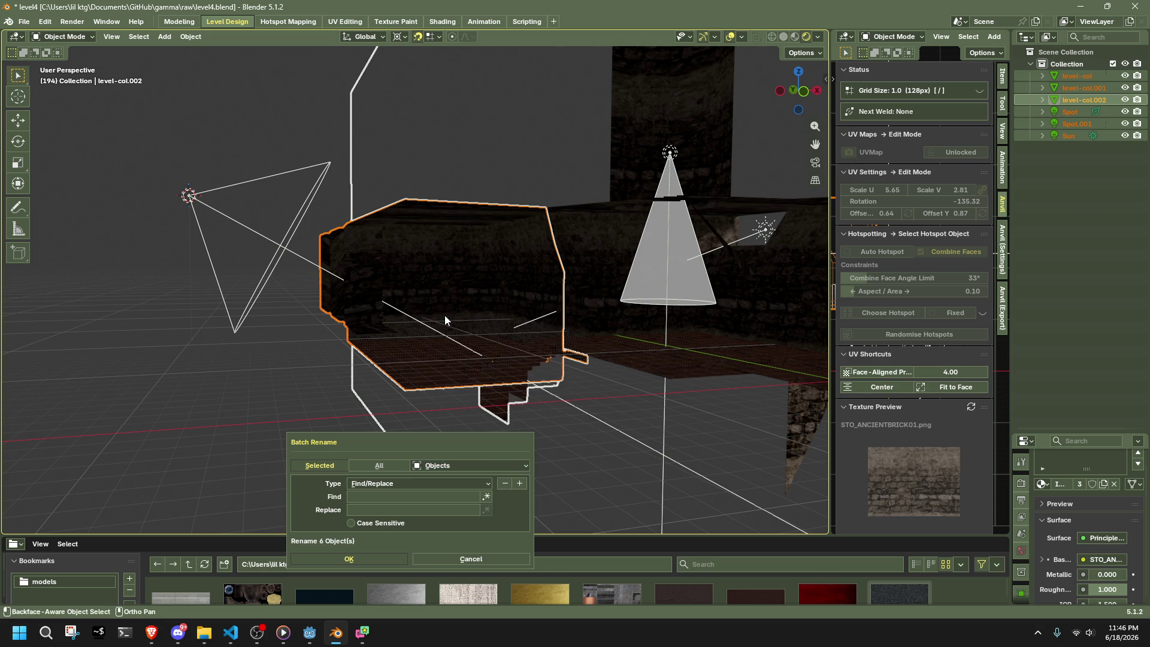
pyautogui.click(414, 492)
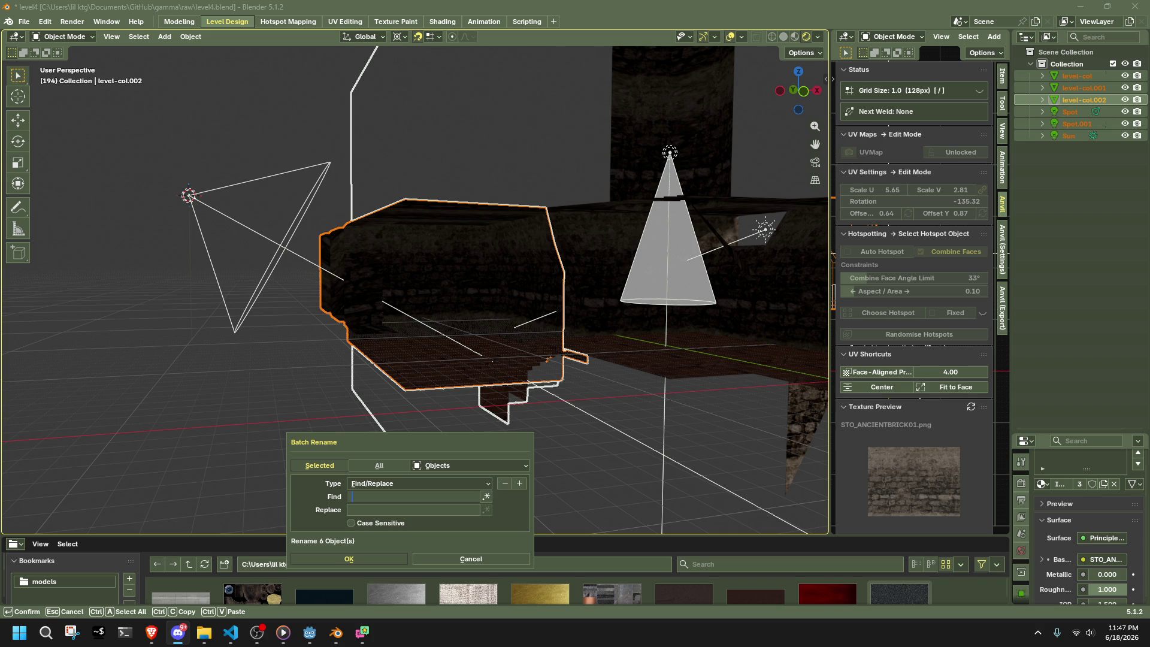
pyautogui.click(367, 483)
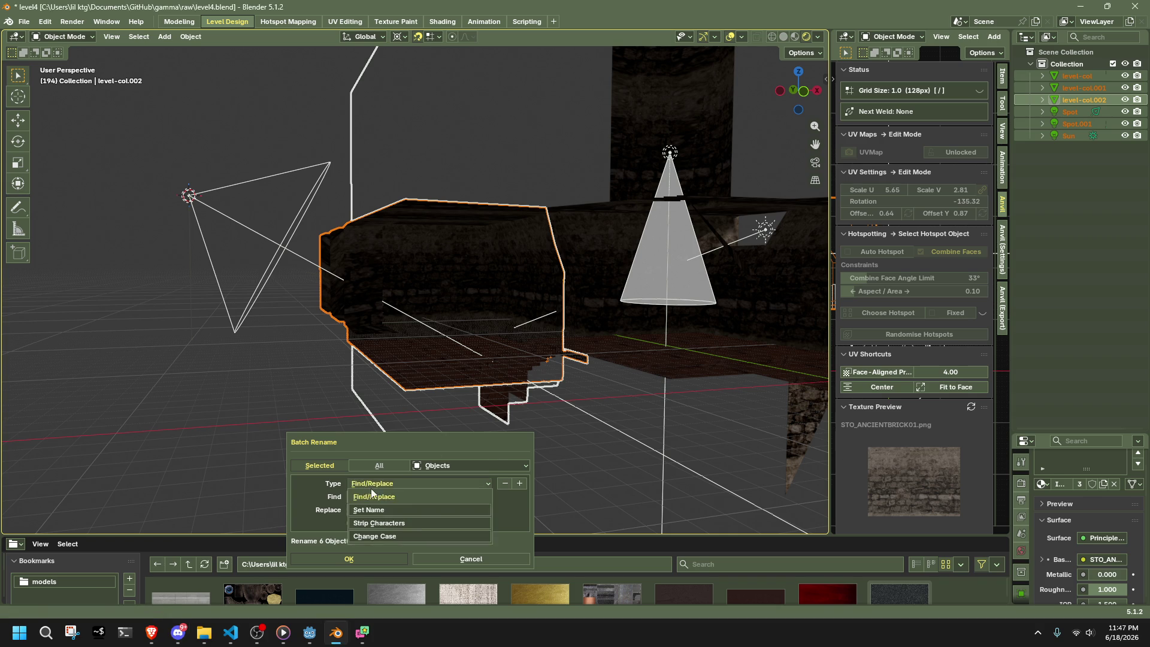
pyautogui.click(377, 508)
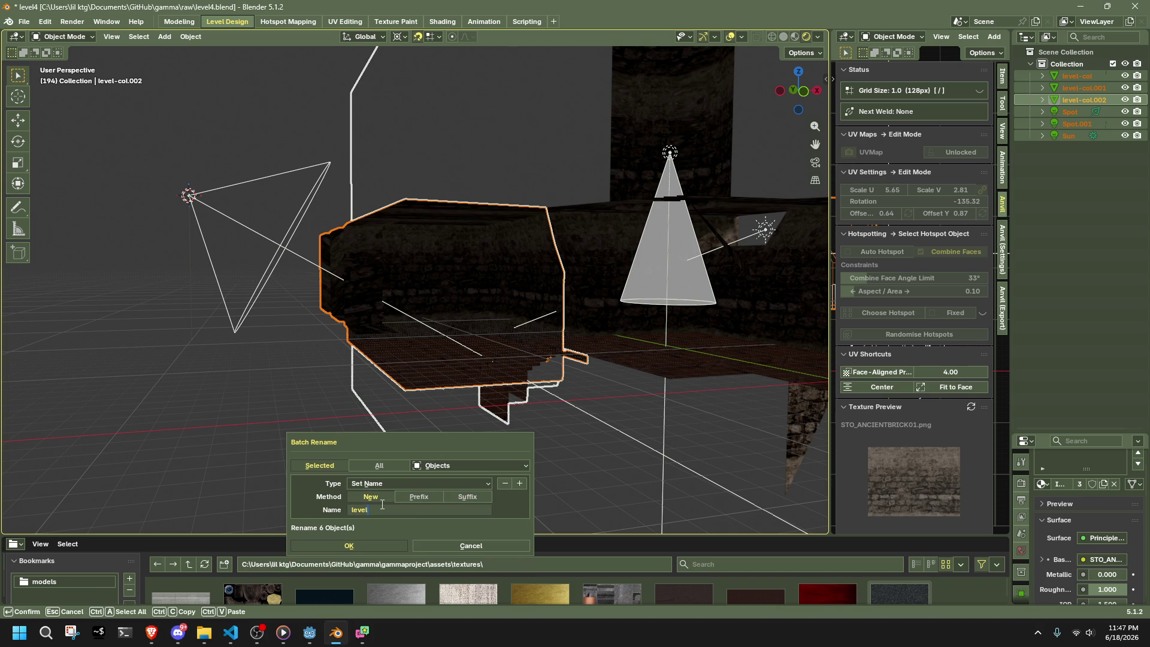
pyautogui.click(367, 543)
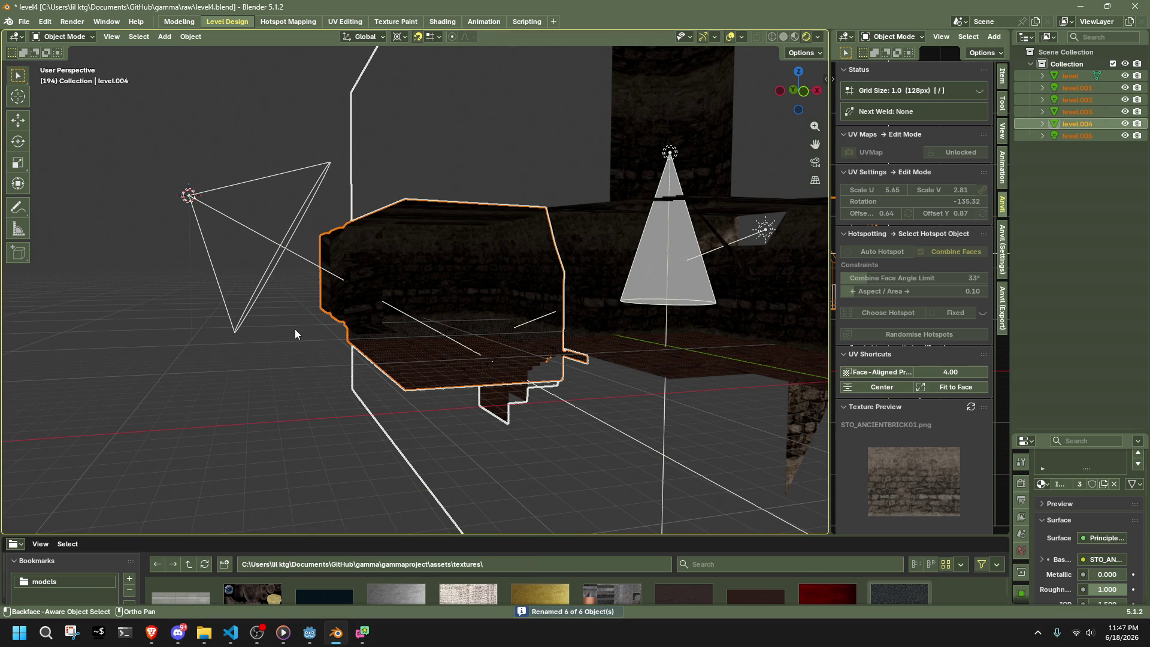
# - Append the suffix '-col' to all six object names and save level4.blend
pyautogui.hotkey('ctrl', 'F2')
pyautogui.click(346, 376)
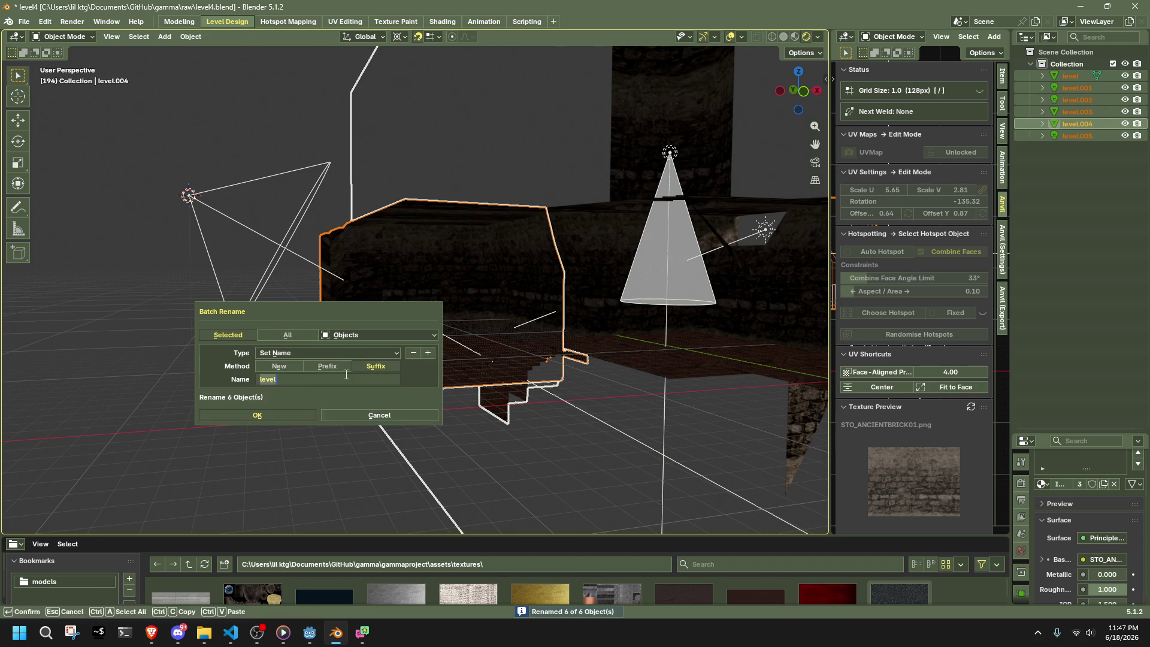
pyautogui.write('-col')
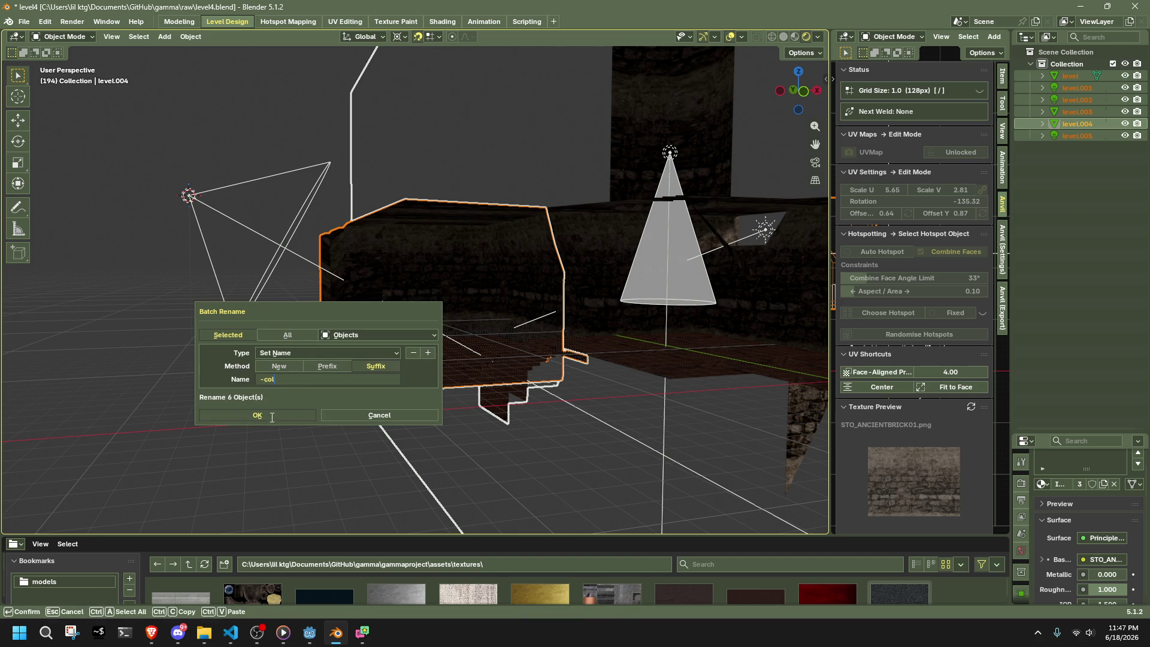
pyautogui.click(271, 417)
pyautogui.moveTo(441, 415)
pyautogui.mouseDown(button='middle')
pyautogui.moveTo(522, 426)
pyautogui.moveTo(434, 450)
pyautogui.mouseUp(button='middle')
pyautogui.scroll(-4, 521, 426)
pyautogui.click(264, 462)
pyautogui.hotkey('ctrl', 's')
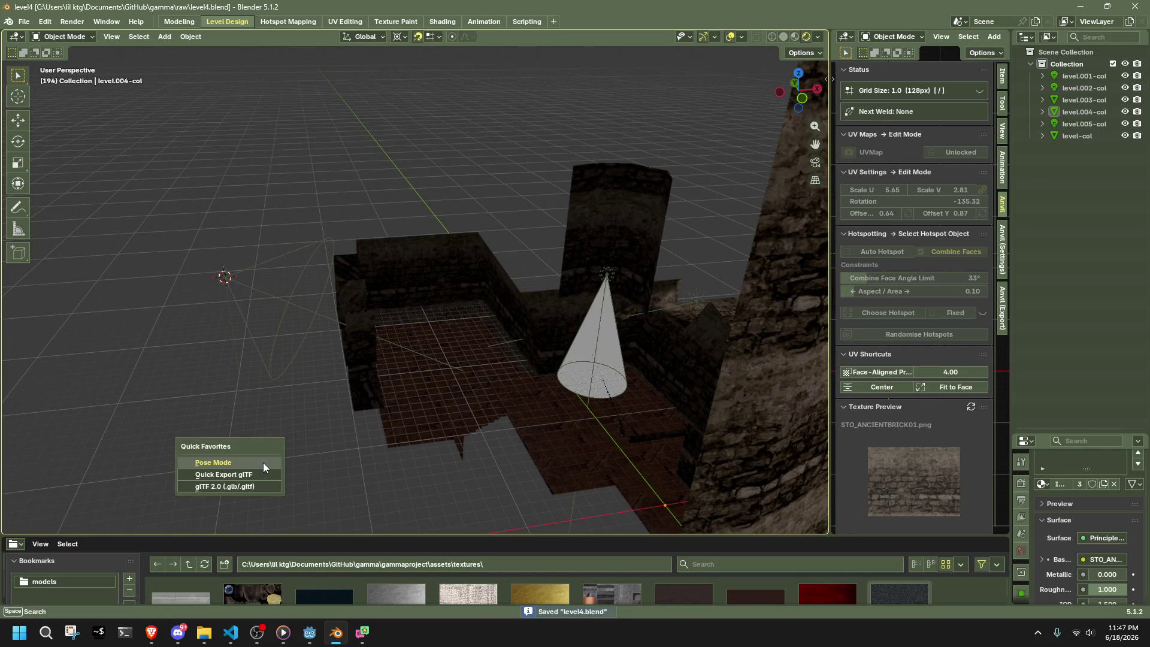
# - Quick-export the level as level4.gltf into map-models, then bring up the Godot project
pyautogui.press('q')
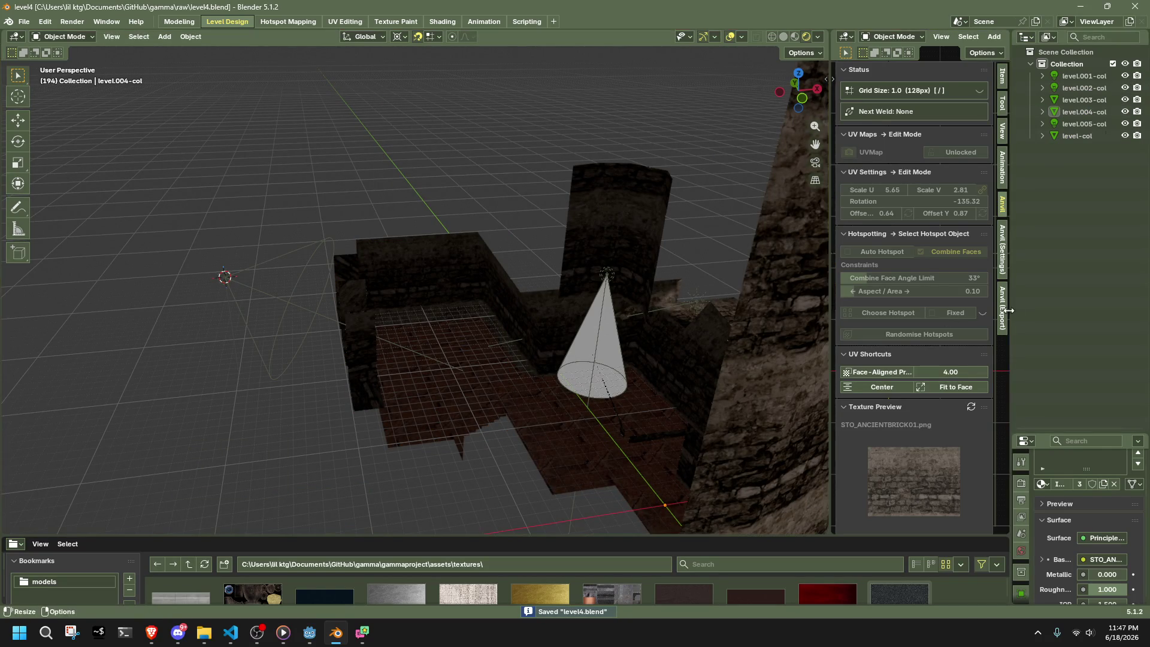
pyautogui.click(1002, 309)
pyautogui.click(864, 87)
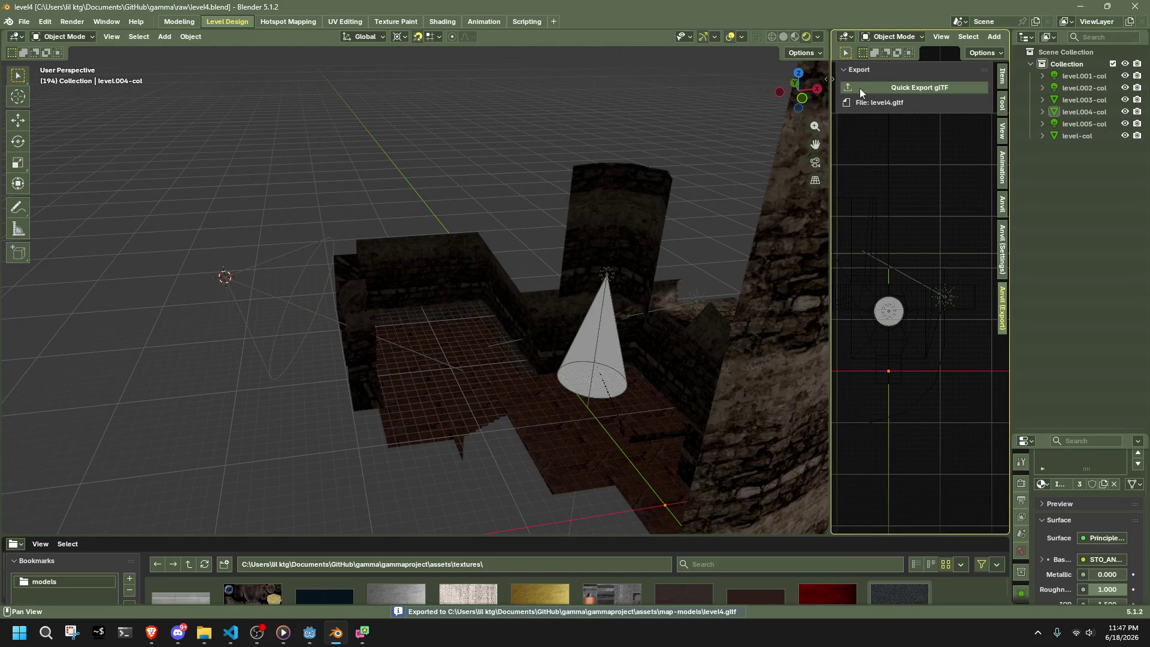
pyautogui.moveTo(309, 642)
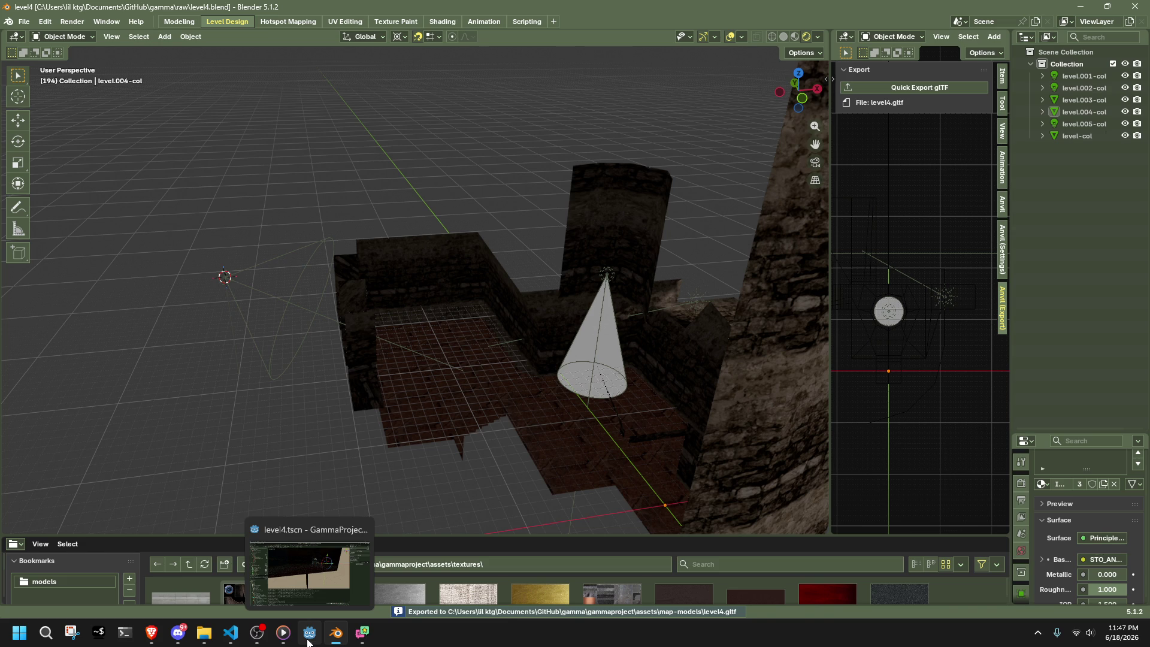
pyautogui.click(309, 642)
# - Inspect the imported level_002-col light's energy and colour settings in the Inspector
pyautogui.moveTo(437, 420)
pyautogui.mouseDown(button='middle')
pyautogui.moveTo(505, 389)
pyautogui.moveTo(703, 417)
pyautogui.moveTo(180, 376)
pyautogui.moveTo(710, 321)
pyautogui.moveTo(603, 372)
pyautogui.mouseUp(button='middle')
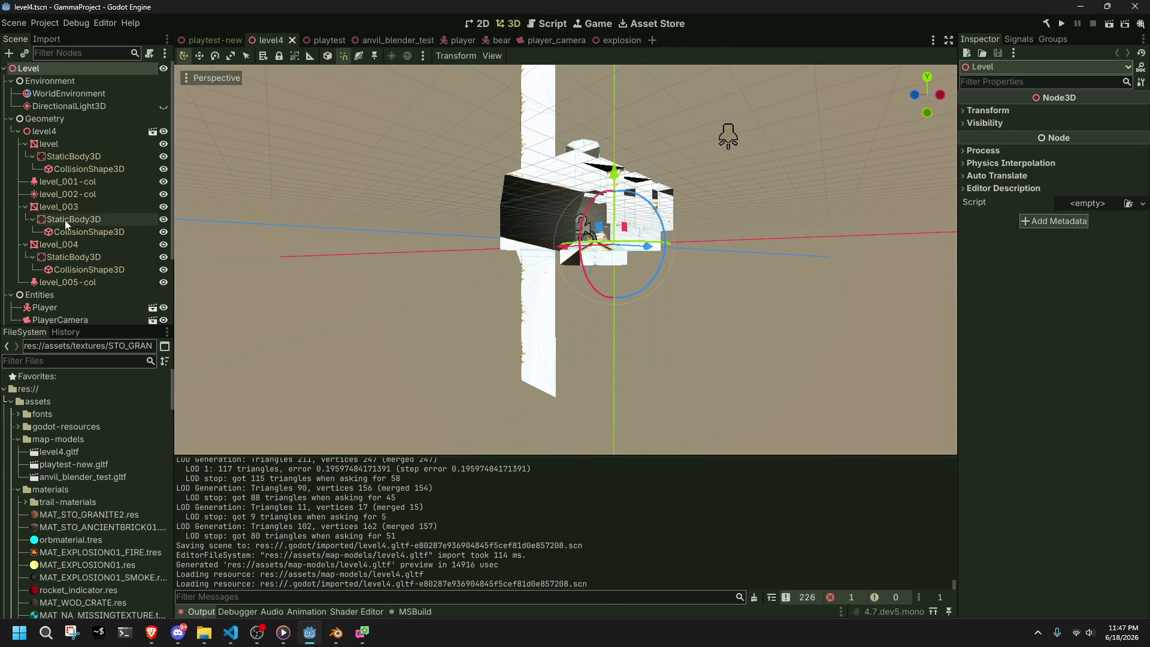
pyautogui.click(63, 192)
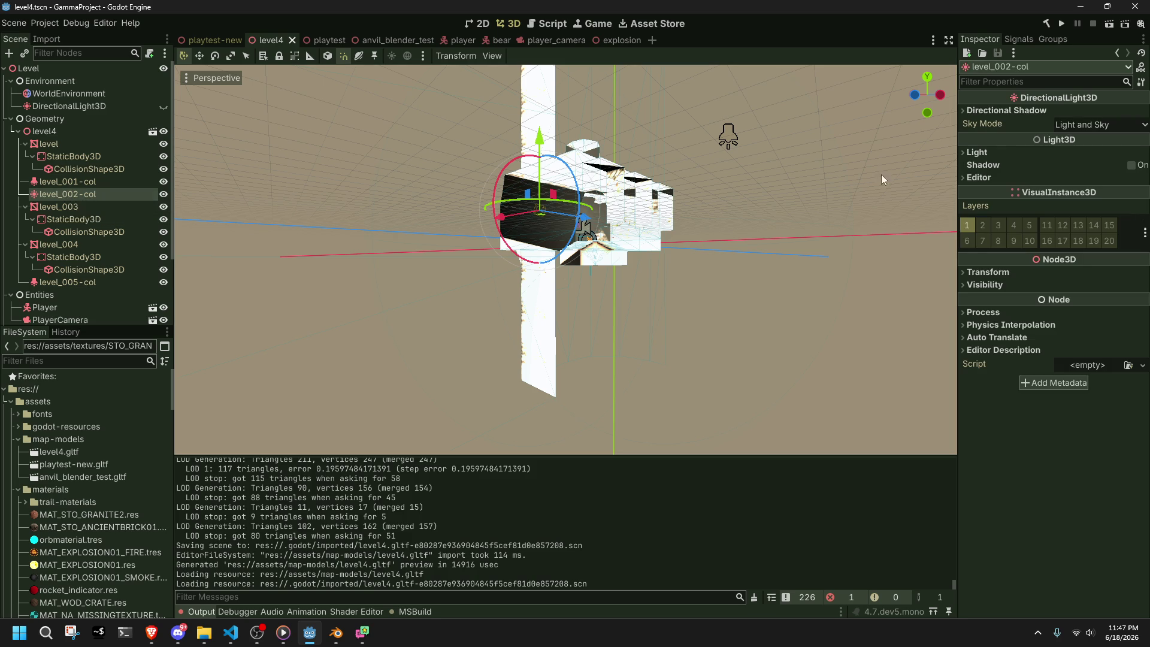
pyautogui.click(977, 152)
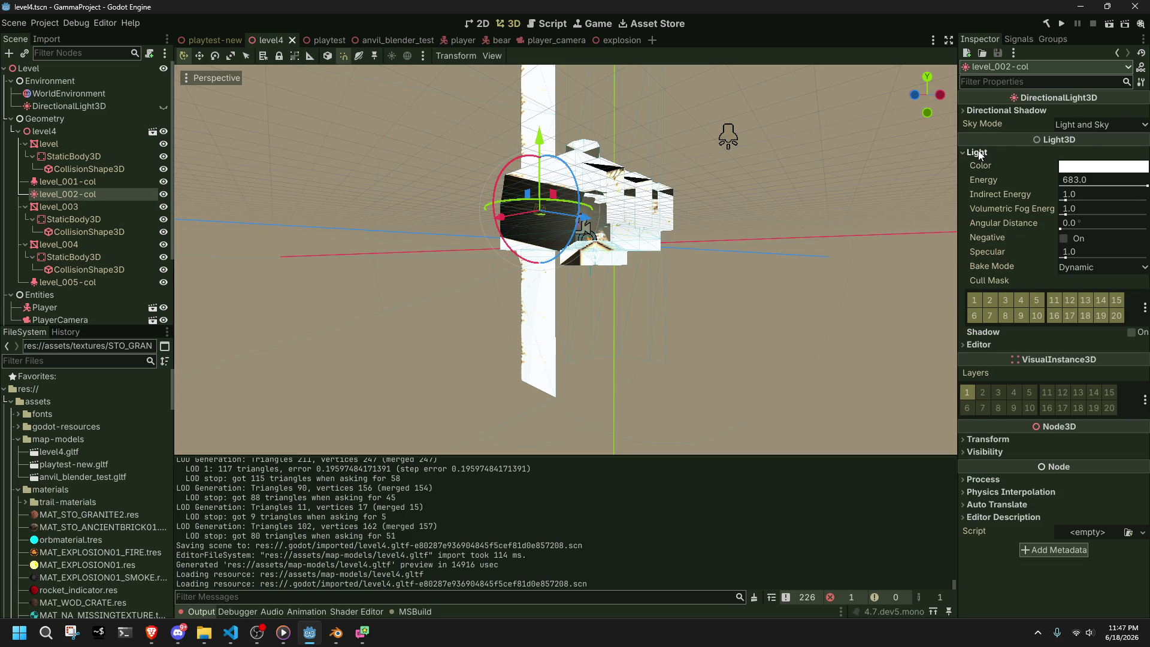
pyautogui.click(98, 185)
pyautogui.click(117, 193)
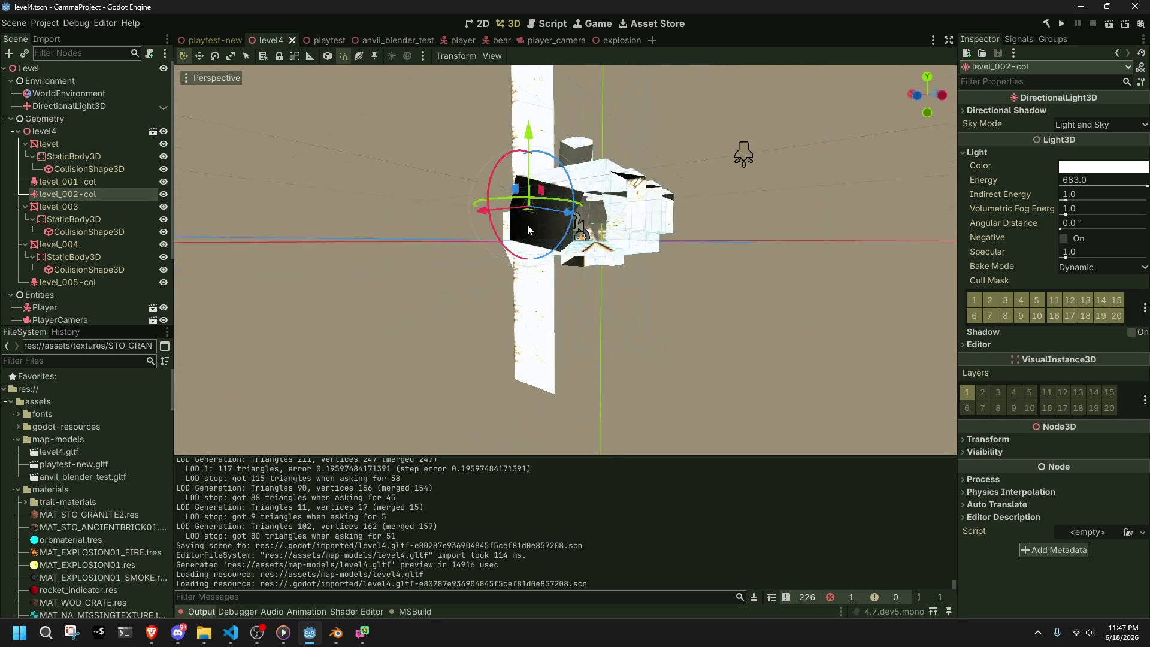
pyautogui.scroll(5, 515, 225)
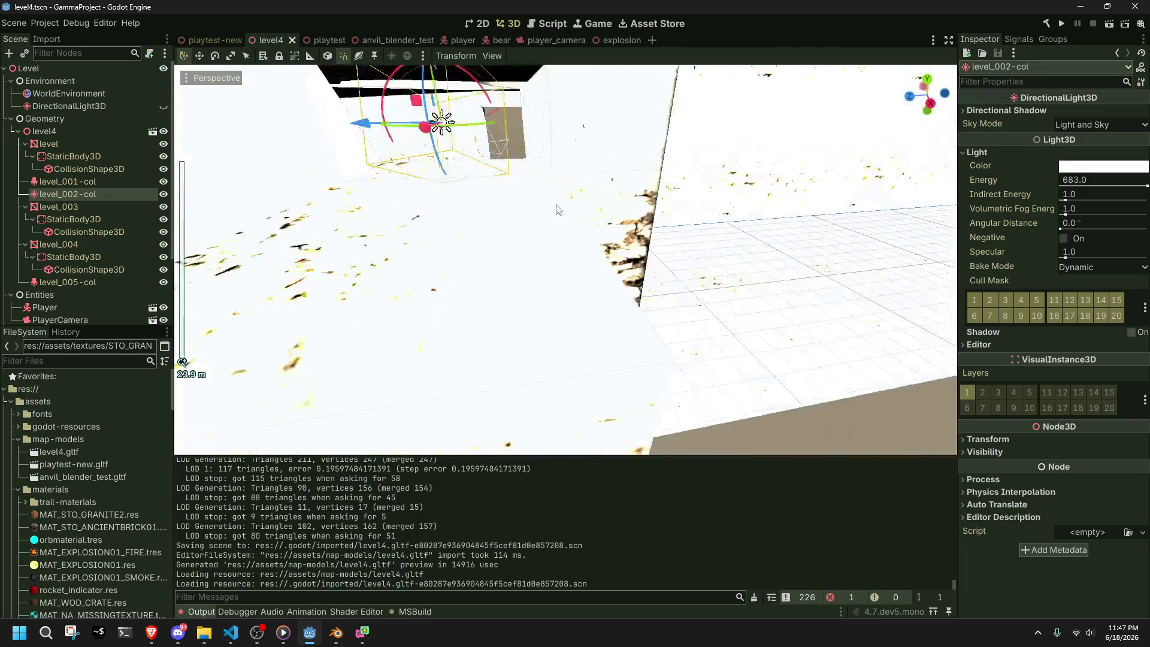
# - Frame and try deleting level_002-col, dismiss the foreign-scene alert, and return to Blender
pyautogui.press('f')
pyautogui.press('Delete')
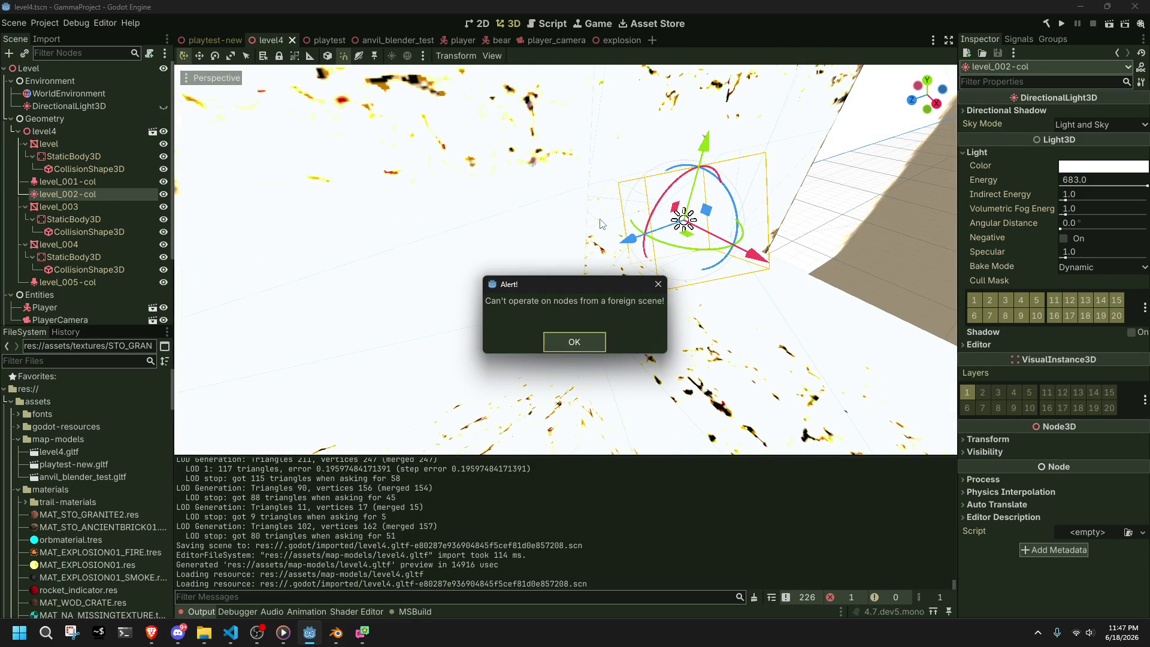
pyautogui.press('Return')
pyautogui.hotkey('alt', 'Tab')
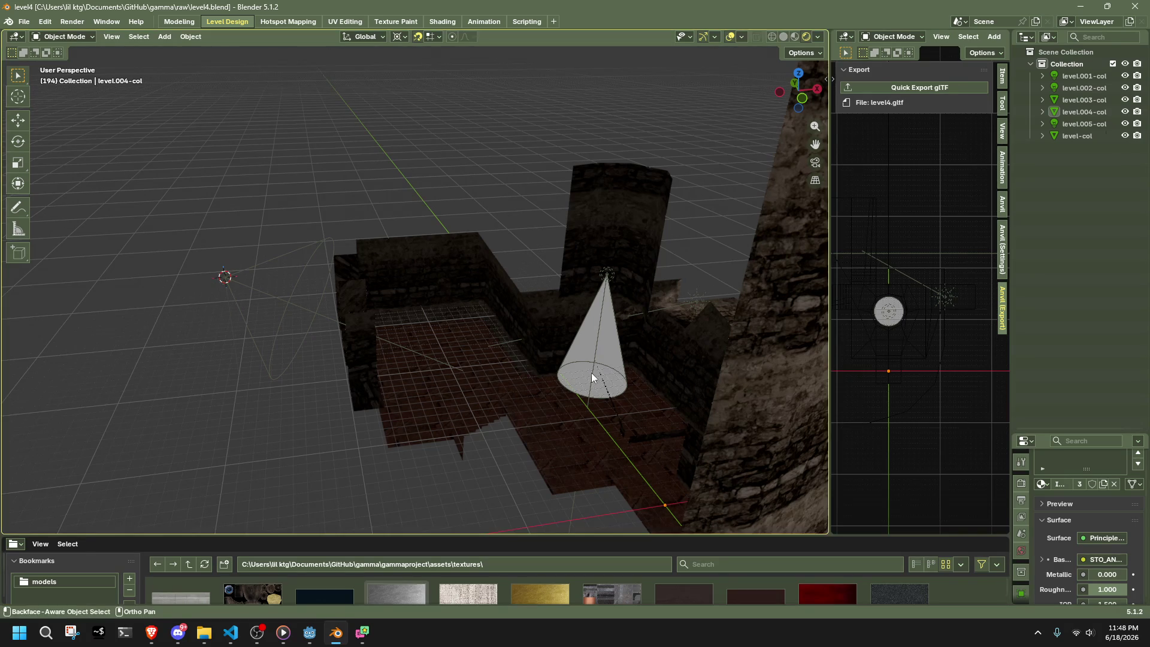
# - Delete the level.002-col light from the Blender scene
pyautogui.click(1096, 122)
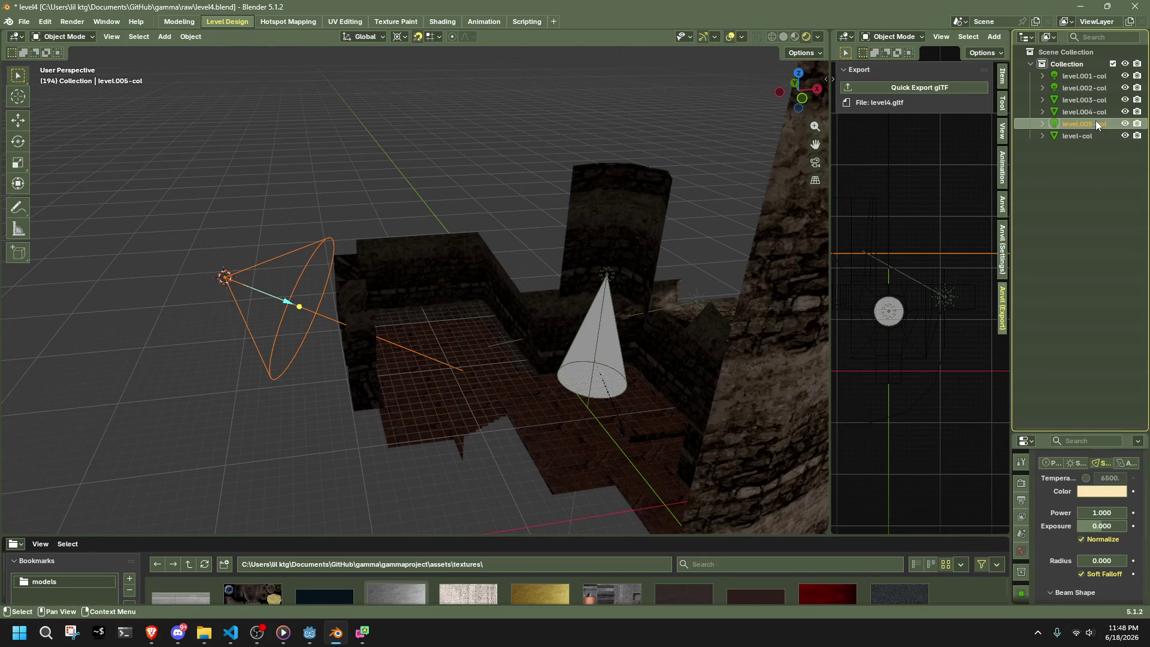
pyautogui.click(1087, 83)
pyautogui.click(1086, 77)
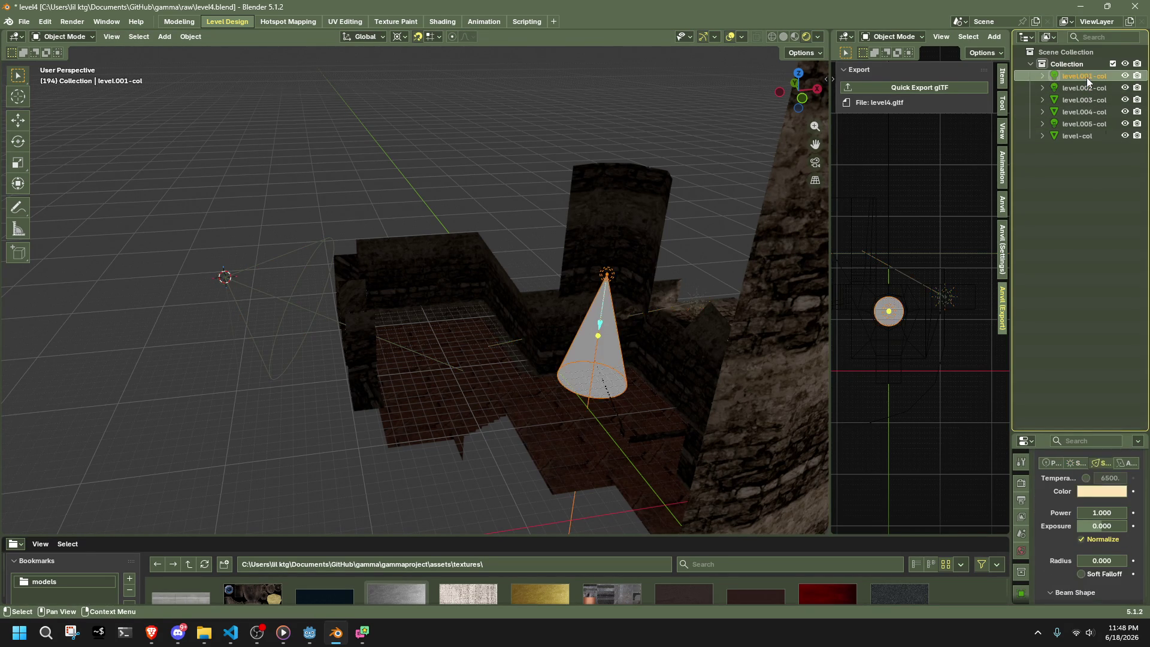
pyautogui.click(1087, 84)
pyautogui.click(1084, 74)
pyautogui.click(1089, 82)
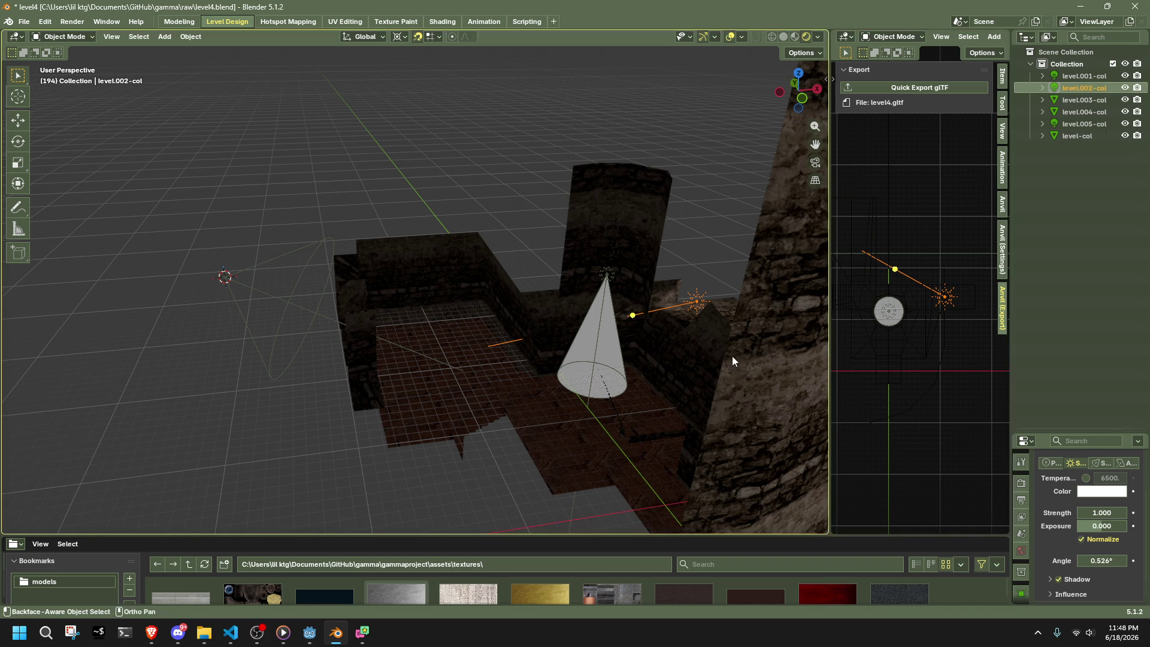
pyautogui.press('Delete')
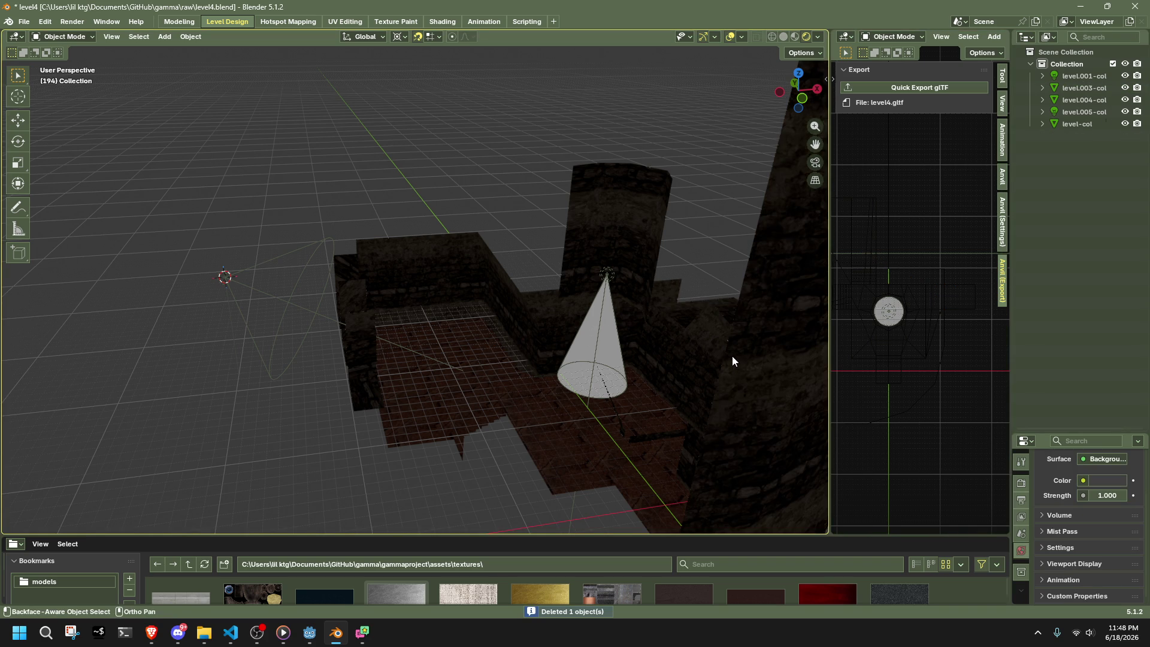
# - Save level4.blend and quick-export the level to glTF again
pyautogui.hotkey('ctrl', 's')
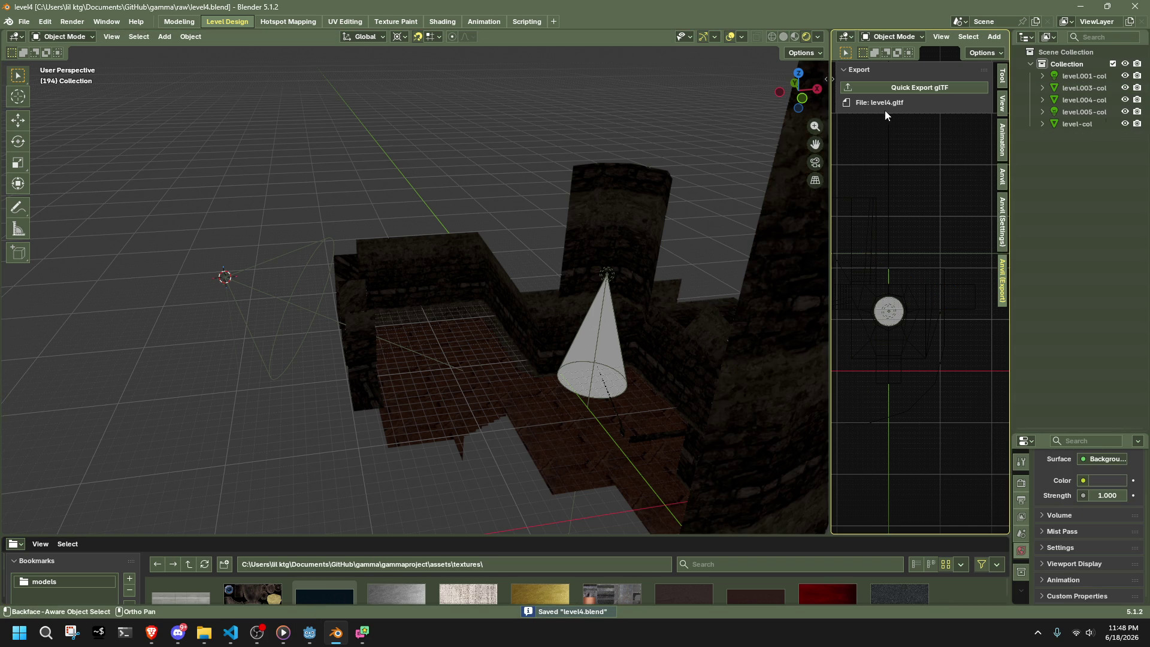
pyautogui.click(871, 89)
pyautogui.click(310, 632)
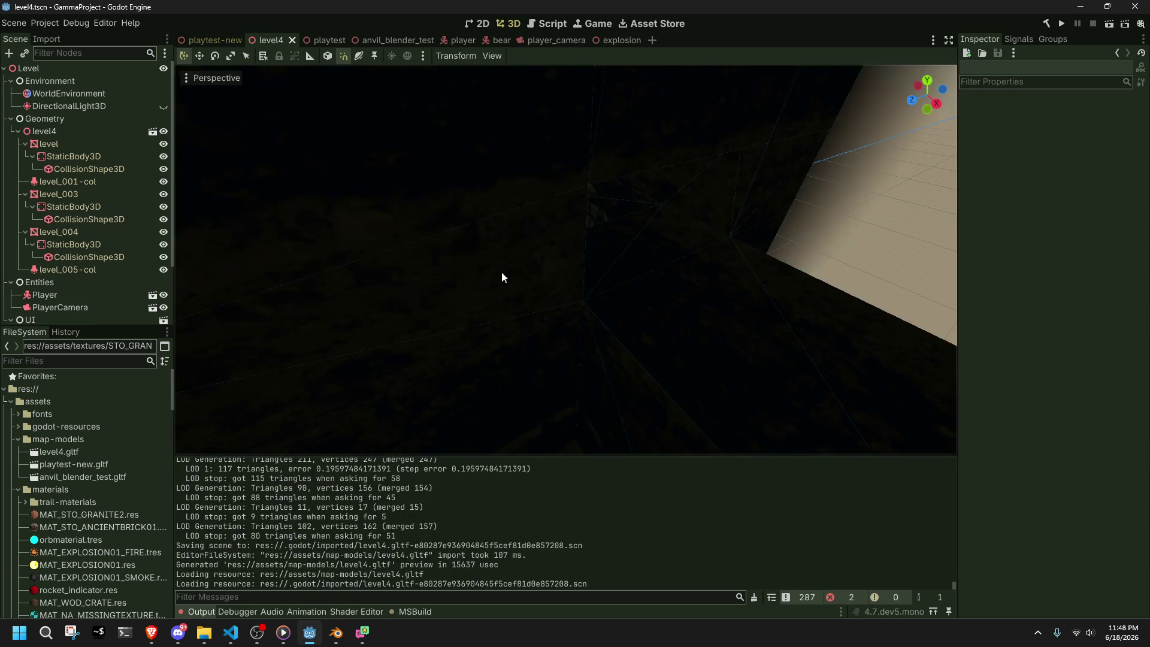
# - Pull the view back to see the room and run the level4 scene as a game
pyautogui.scroll(-10, 529, 264)
pyautogui.moveTo(529, 263)
pyautogui.mouseDown(button='middle')
pyautogui.moveTo(626, 246)
pyautogui.moveTo(545, 231)
pyautogui.moveTo(615, 247)
pyautogui.moveTo(635, 237)
pyautogui.mouseUp(button='middle')
pyautogui.click(1109, 24)
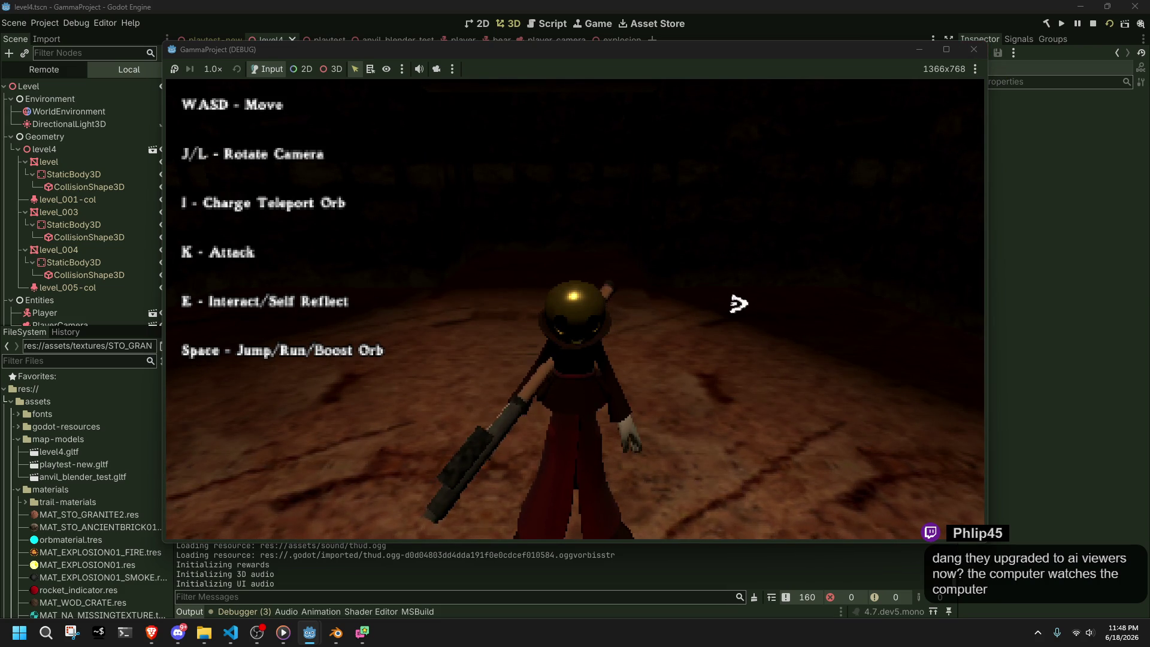
# - Run the character past the pillars, through the dark area, and onto the lit floor
pyautogui.hotkey('alt', 'Tab')
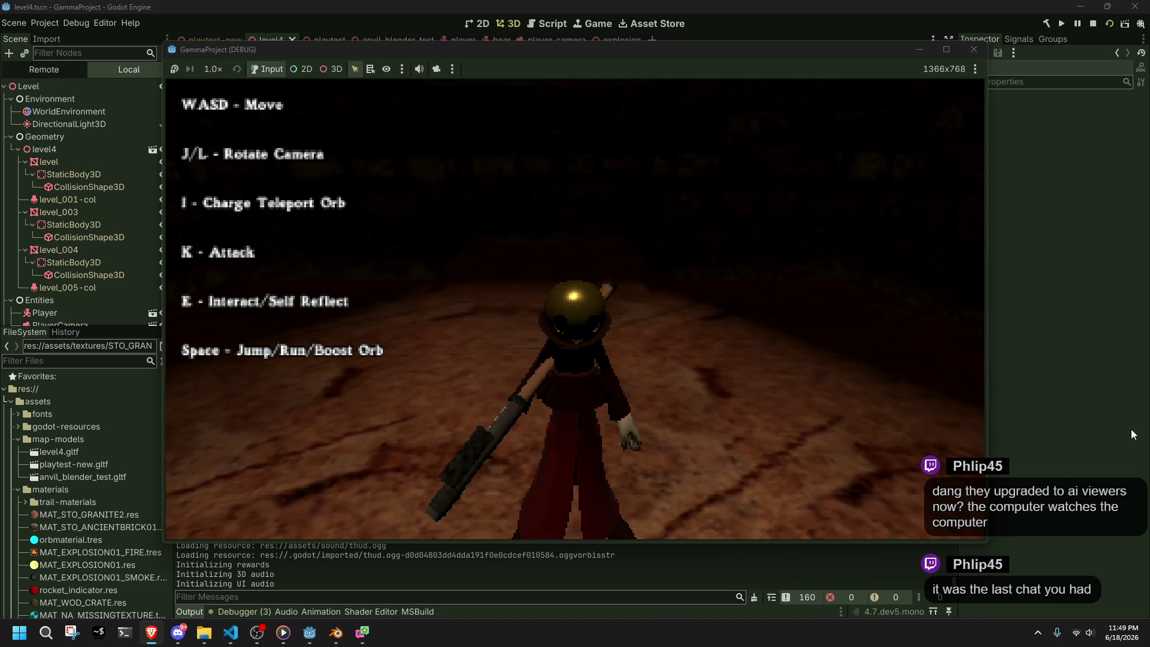
pyautogui.press('w')
pyautogui.press('w')
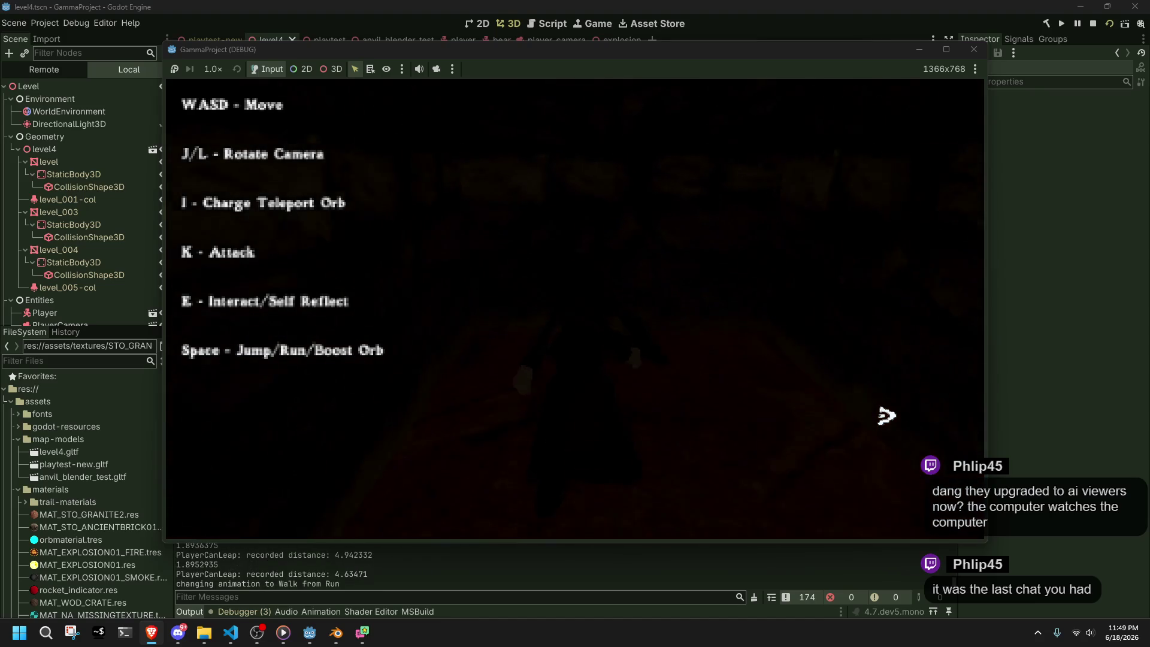
pyautogui.press('w')
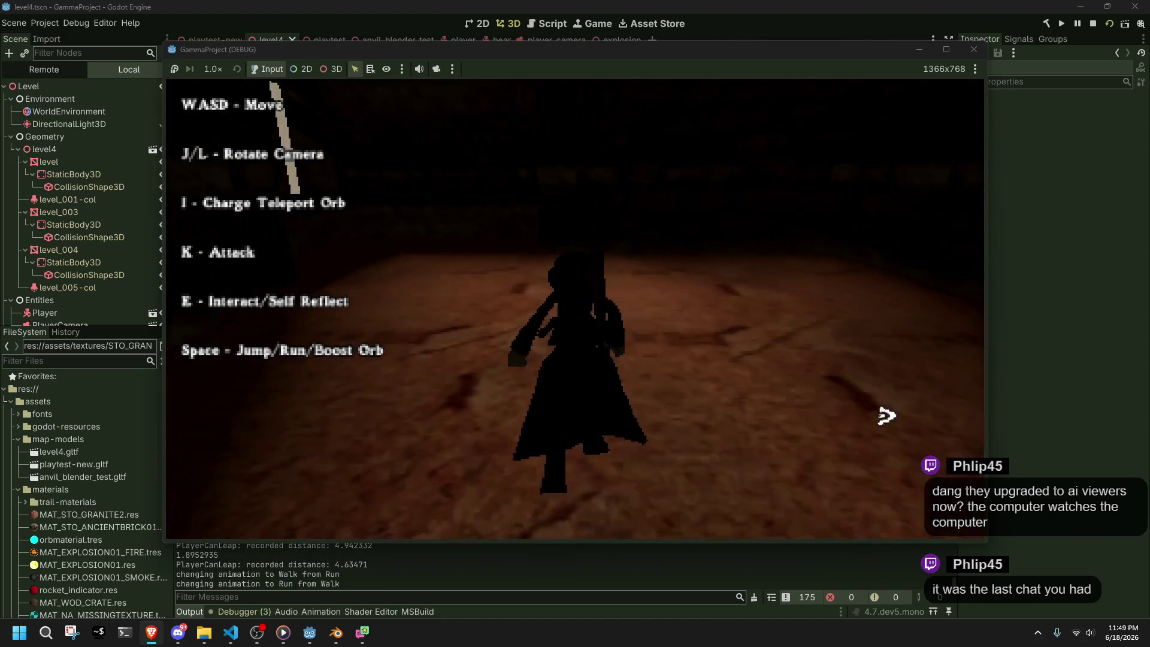
pyautogui.press('w')
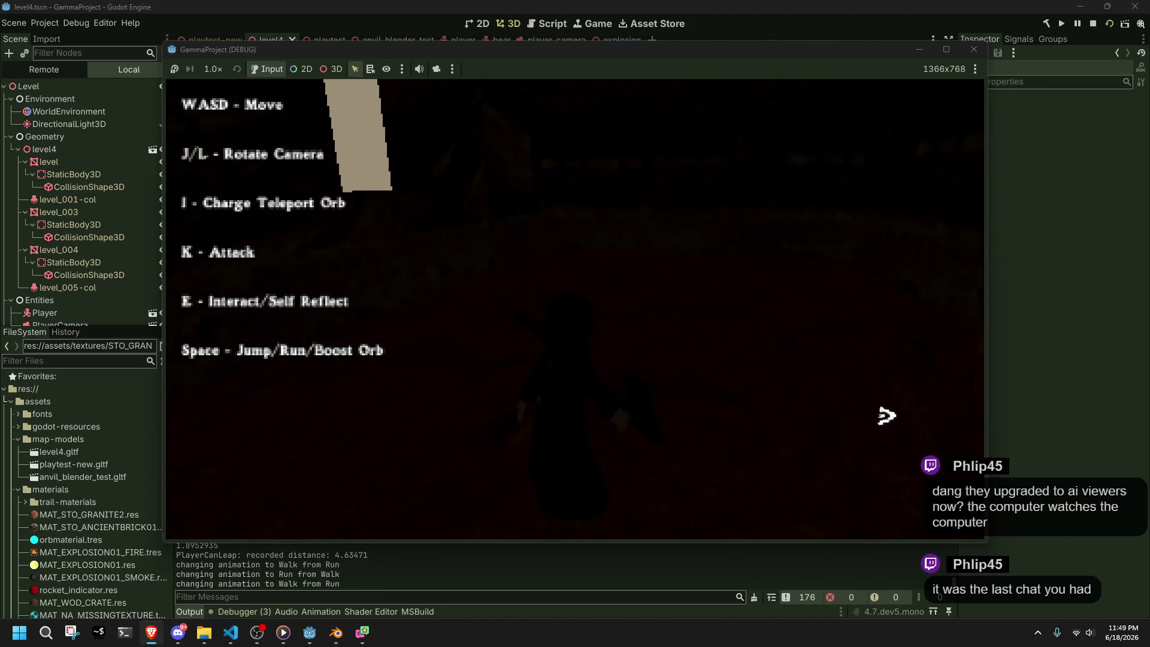
pyautogui.press('w')
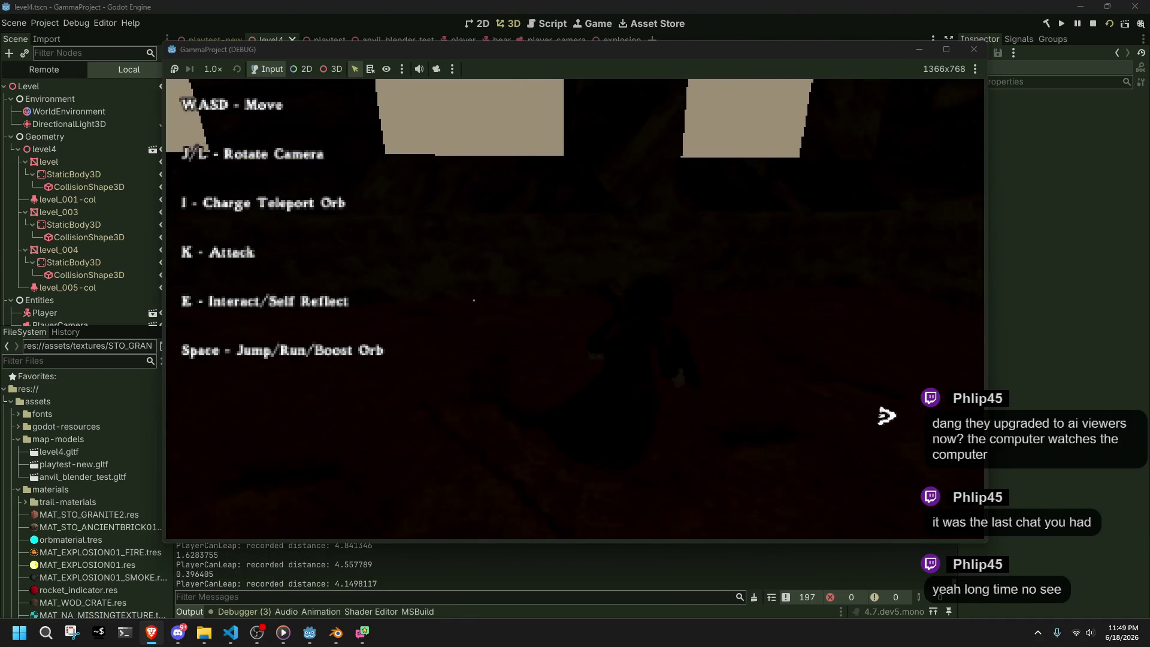
pyautogui.press('w')
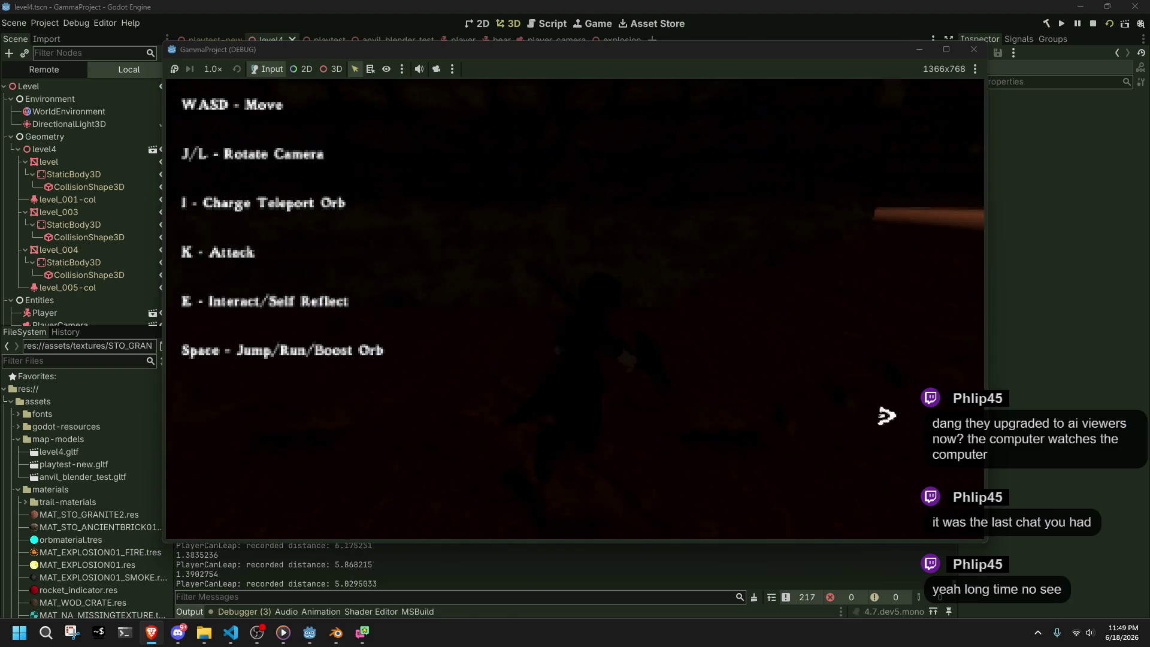
pyautogui.press('w')
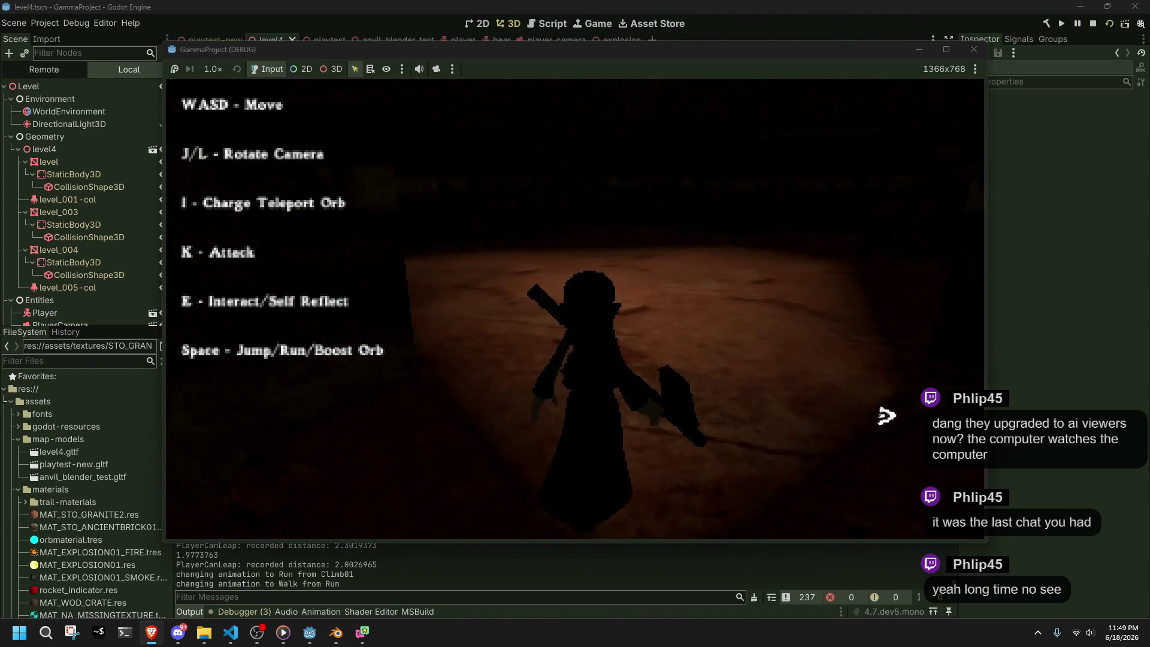
pyautogui.press('w')
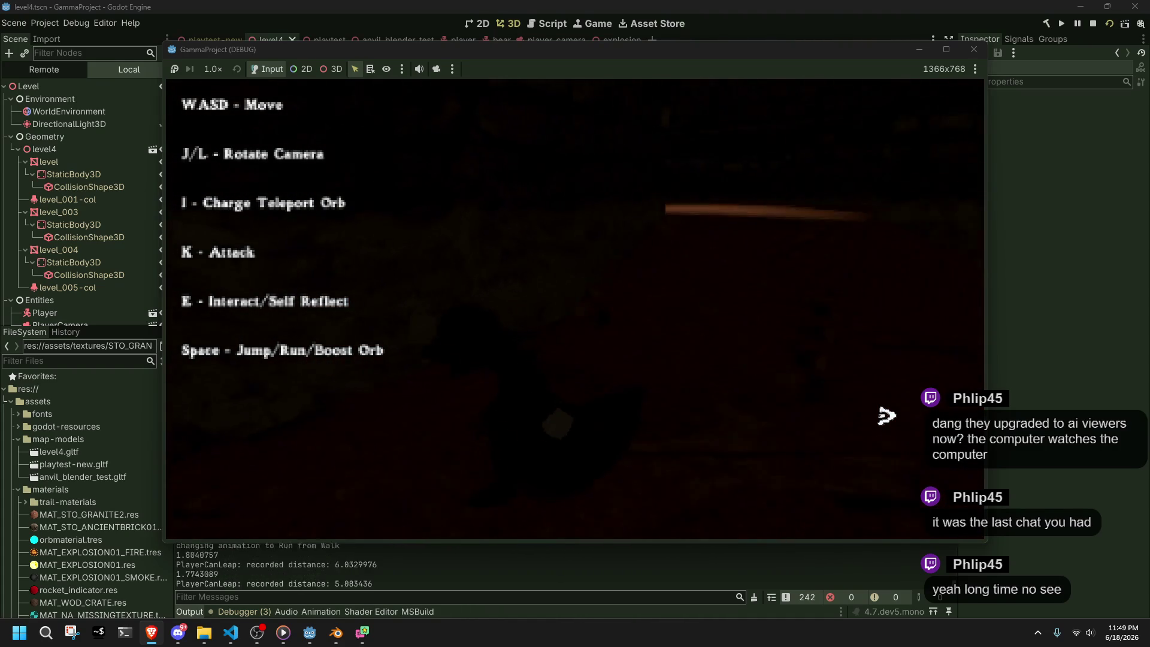
pyautogui.press('w')
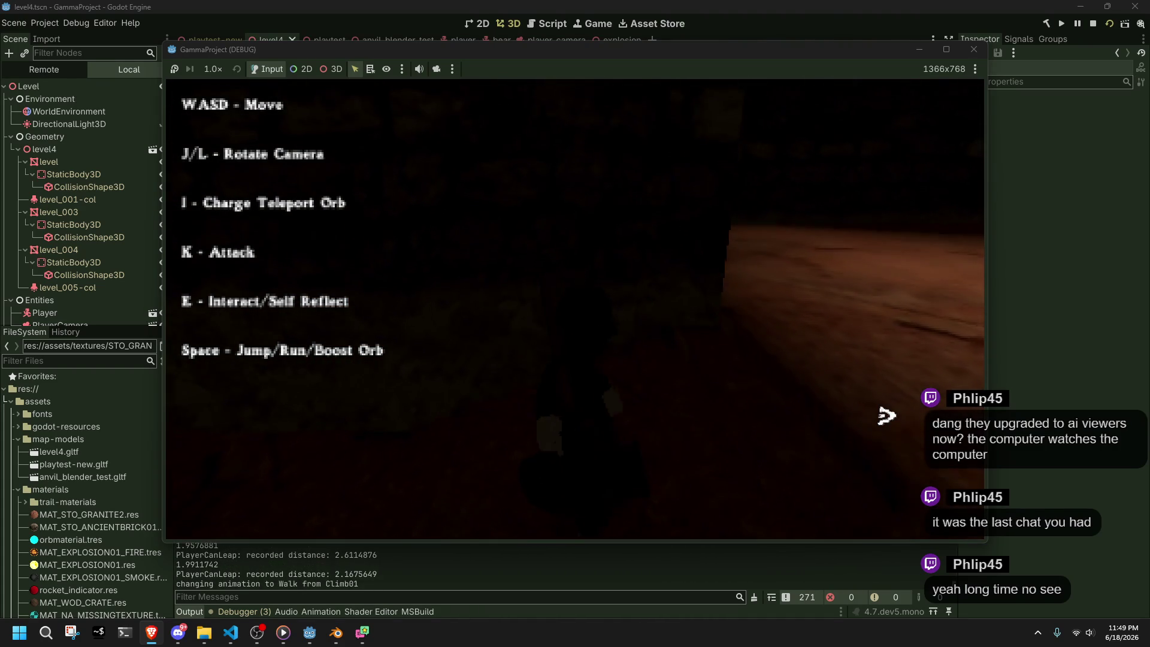
pyautogui.press('w')
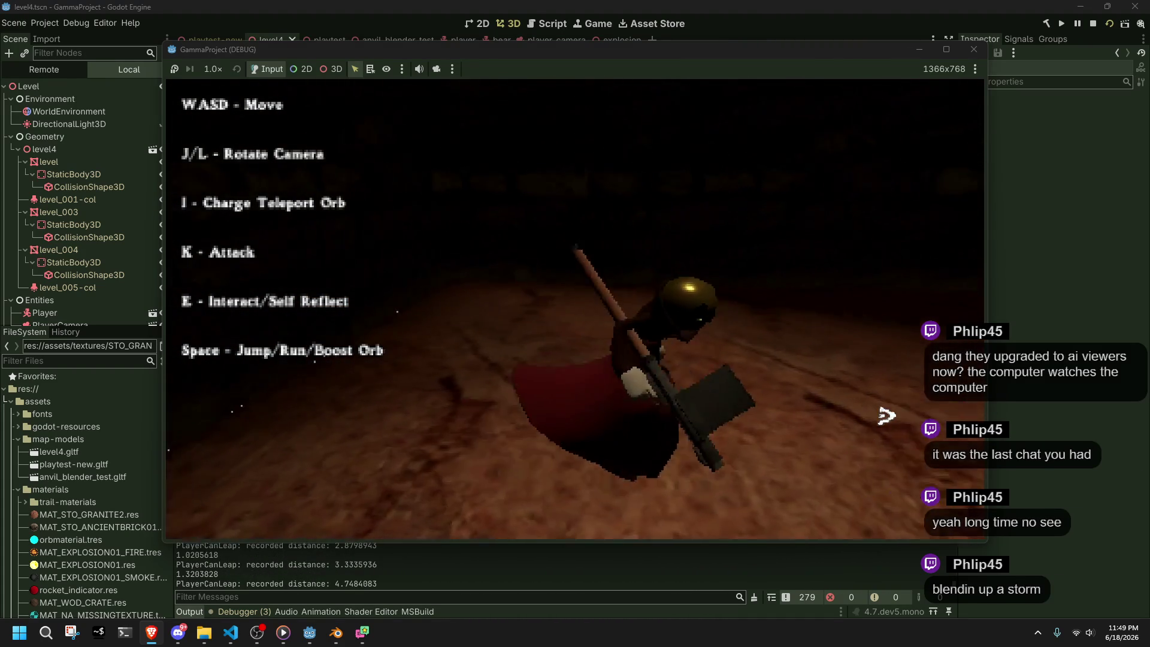
# - Turn the character left, close the GammaProject debug window, and return to Blender
pyautogui.press('a')
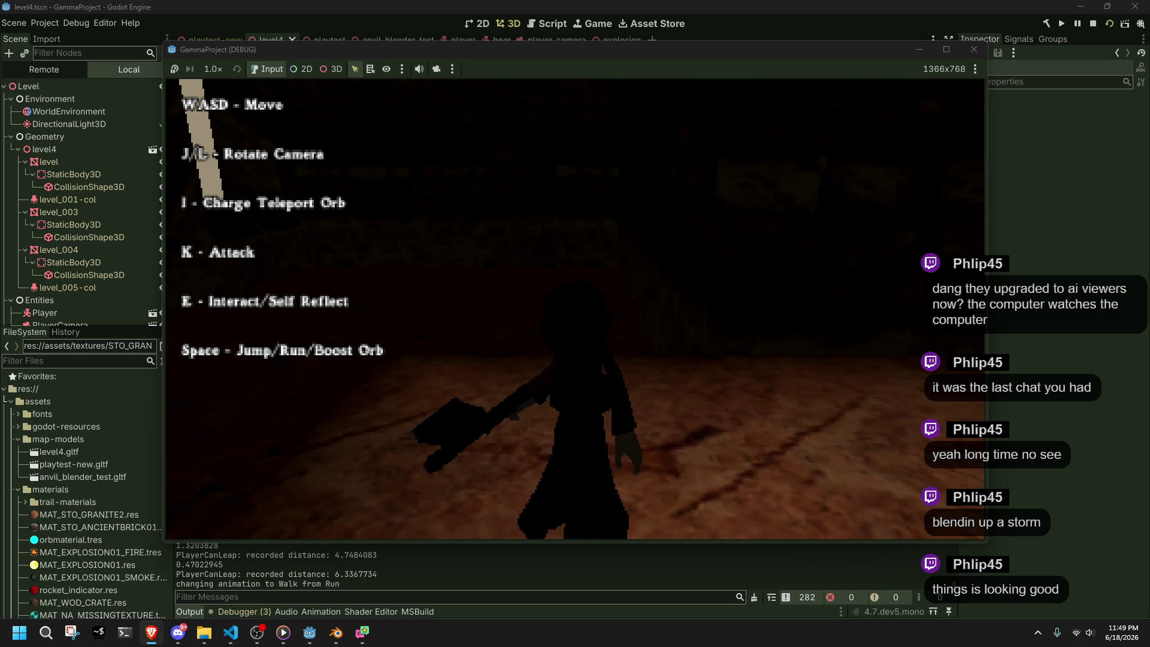
pyautogui.click(974, 49)
pyautogui.click(336, 633)
# - Walk in first person up the brick slope, past the grey box, to the stairs
pyautogui.moveTo(514, 414)
pyautogui.mouseDown(button='middle')
pyautogui.moveTo(557, 398)
pyautogui.moveTo(717, 458)
pyautogui.moveTo(720, 429)
pyautogui.moveTo(84, 300)
pyautogui.moveTo(499, 361)
pyautogui.moveTo(661, 358)
pyautogui.moveTo(664, 275)
pyautogui.moveTo(423, 406)
pyautogui.moveTo(765, 362)
pyautogui.moveTo(673, 377)
pyautogui.moveTo(658, 473)
pyautogui.moveTo(475, 383)
pyautogui.moveTo(483, 414)
pyautogui.mouseUp(button='middle')
pyautogui.scroll(5, 720, 458)
pyautogui.hotkey('shift', '`')
pyautogui.press('w')
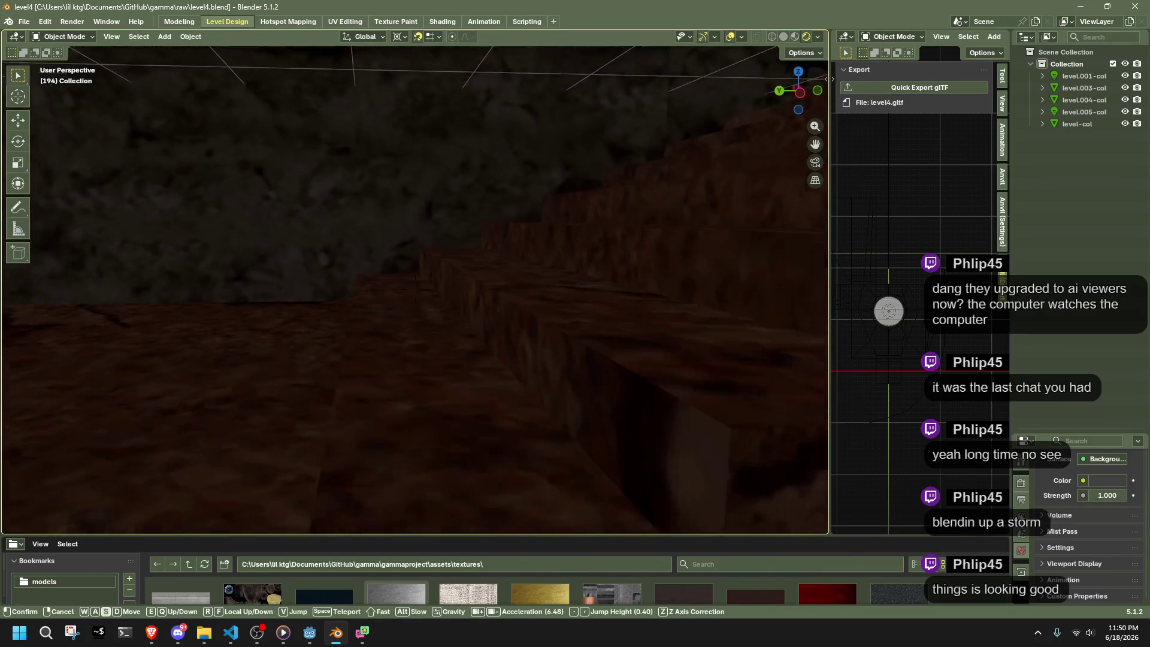
pyautogui.press('w')
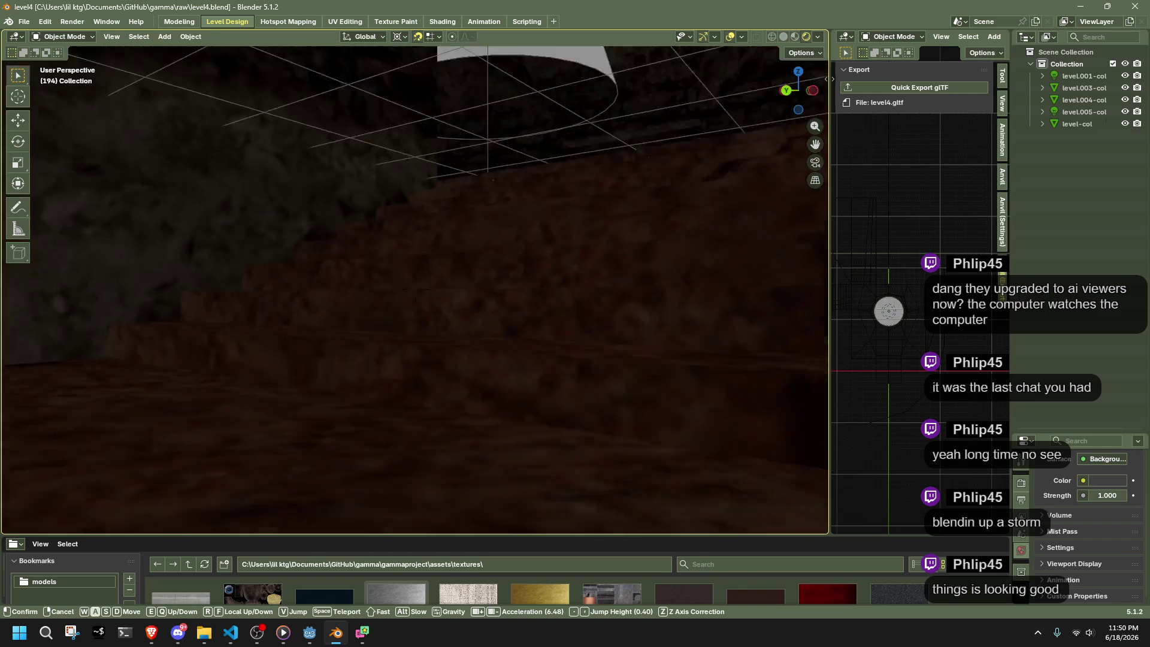
pyautogui.press('s')
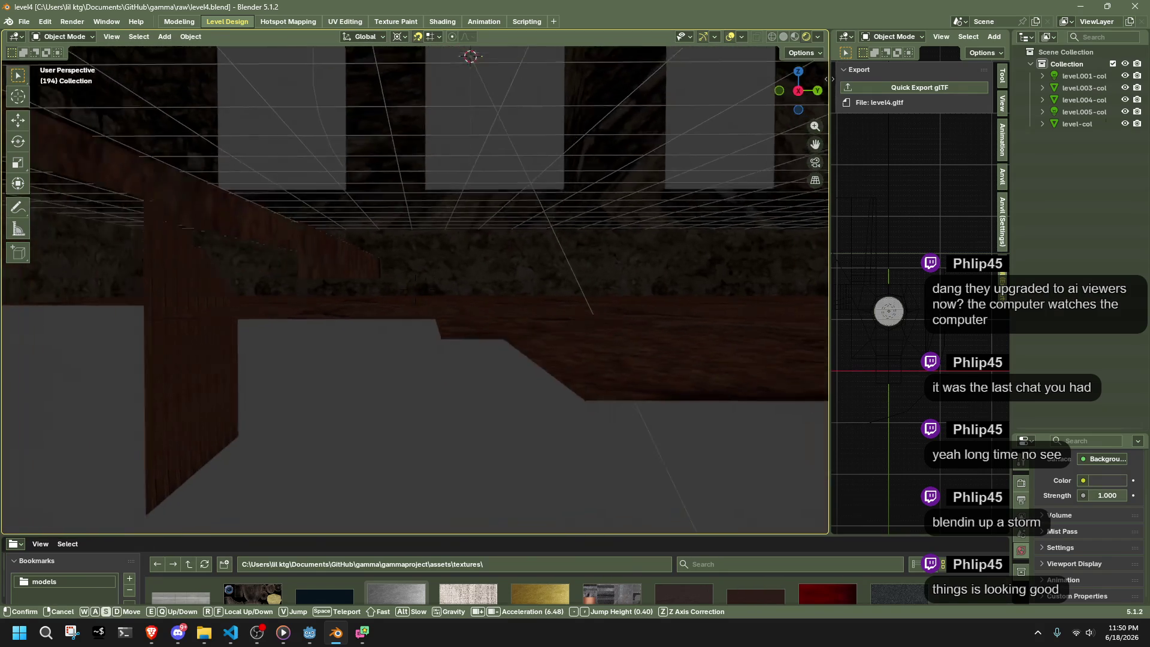
pyautogui.press('s')
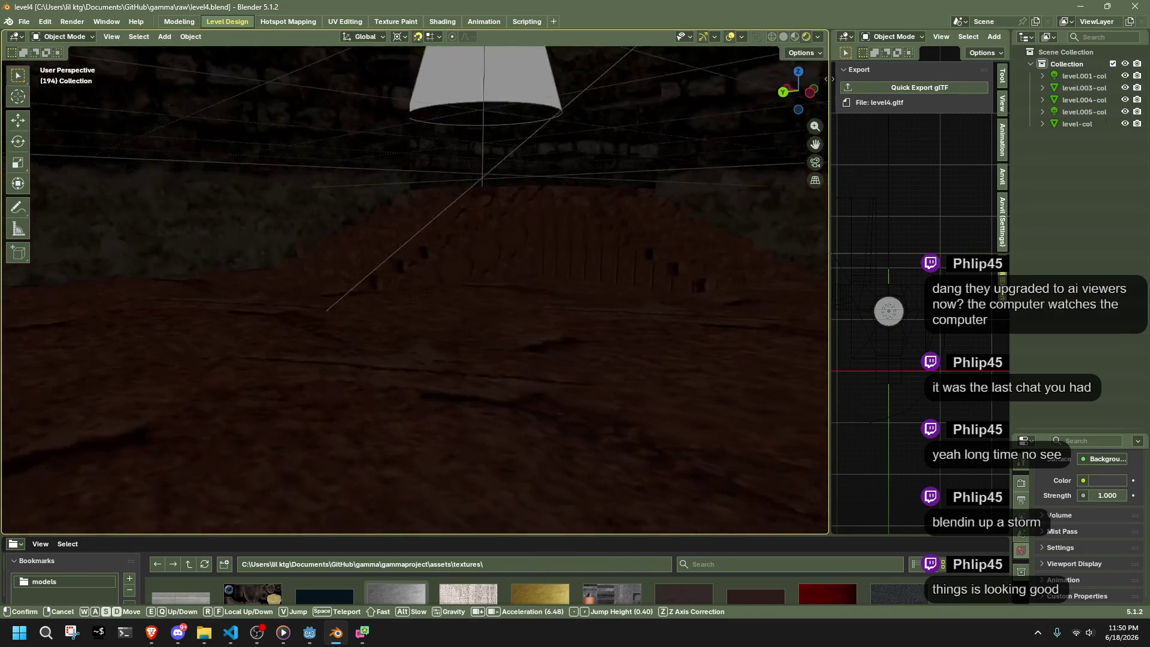
pyautogui.press('w')
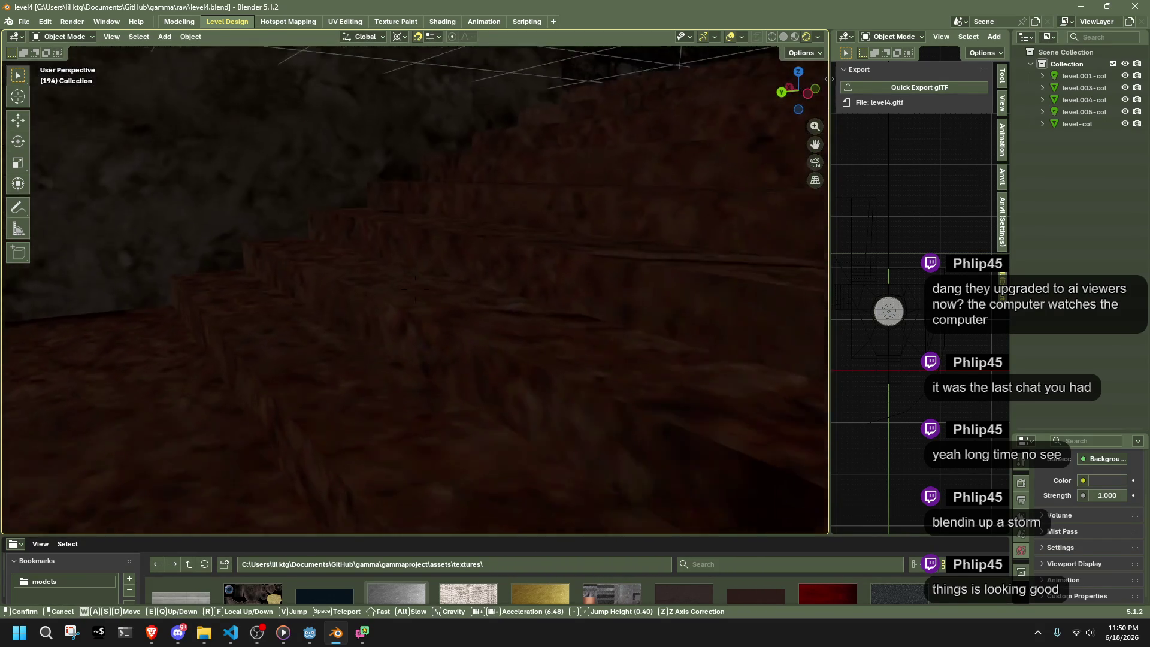
pyautogui.click(490, 425)
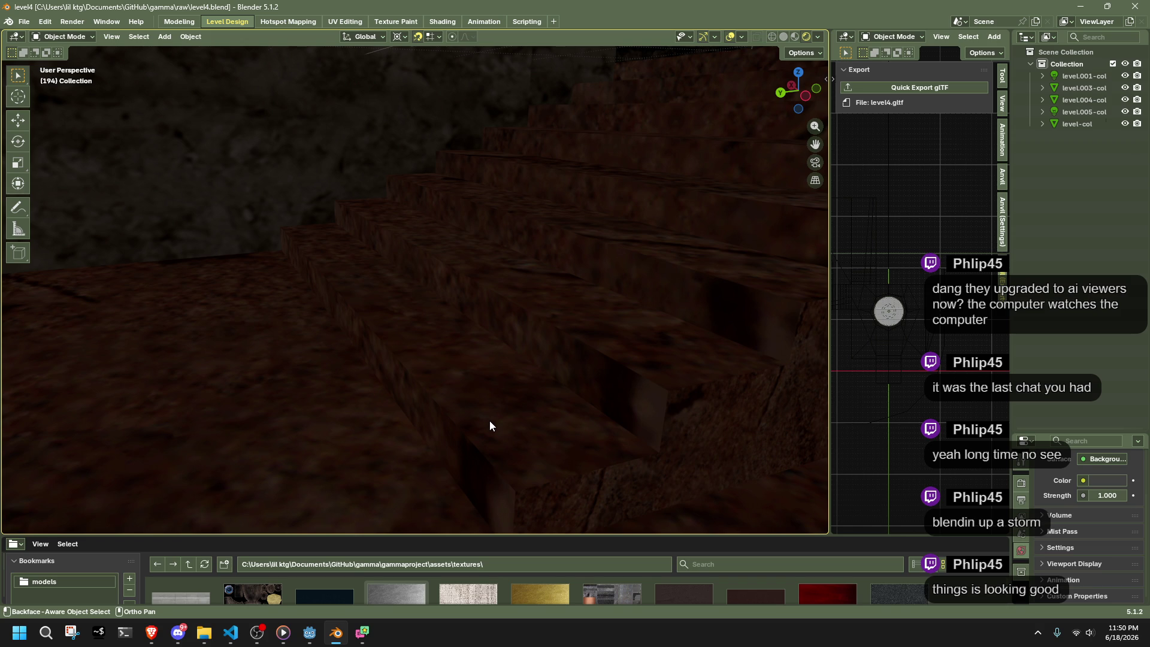
# - Walk through the level again, then switch to Godot and frame the level4 room
pyautogui.hotkey('shift', '`')
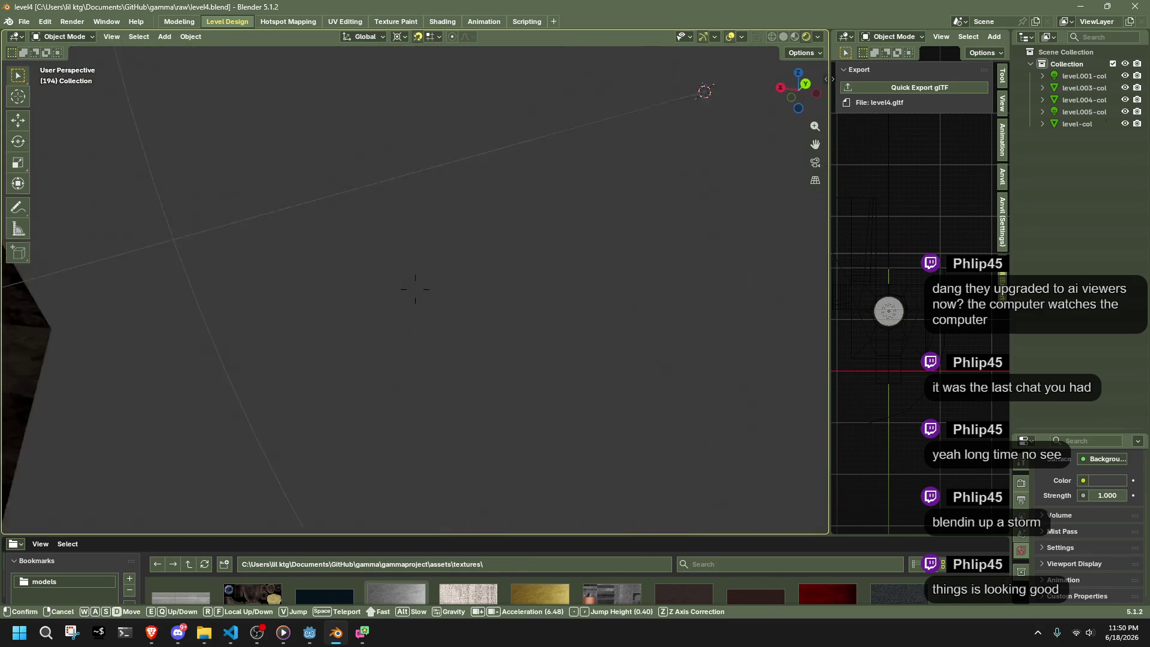
pyautogui.press('w')
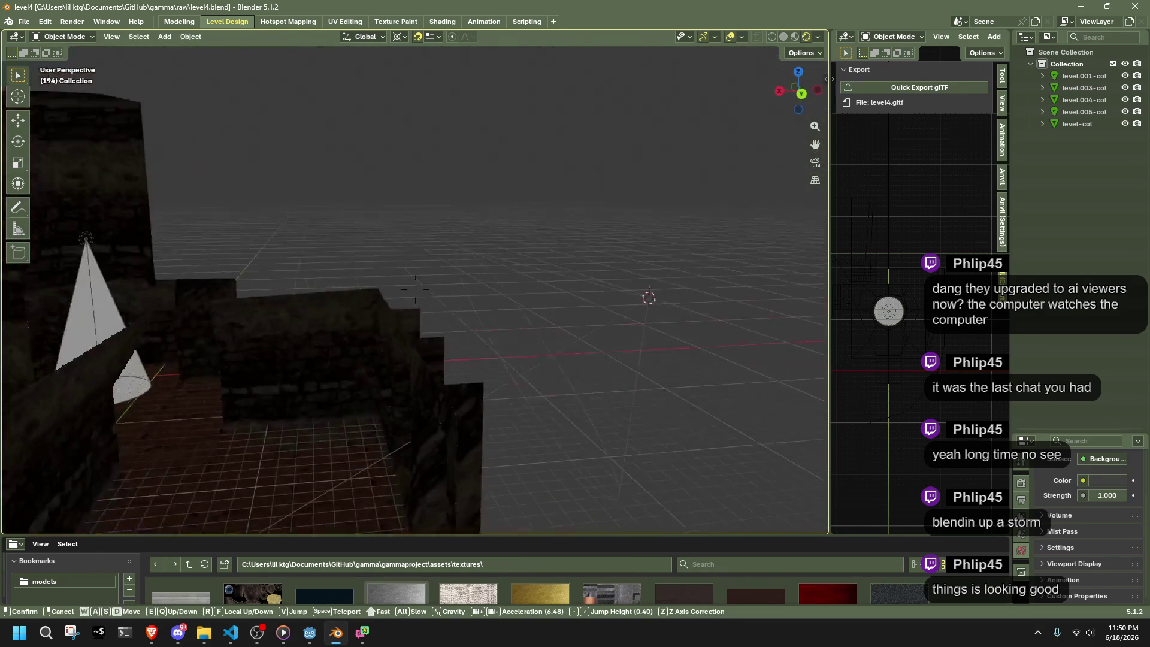
pyautogui.click(391, 118)
pyautogui.hotkey('shift', '`')
pyautogui.click(408, 455)
pyautogui.click(310, 633)
pyautogui.moveTo(177, 199)
pyautogui.mouseDown(button='right')
pyautogui.moveTo(204, 209)
pyautogui.moveTo(228, 192)
pyautogui.mouseUp(button='right')
pyautogui.moveTo(566, 258); pyautogui.dragTo(533, 216, button='right')
pyautogui.scroll(2, 556, 239)
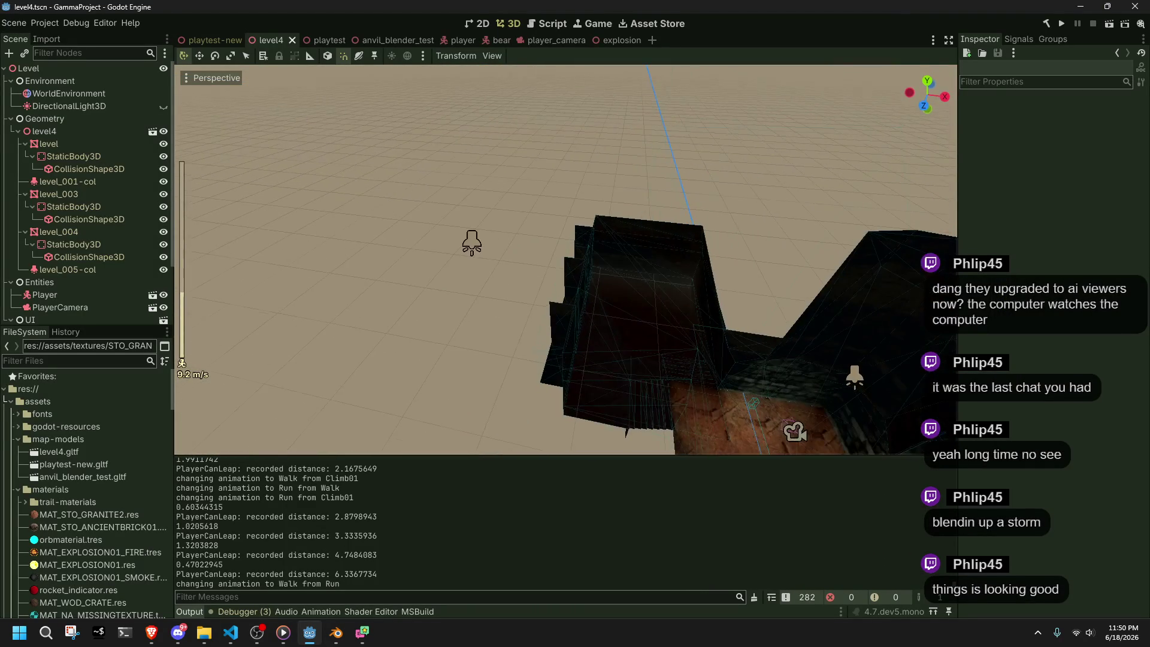
# - Select the level_005-col spot light and expand its Light and Spot settings
pyautogui.click(472, 247)
pyautogui.moveTo(517, 289); pyautogui.dragTo(605, 327, button='middle')
pyautogui.click(993, 138)
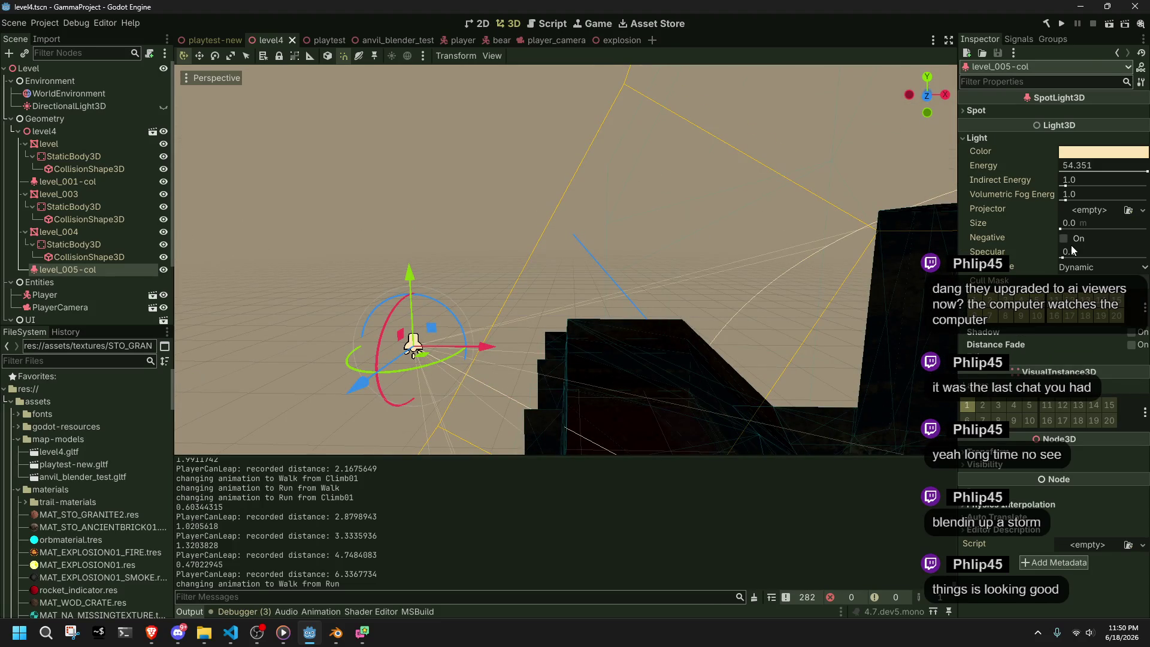
pyautogui.scroll(3, 613, 299)
pyautogui.scroll(-3, 775, 271)
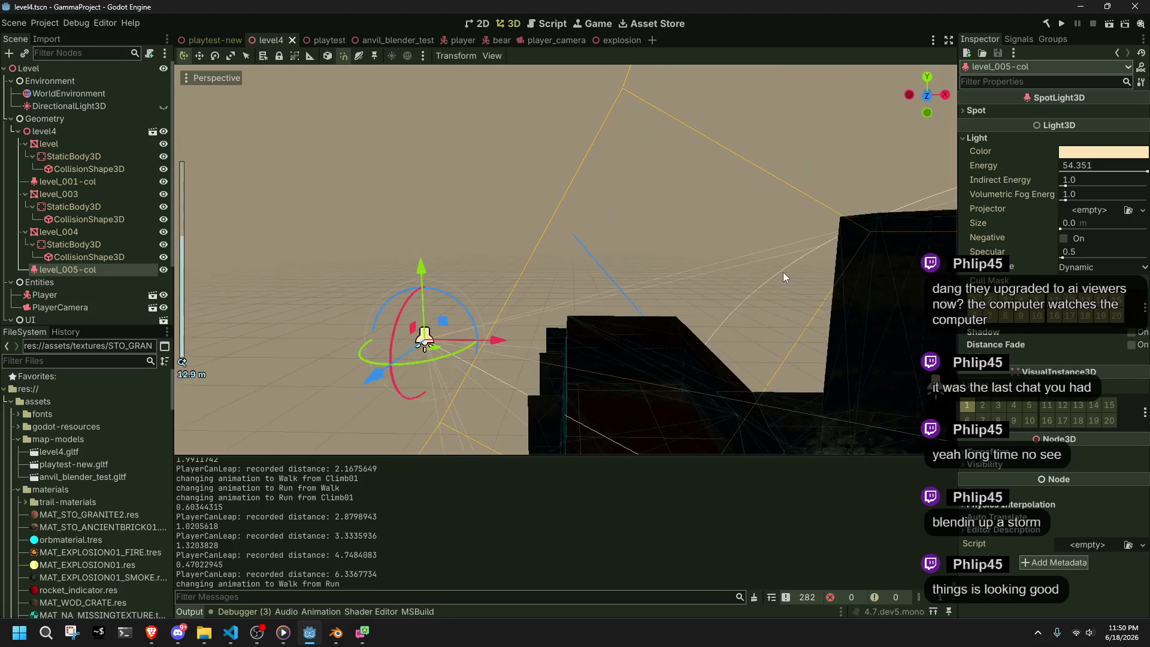
pyautogui.scroll(-3, 775, 272)
pyautogui.click(976, 111)
pyautogui.scroll(-2, 656, 292)
pyautogui.moveTo(656, 292)
pyautogui.mouseDown(button='middle')
pyautogui.moveTo(744, 335)
pyautogui.moveTo(857, 342)
pyautogui.mouseUp(button='middle')
pyautogui.scroll(-3, 603, 291)
pyautogui.moveTo(602, 291); pyautogui.dragTo(757, 235, button='middle')
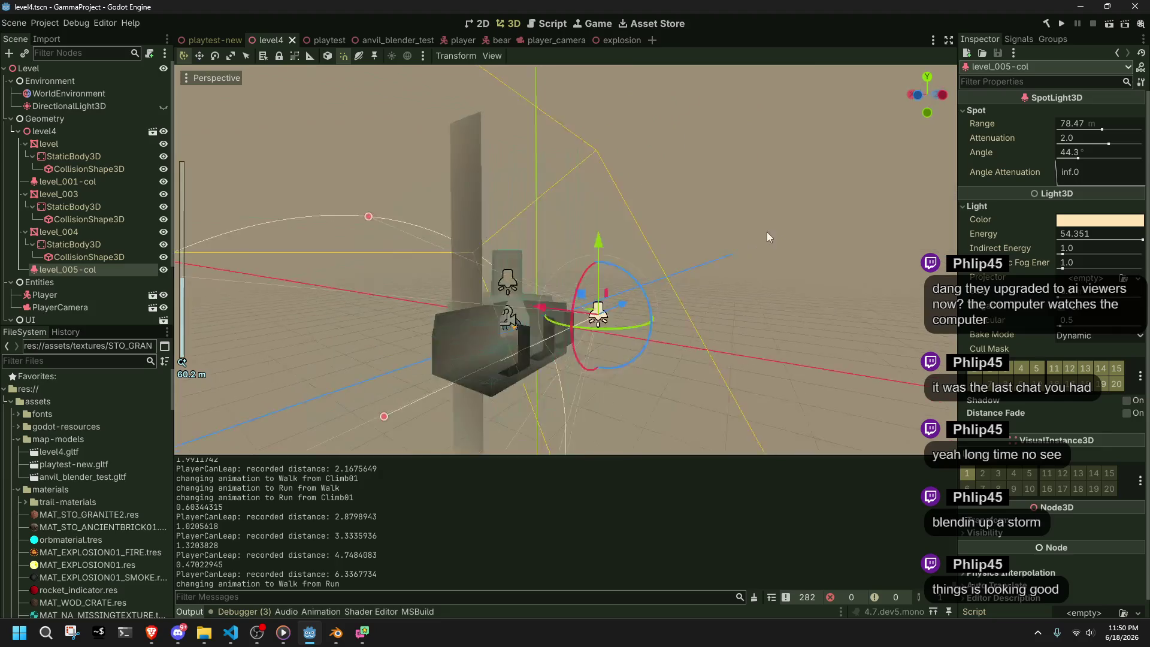
pyautogui.scroll(4, 757, 235)
pyautogui.moveTo(836, 275); pyautogui.dragTo(809, 344, button='middle')
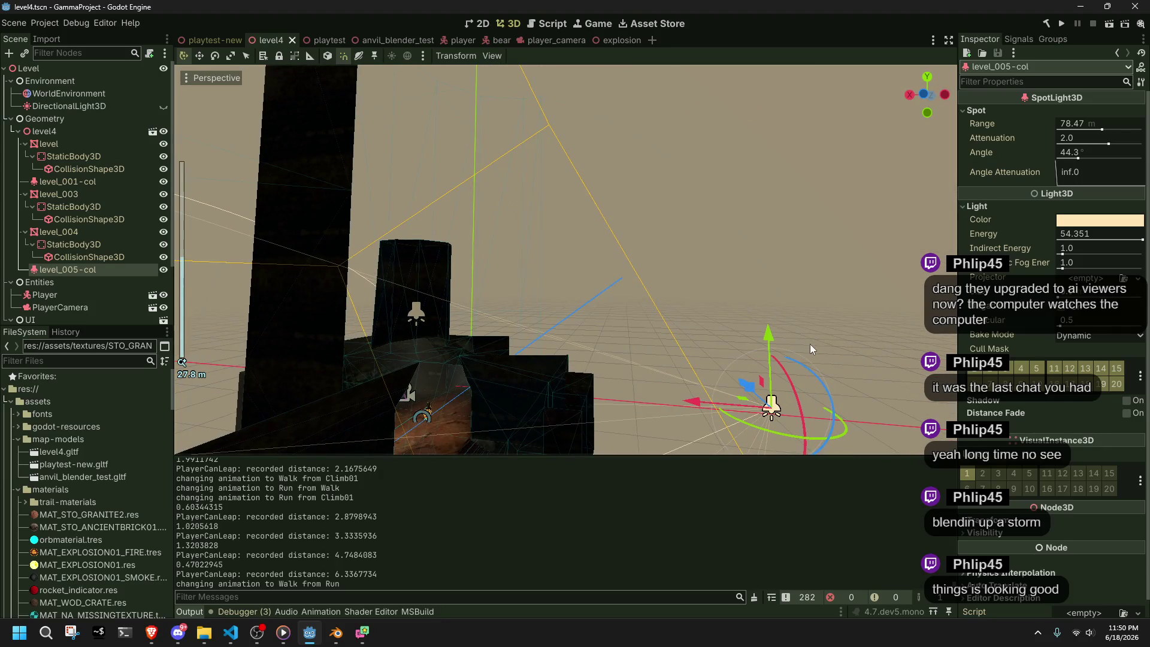
# - Toggle the spot light's shadows on and off, then drag it down about 10 units
pyautogui.click(1125, 400)
pyautogui.scroll(-1, 684, 323)
pyautogui.moveTo(683, 322); pyautogui.dragTo(692, 266, button='middle')
pyautogui.click(1126, 400)
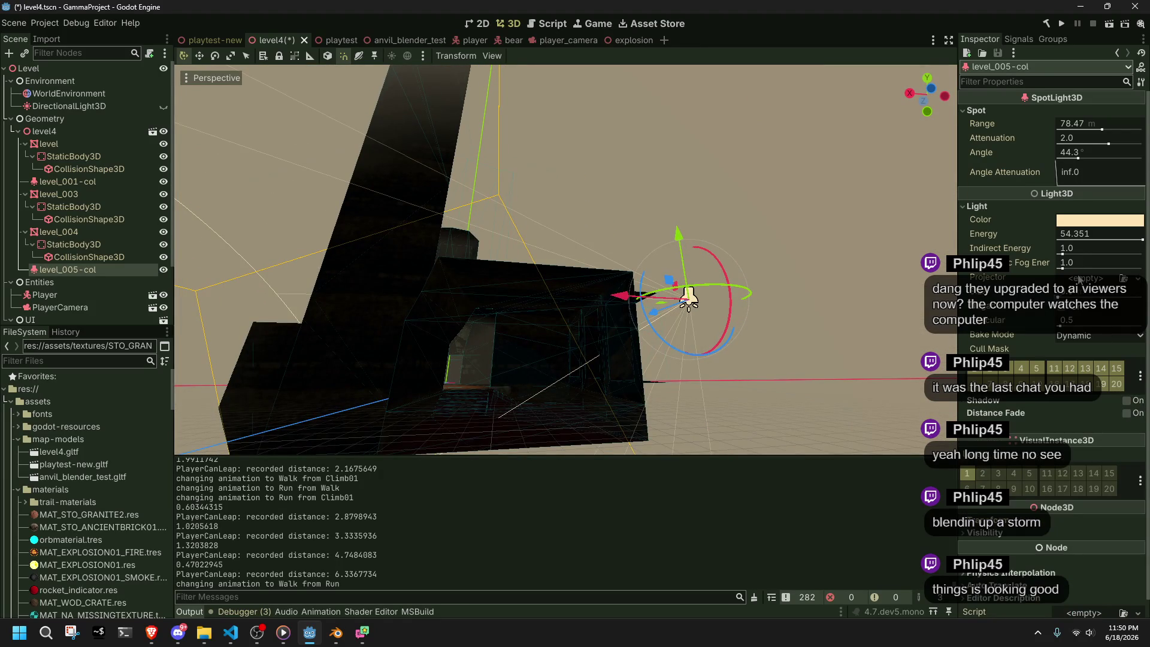
pyautogui.click(1072, 234)
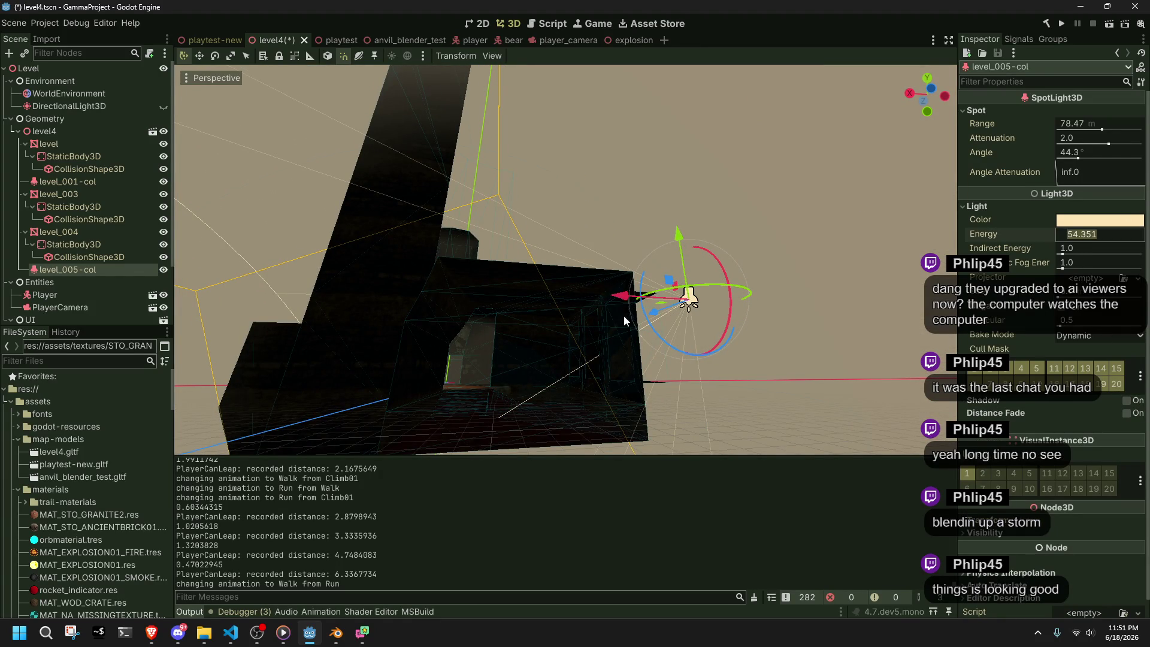
pyautogui.moveTo(668, 299)
pyautogui.mouseDown()
pyautogui.moveTo(521, 359)
pyautogui.moveTo(523, 387)
pyautogui.moveTo(486, 390)
pyautogui.mouseUp()
pyautogui.moveTo(699, 344)
pyautogui.mouseDown(button='middle')
pyautogui.moveTo(605, 232)
pyautogui.moveTo(677, 264)
pyautogui.moveTo(658, 286)
pyautogui.moveTo(694, 257)
pyautogui.mouseUp(button='middle')
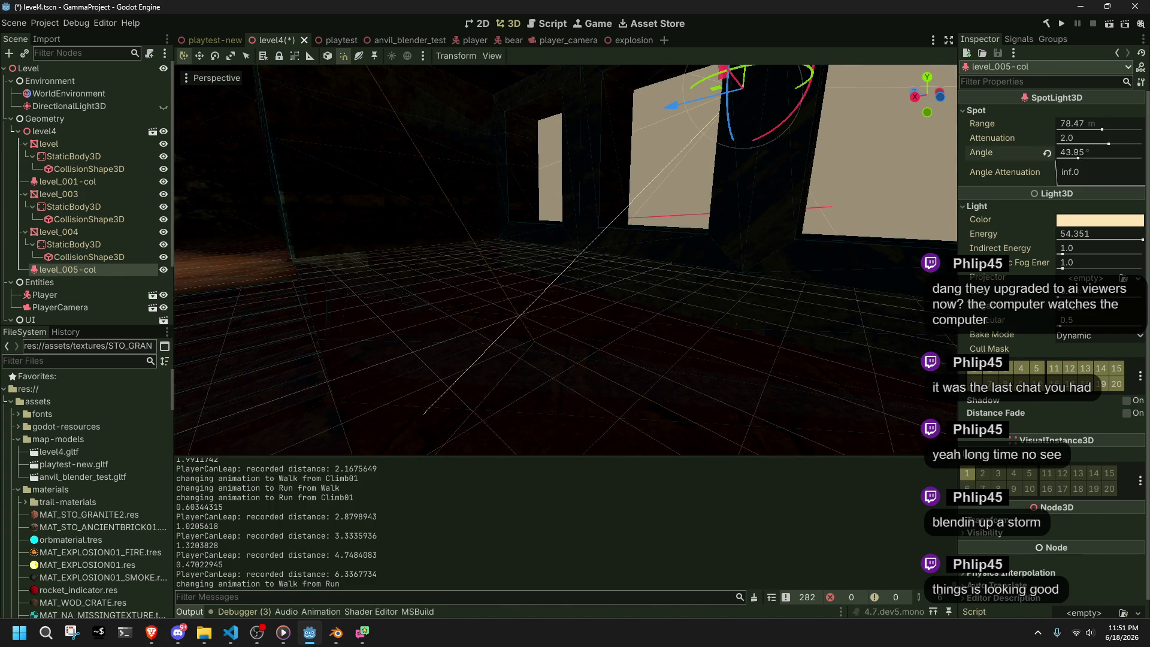
# - Reset the spot attenuation to its default 1.0 and toggle shadows on then off
pyautogui.moveTo(1108, 144); pyautogui.dragTo(1067, 145)
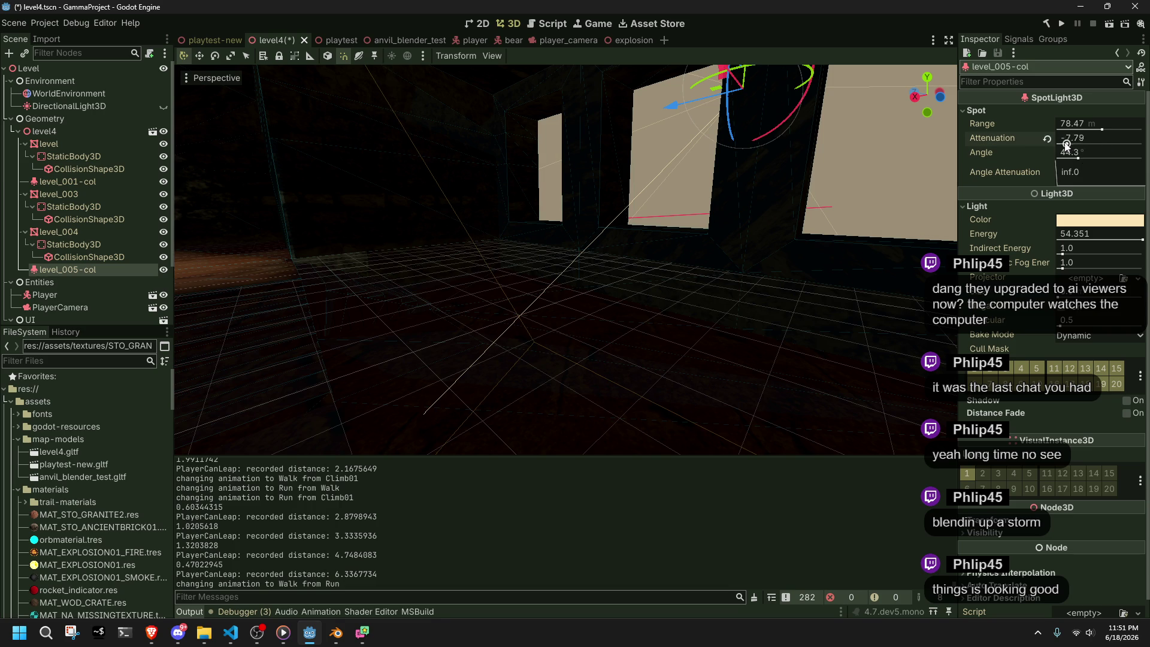
pyautogui.click(1048, 138)
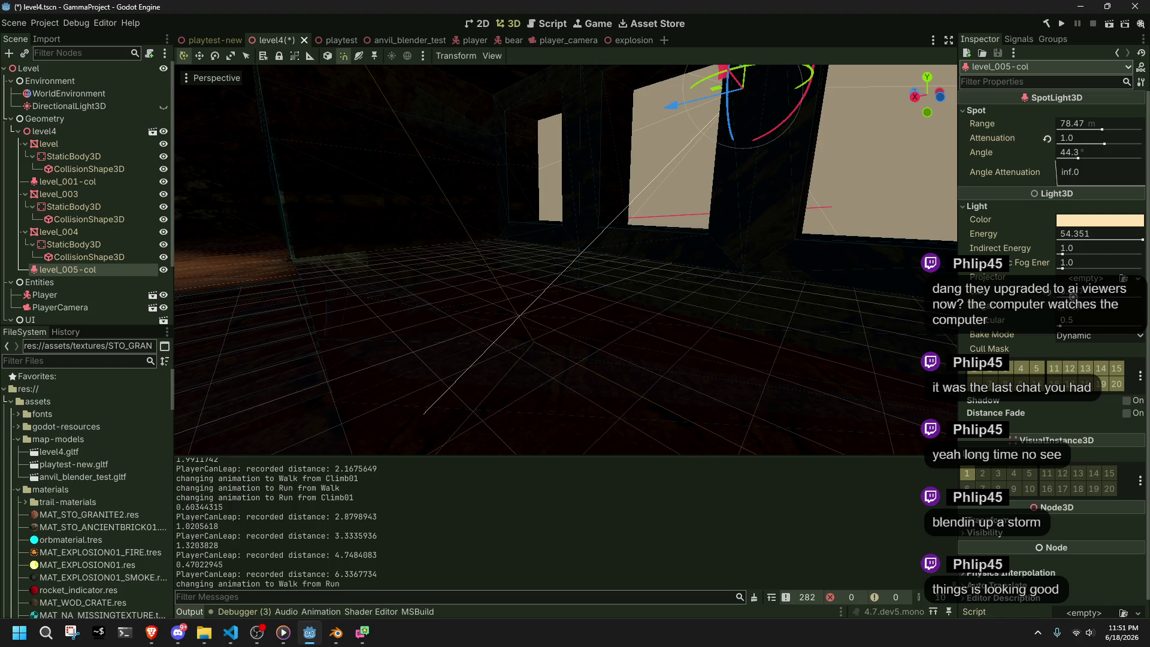
pyautogui.click(1122, 400)
pyautogui.click(1123, 400)
# - Orbit into the dark room to check the lighting, then save the level4 scene
pyautogui.scroll(3, 515, 203)
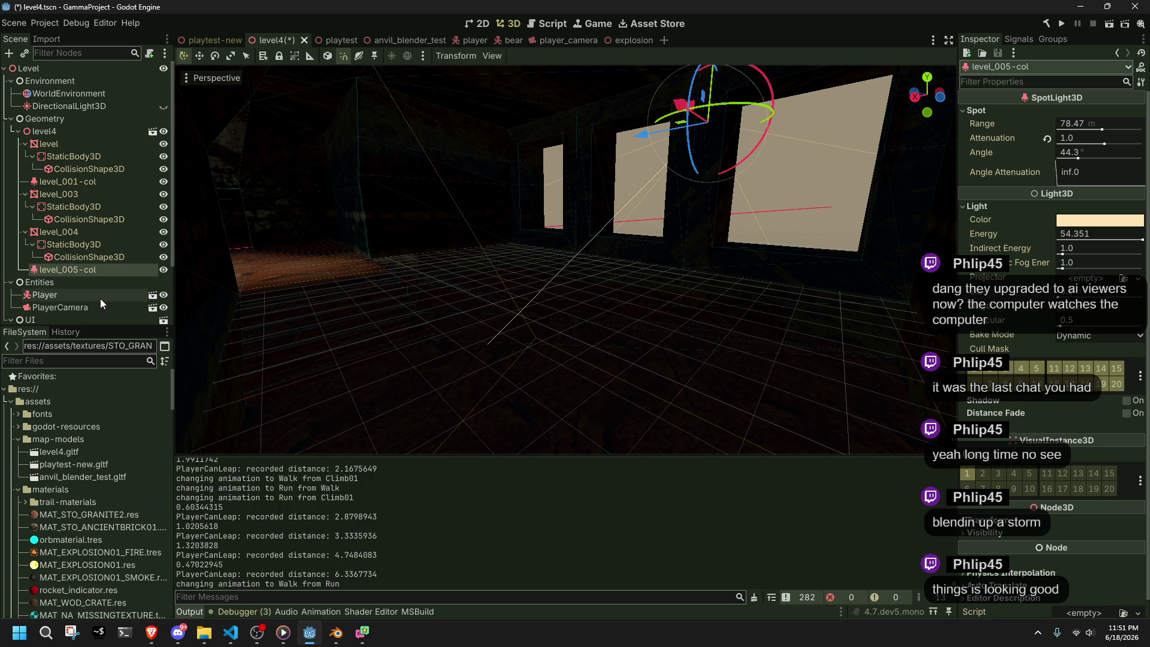
pyautogui.scroll(-3, 100, 298)
pyautogui.scroll(3, 99, 298)
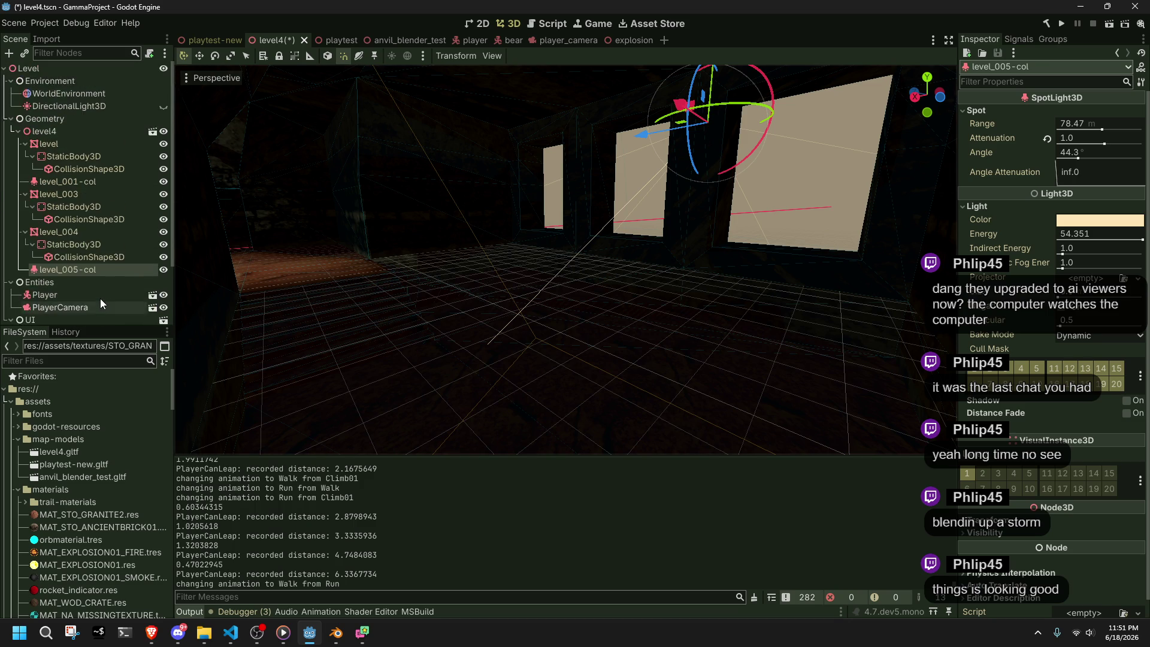
pyautogui.scroll(-10, 688, 207)
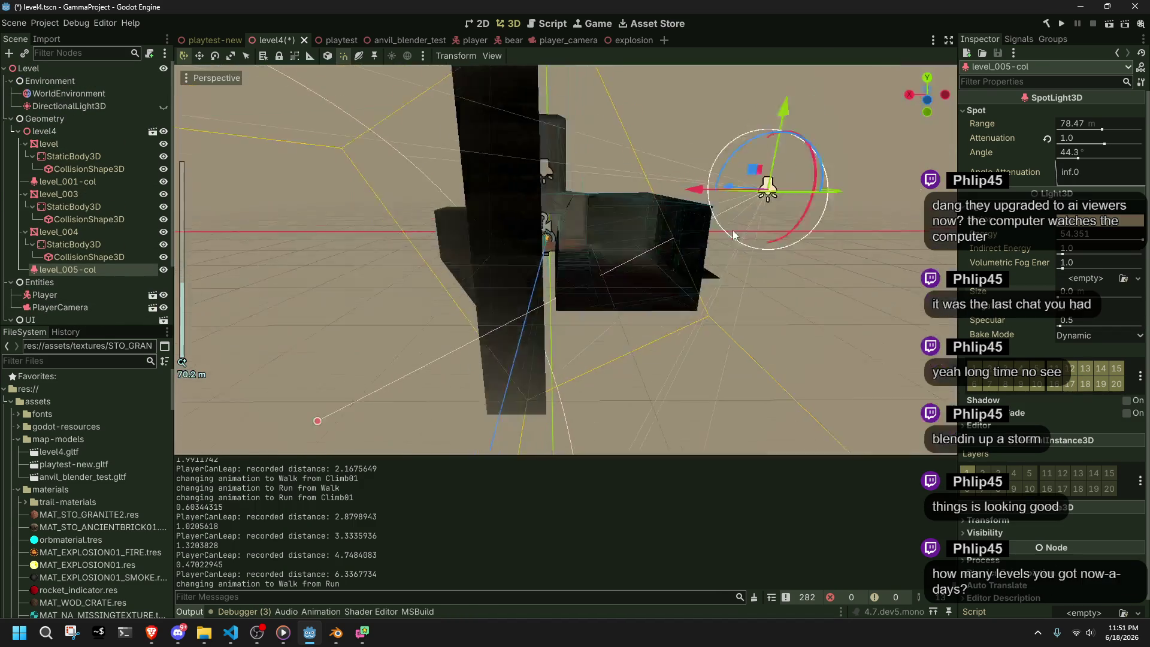
pyautogui.scroll(5, 692, 247)
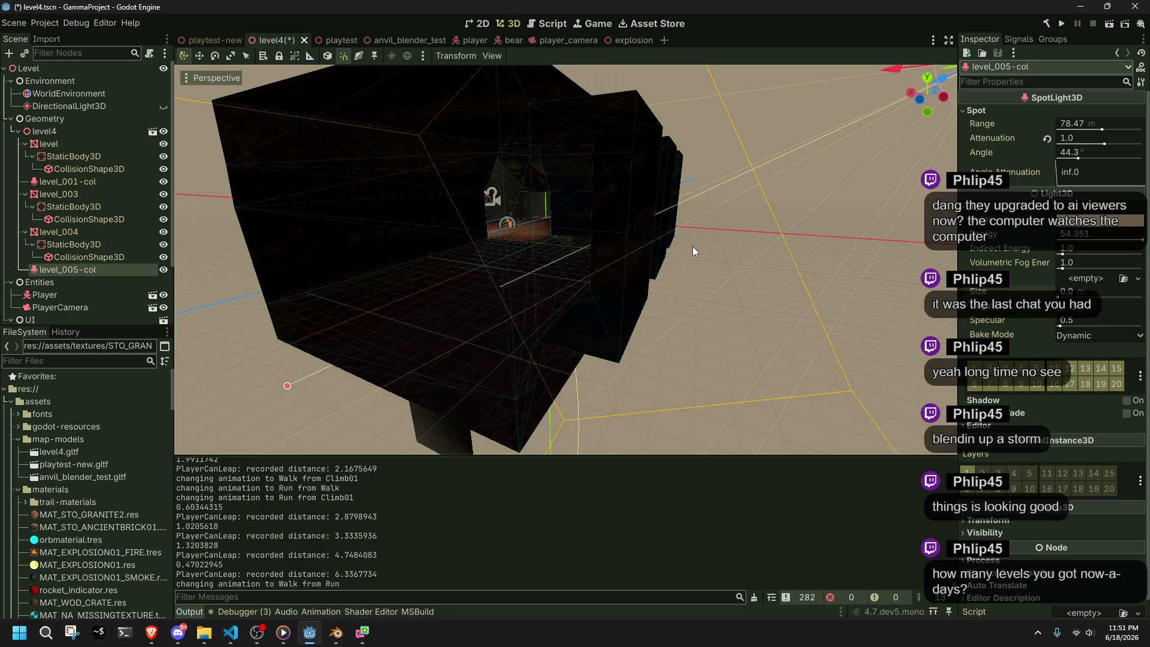
pyautogui.moveTo(692, 246); pyautogui.dragTo(910, 236, button='middle')
pyautogui.moveTo(576, 356)
pyautogui.mouseDown(button='middle')
pyautogui.moveTo(646, 344)
pyautogui.moveTo(539, 364)
pyautogui.moveTo(505, 308)
pyautogui.mouseUp(button='middle')
pyautogui.hotkey('ctrl', 's')
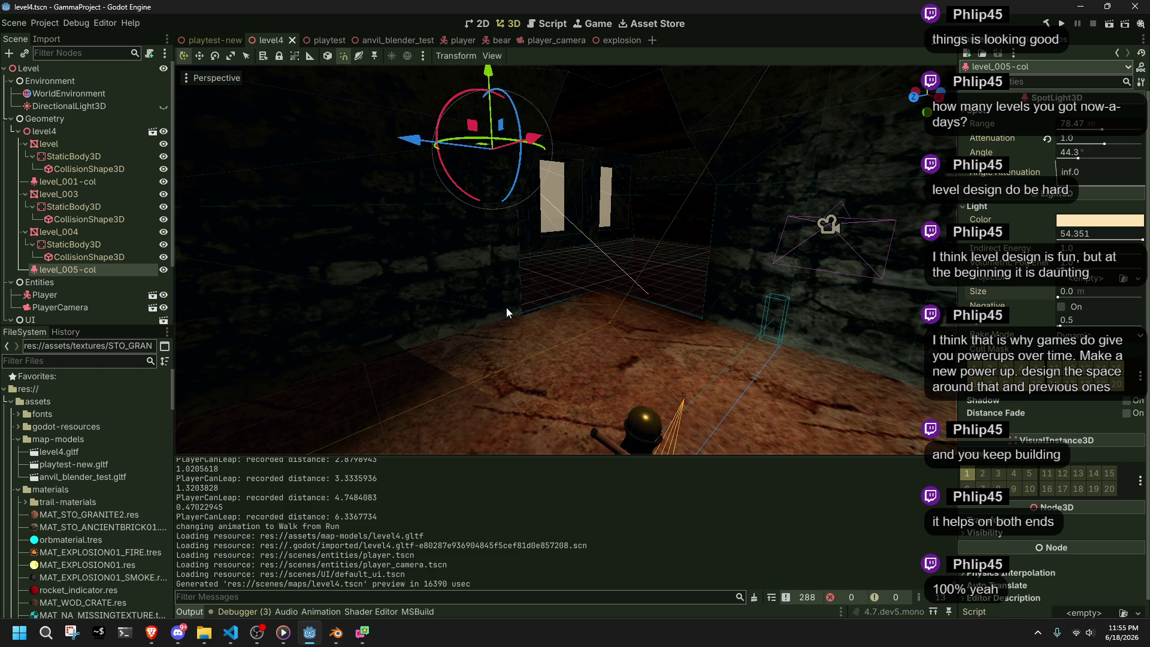
# - Fly the view forward into the room
pyautogui.moveTo(478, 249)
pyautogui.mouseDown(button='right')
pyautogui.moveTo(455, 254)
pyautogui.moveTo(461, 246)
pyautogui.mouseUp(button='right')
# - Move the level_005-col spot light about 1 unit up and 1 along Z inside the stone room
pyautogui.press('w')
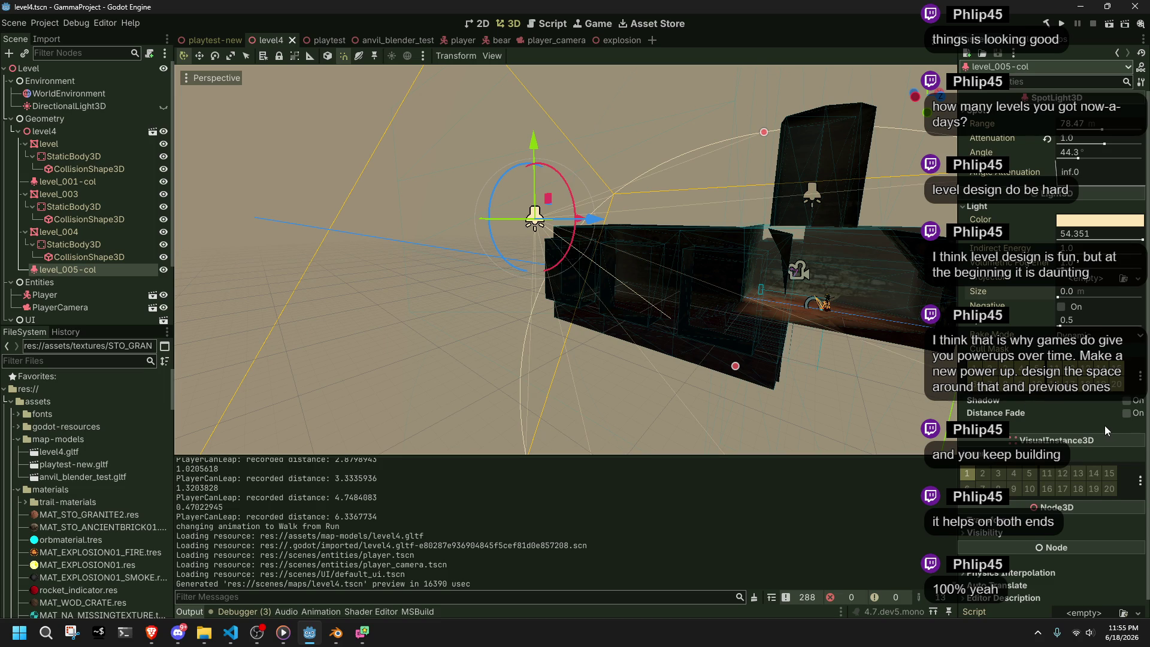
pyautogui.moveTo(841, 378); pyautogui.dragTo(377, 235, button='right')
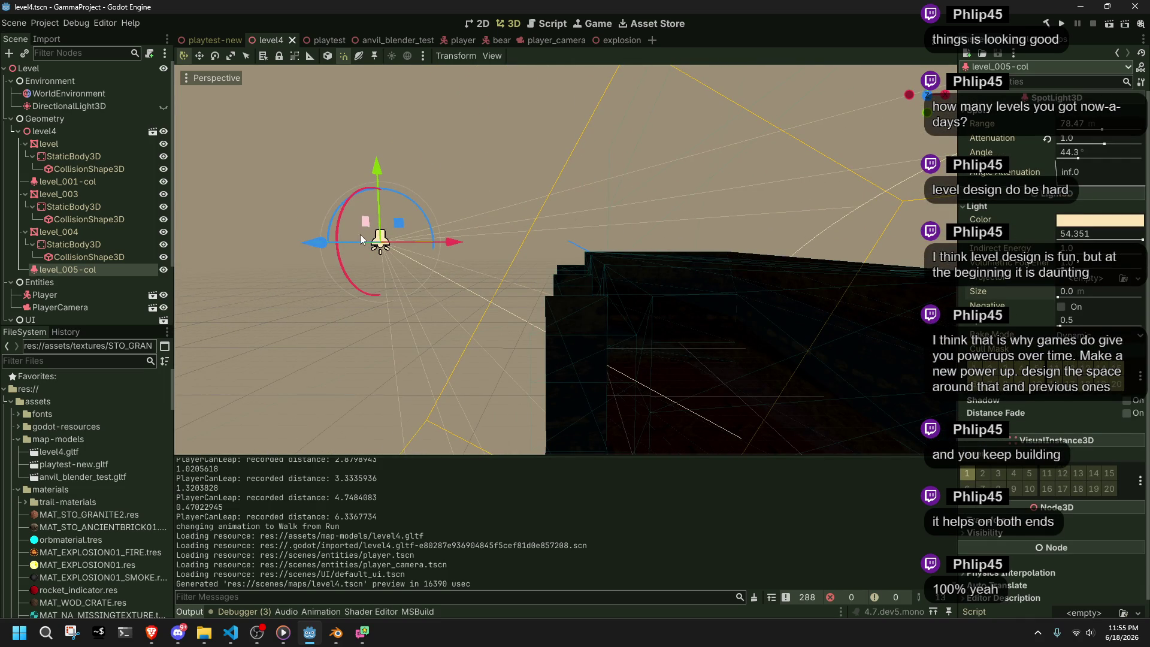
pyautogui.moveTo(398, 223); pyautogui.dragTo(829, 388)
pyautogui.moveTo(830, 388)
pyautogui.mouseDown(button='right')
pyautogui.moveTo(887, 377)
pyautogui.moveTo(946, 335)
pyautogui.moveTo(778, 297)
pyautogui.moveTo(750, 427)
pyautogui.mouseUp(button='right')
pyautogui.click(750, 428)
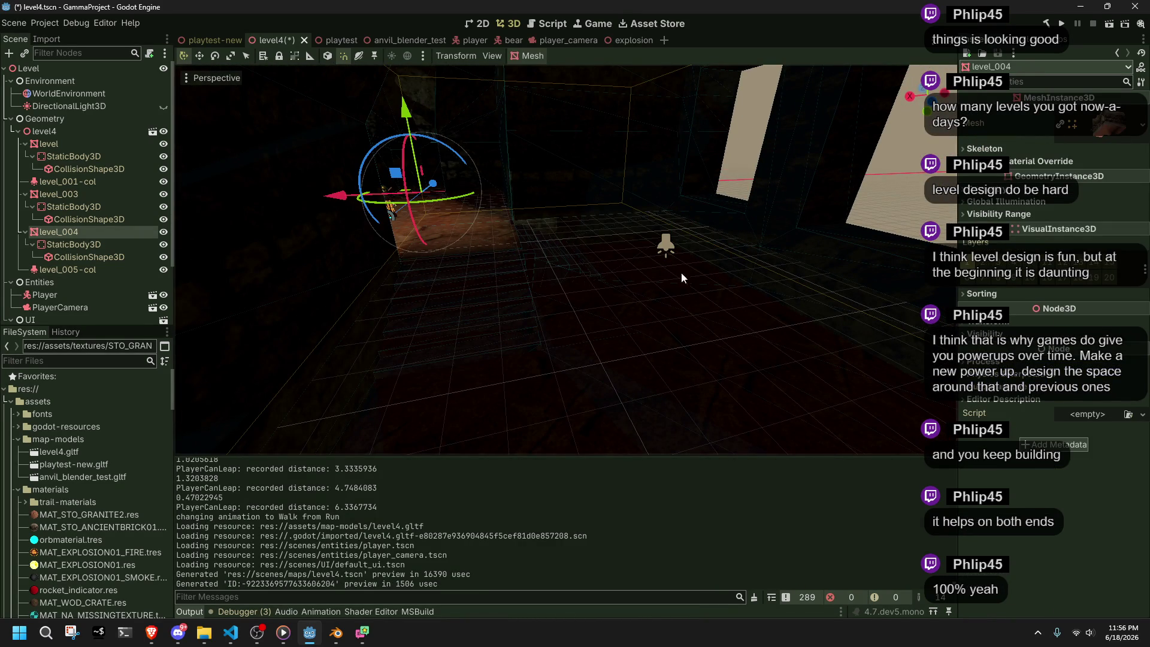
pyautogui.click(666, 246)
pyautogui.moveTo(666, 247)
pyautogui.mouseDown(button='right')
pyautogui.moveTo(599, 258)
pyautogui.moveTo(707, 257)
pyautogui.moveTo(470, 264)
pyautogui.mouseUp(button='right')
pyautogui.moveTo(470, 263)
pyautogui.mouseDown()
pyautogui.moveTo(459, 108)
pyautogui.moveTo(454, 126)
pyautogui.moveTo(434, 121)
pyautogui.moveTo(440, 150)
pyautogui.mouseUp()
pyautogui.moveTo(515, 204)
pyautogui.mouseDown(button='right')
pyautogui.moveTo(395, 194)
pyautogui.moveTo(479, 192)
pyautogui.moveTo(419, 188)
pyautogui.moveTo(455, 198)
pyautogui.moveTo(431, 180)
pyautogui.moveTo(473, 173)
pyautogui.moveTo(413, 184)
pyautogui.moveTo(431, 180)
pyautogui.mouseUp(button='right')
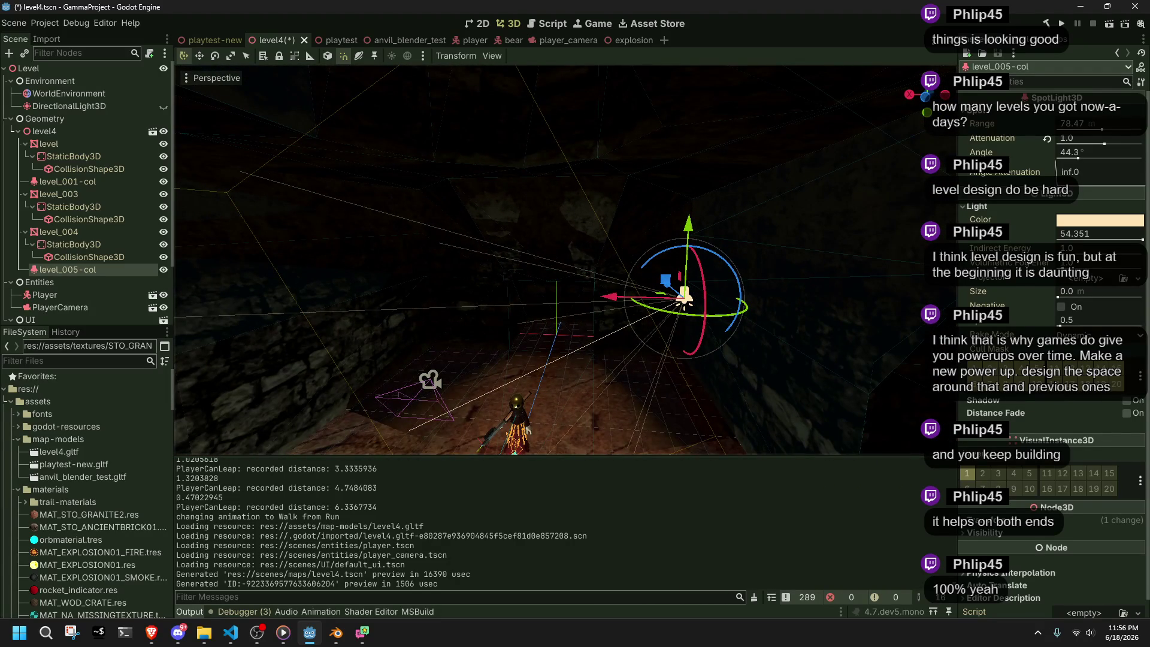
pyautogui.moveTo(431, 179); pyautogui.dragTo(468, 179, button='right')
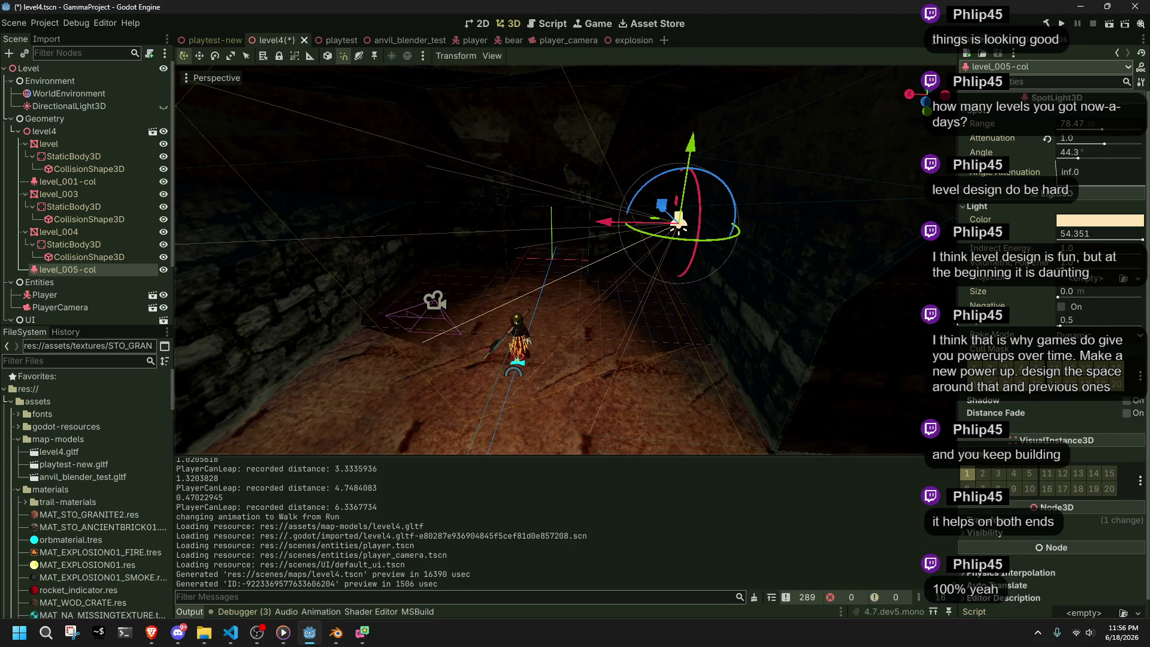
pyautogui.moveTo(1059, 235); pyautogui.dragTo(1048, 239)
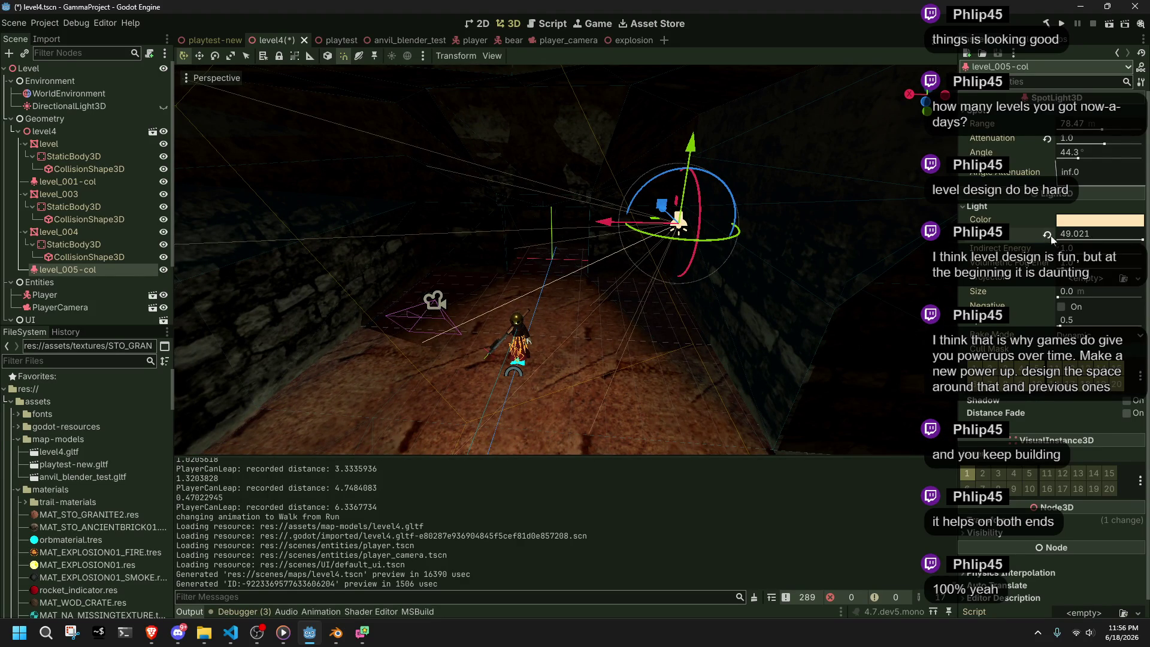
pyautogui.click(1075, 235)
pyautogui.write('50')
pyautogui.press('Return')
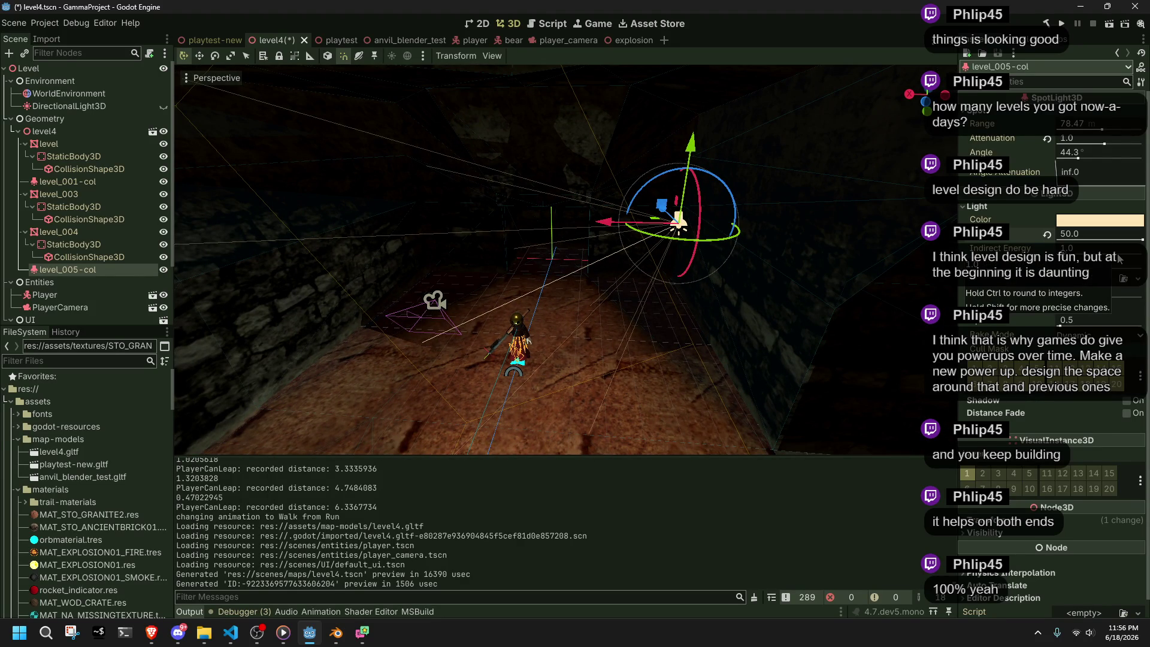
pyautogui.moveTo(1096, 174)
pyautogui.mouseDown()
pyautogui.moveTo(1030, 162)
pyautogui.moveTo(1071, 172)
pyautogui.moveTo(1042, 172)
pyautogui.mouseUp()
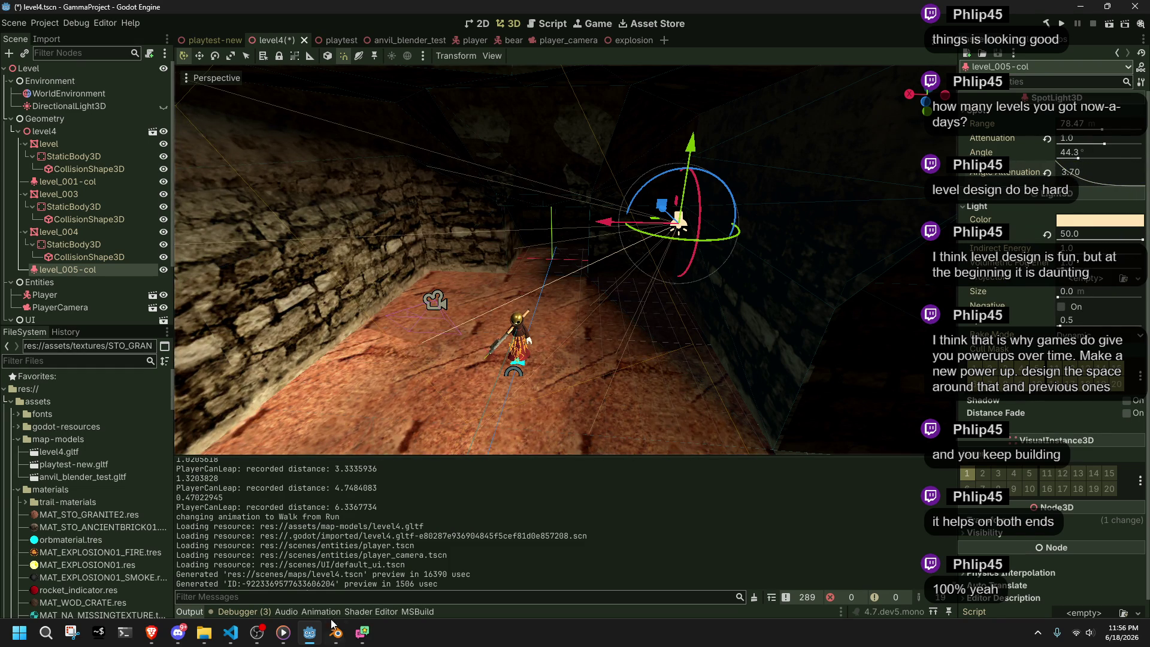
# - Back in Blender, reselect the large spot light and adjust its radius
pyautogui.click(335, 632)
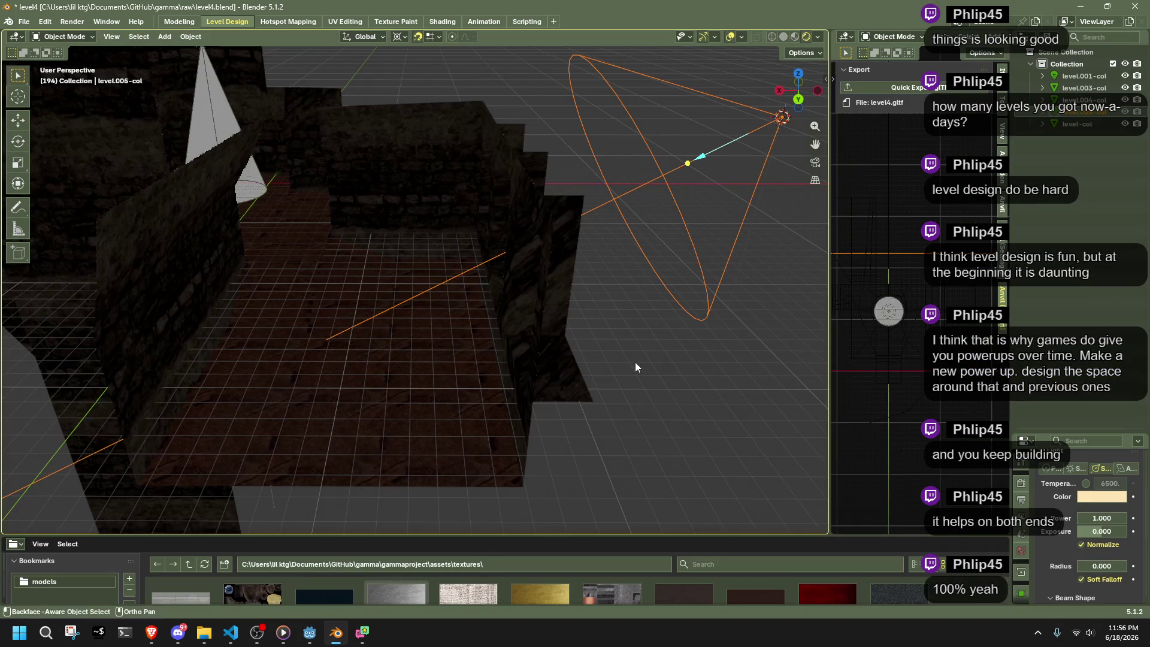
pyautogui.click(673, 382)
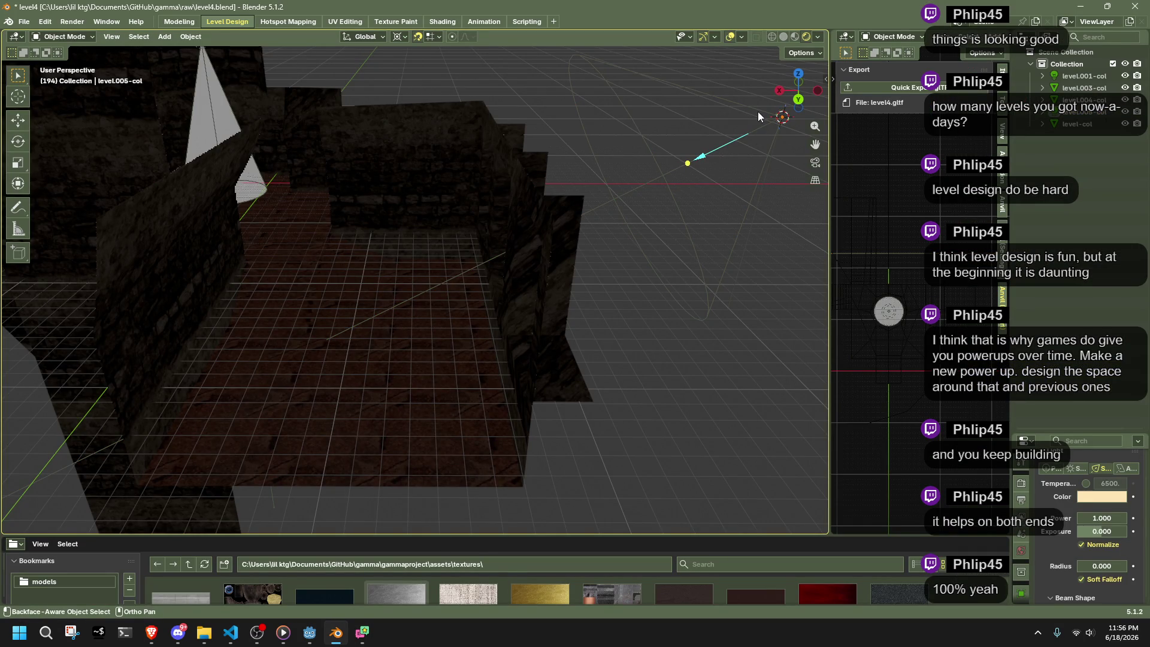
pyautogui.click(782, 118)
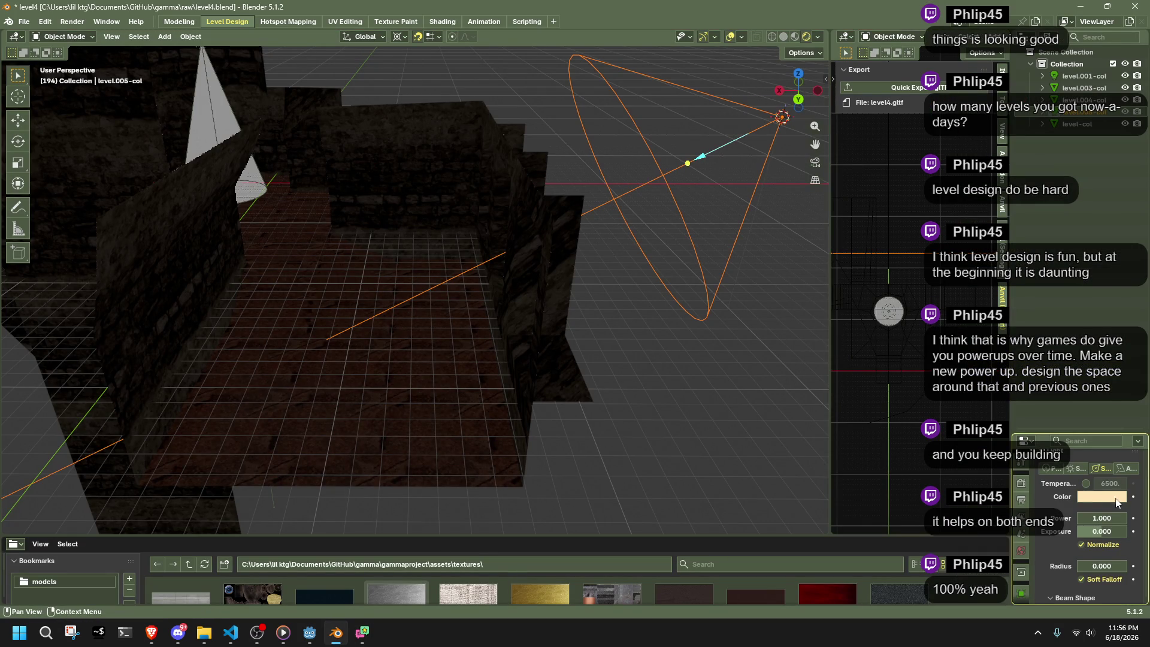
pyautogui.moveTo(1095, 564)
pyautogui.mouseDown()
pyautogui.moveTo(1116, 565)
pyautogui.moveTo(1054, 568)
pyautogui.mouseUp()
# - Set the spot light's power to 10
pyautogui.click(1091, 518)
pyautogui.write('10')
pyautogui.press('Return')
pyautogui.click(1091, 518)
pyautogui.press('Return')
# - Enable Show Cone for the spot light, then select the small spot light level.001-col
pyautogui.scroll(-2, 1051, 539)
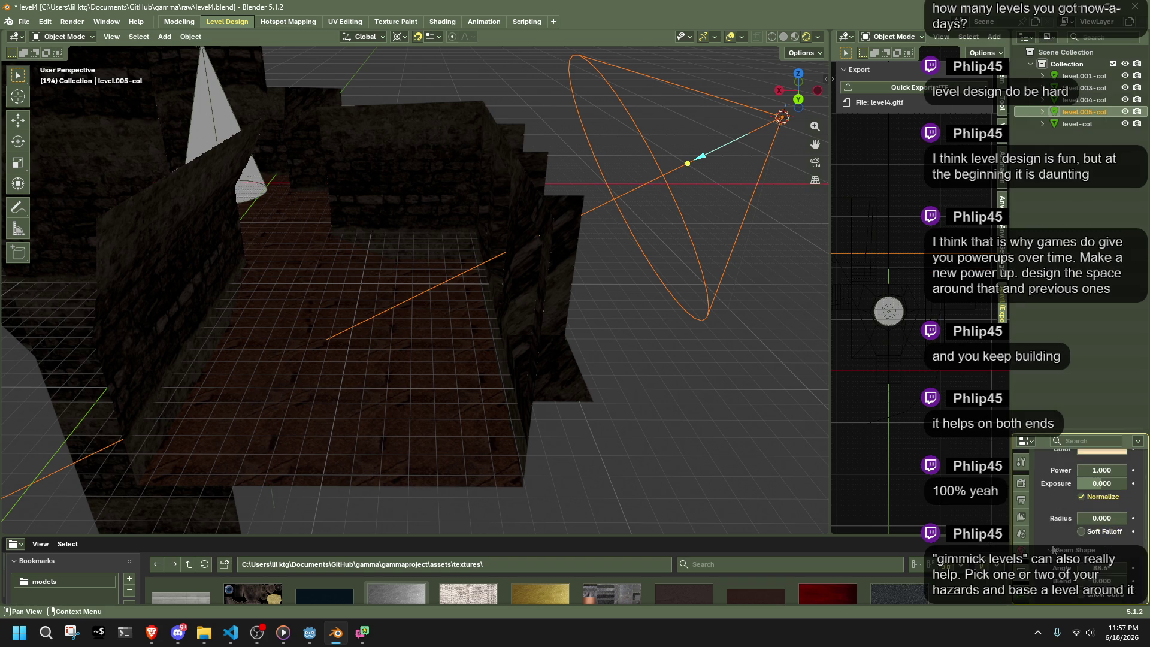
pyautogui.scroll(-1, 1077, 565)
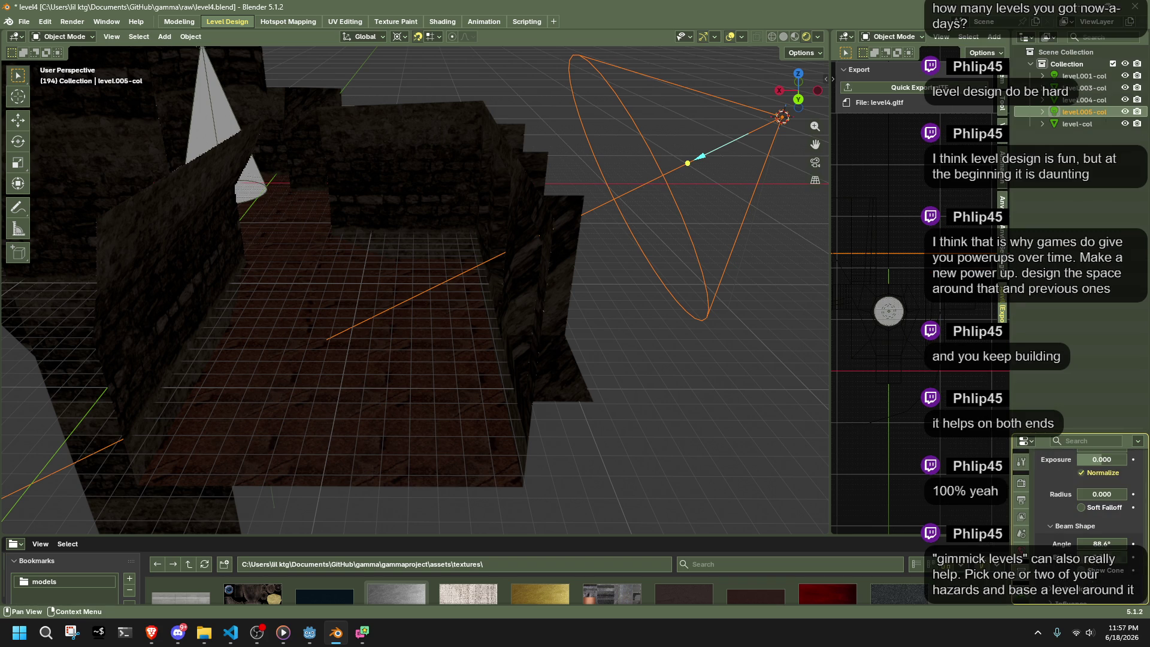
pyautogui.click(1090, 572)
pyautogui.moveTo(802, 372)
pyautogui.mouseDown(button='middle')
pyautogui.moveTo(305, 279)
pyautogui.moveTo(447, 307)
pyautogui.mouseUp(button='middle')
pyautogui.click(496, 304)
# - Delete the large spot light level.005-col
pyautogui.moveTo(553, 326)
pyautogui.mouseDown(button='middle')
pyautogui.moveTo(742, 324)
pyautogui.moveTo(698, 311)
pyautogui.mouseUp(button='middle')
pyautogui.click(698, 311)
pyautogui.press('Delete')
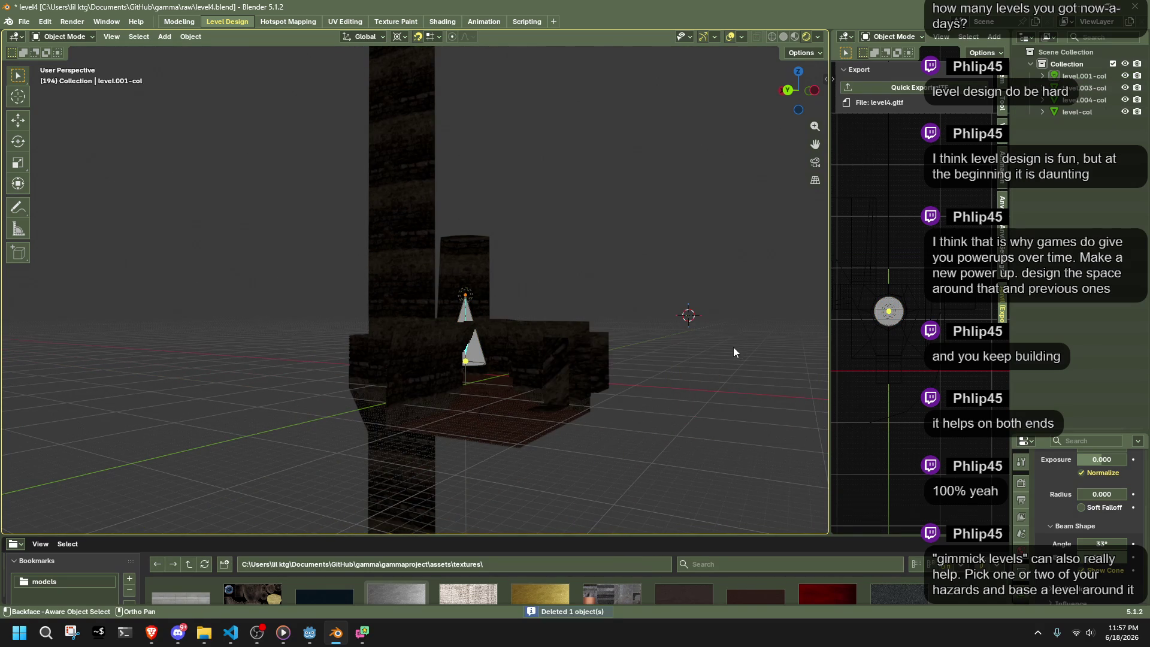
# - Duplicate the small spot light level.001-col and snap the copy to the 3D cursor
pyautogui.hotkey('shift', 'd')
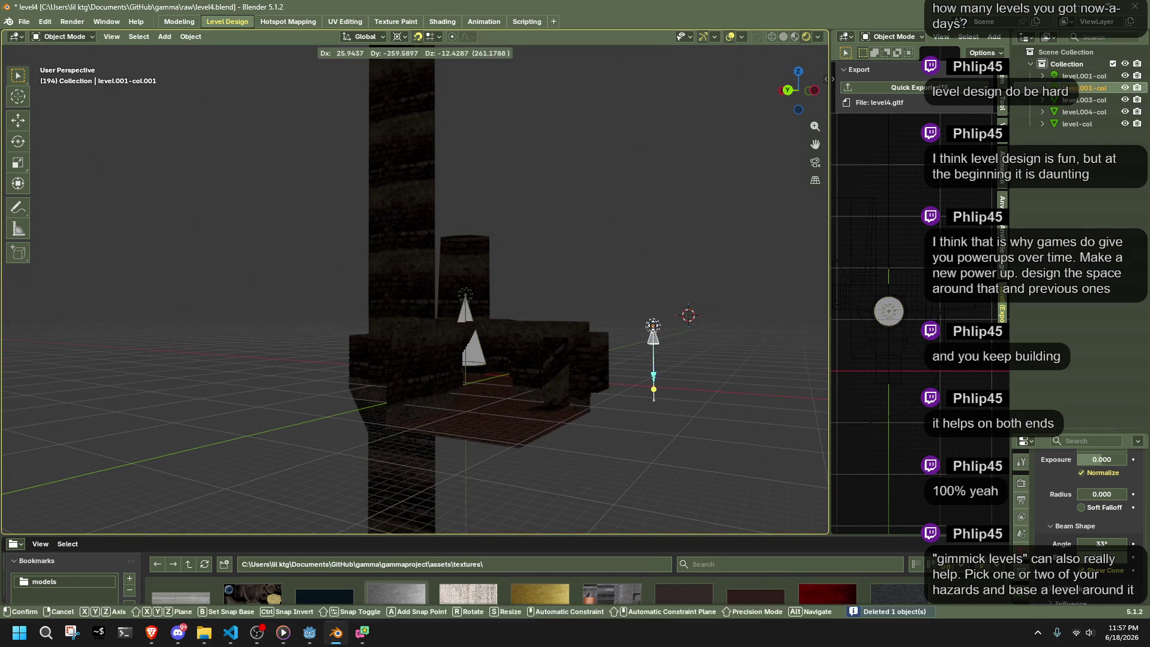
pyautogui.click(644, 303)
pyautogui.hotkey('shift', 's')
pyautogui.click(526, 257)
# - In back view, rotate the duplicated spot light 63.4° so its cone points toward the brick wall
pyautogui.moveTo(649, 307); pyautogui.dragTo(756, 265, button='middle')
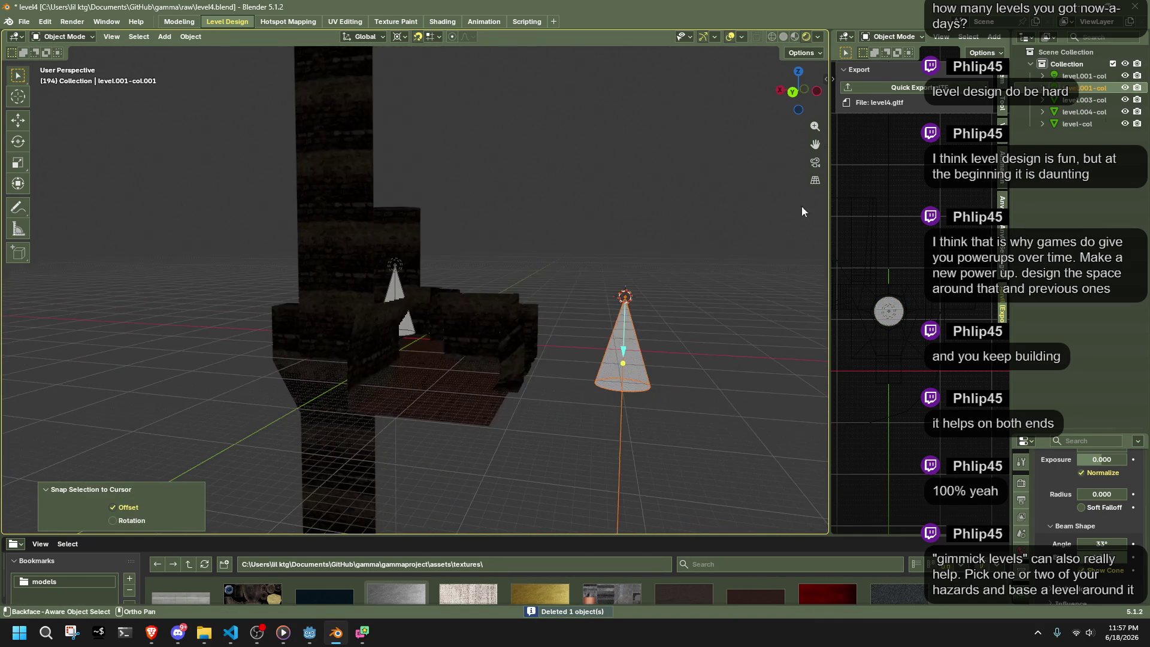
pyautogui.click(793, 94)
pyautogui.press('r')
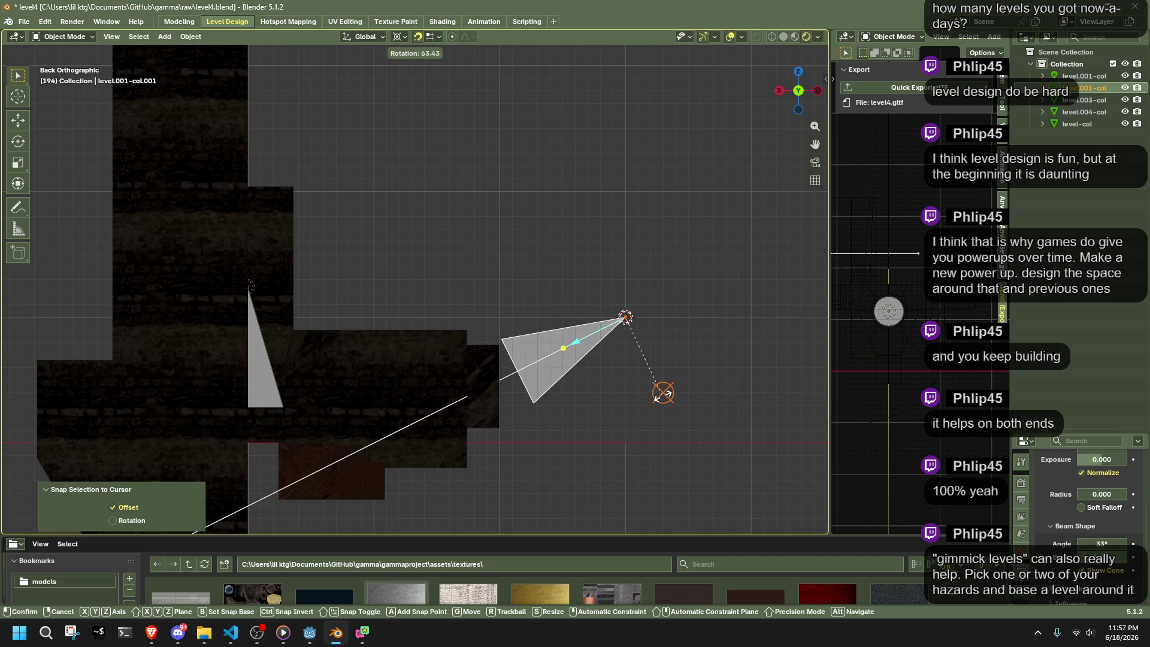
pyautogui.click(662, 392)
pyautogui.scroll(1, 633, 412)
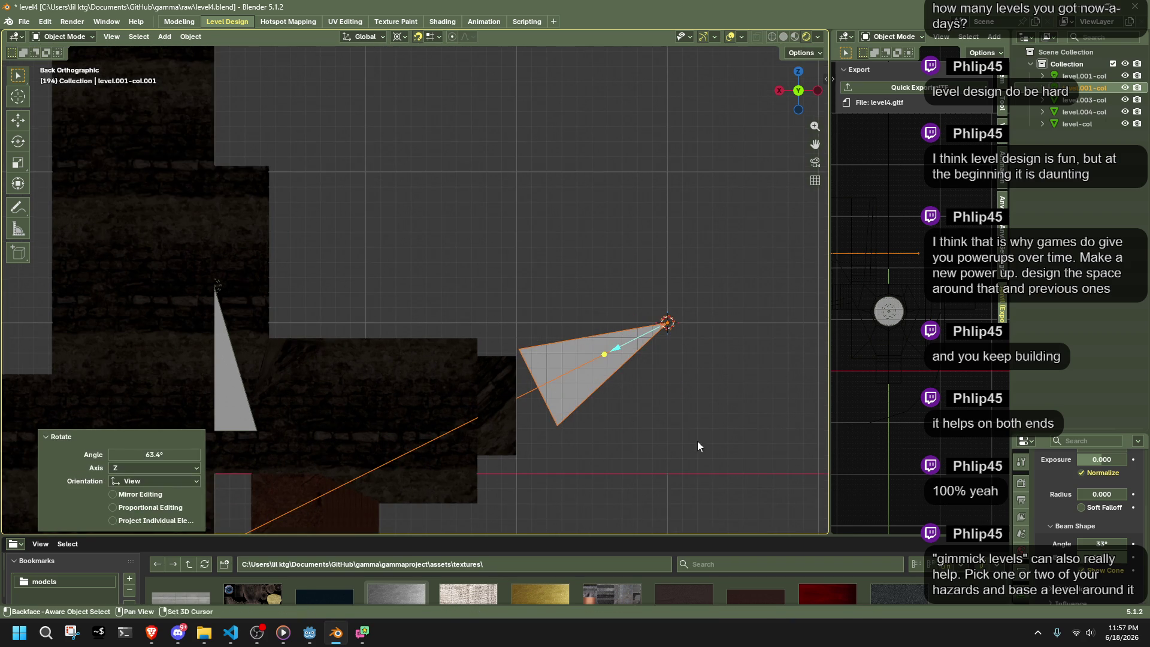
pyautogui.moveTo(697, 442); pyautogui.dragTo(612, 362, button='middle')
pyautogui.scroll(-1, 611, 363)
pyautogui.rightClick(609, 382)
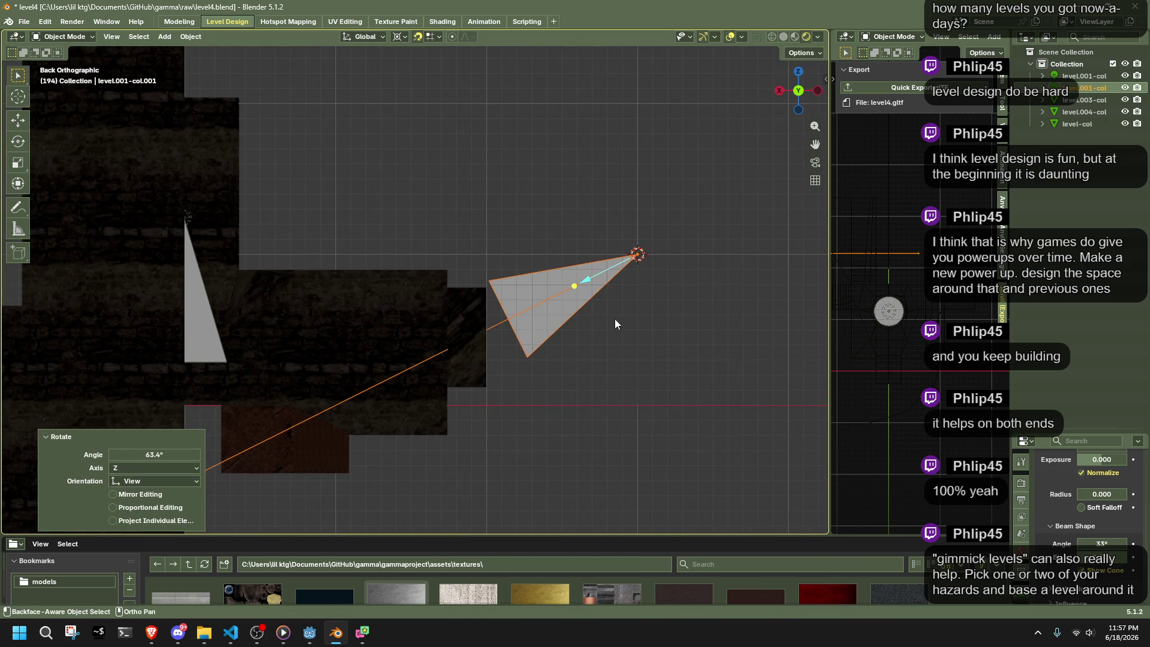
pyautogui.scroll(1, 617, 343)
pyautogui.moveTo(590, 329)
pyautogui.mouseDown(button='middle')
pyautogui.moveTo(591, 385)
pyautogui.moveTo(562, 295)
pyautogui.moveTo(528, 357)
pyautogui.moveTo(608, 426)
pyautogui.moveTo(537, 323)
pyautogui.moveTo(496, 305)
pyautogui.moveTo(483, 319)
pyautogui.moveTo(583, 375)
pyautogui.moveTo(610, 355)
pyautogui.moveTo(447, 453)
pyautogui.moveTo(318, 402)
pyautogui.moveTo(657, 279)
pyautogui.moveTo(548, 376)
pyautogui.moveTo(703, 357)
pyautogui.moveTo(754, 200)
pyautogui.moveTo(706, 286)
pyautogui.mouseUp(button='middle')
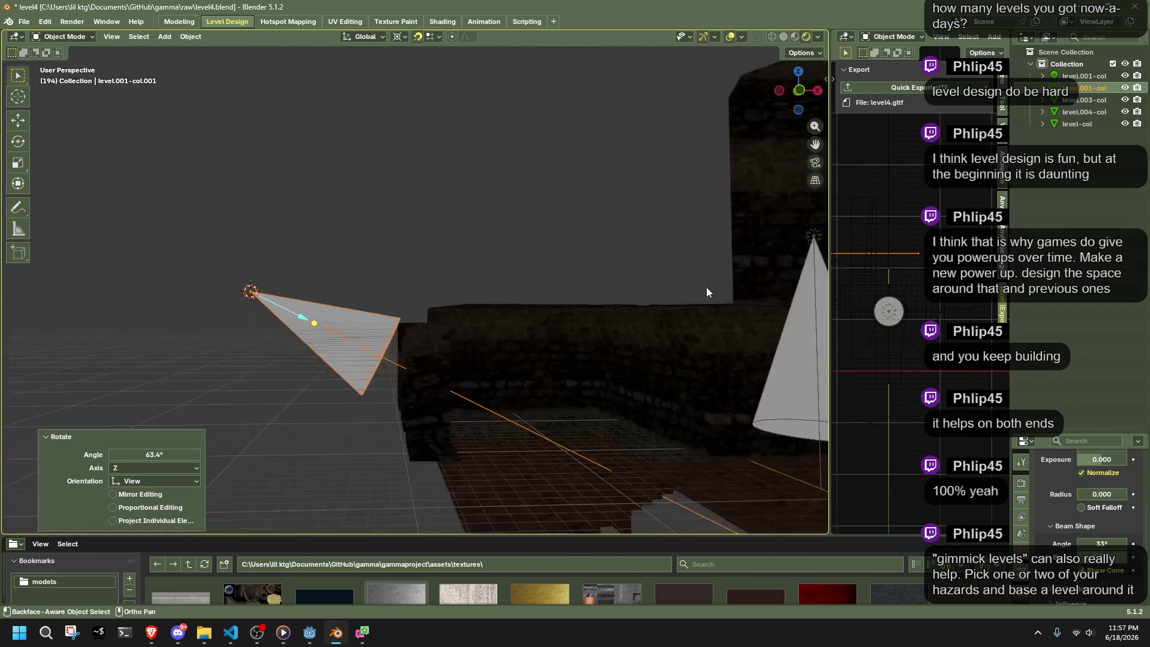
# - Switch to front view, frame the spot light and reselect it
pyautogui.click(803, 89)
pyautogui.press('KP_Decimal')
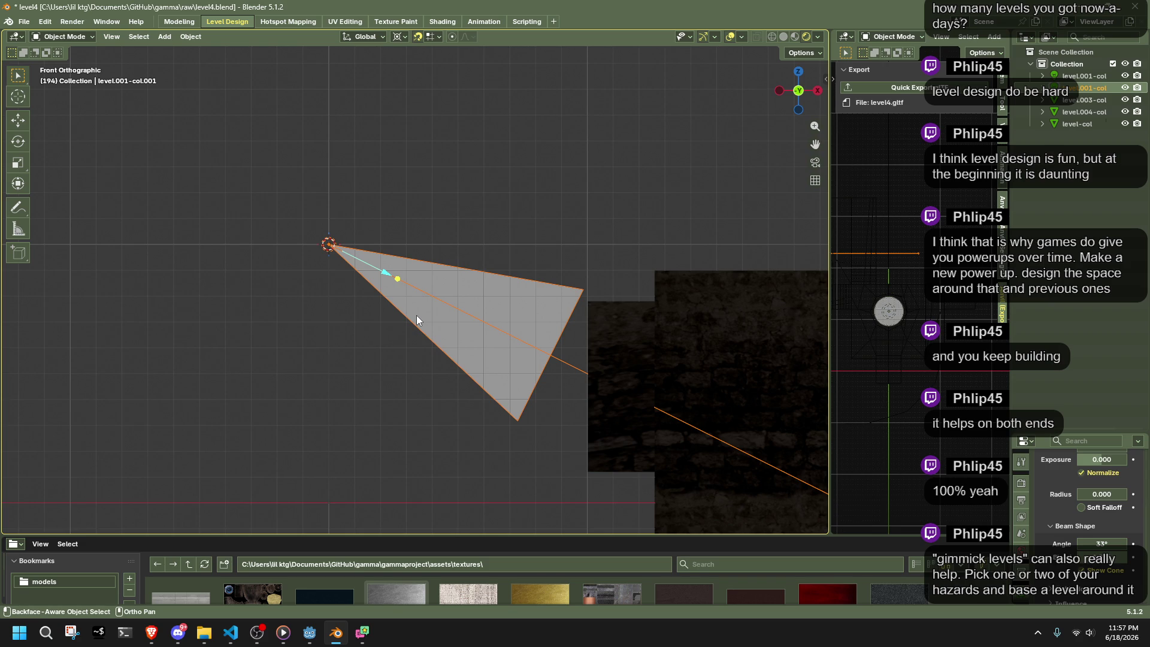
pyautogui.moveTo(290, 196); pyautogui.dragTo(377, 360)
pyautogui.scroll(-3, 455, 383)
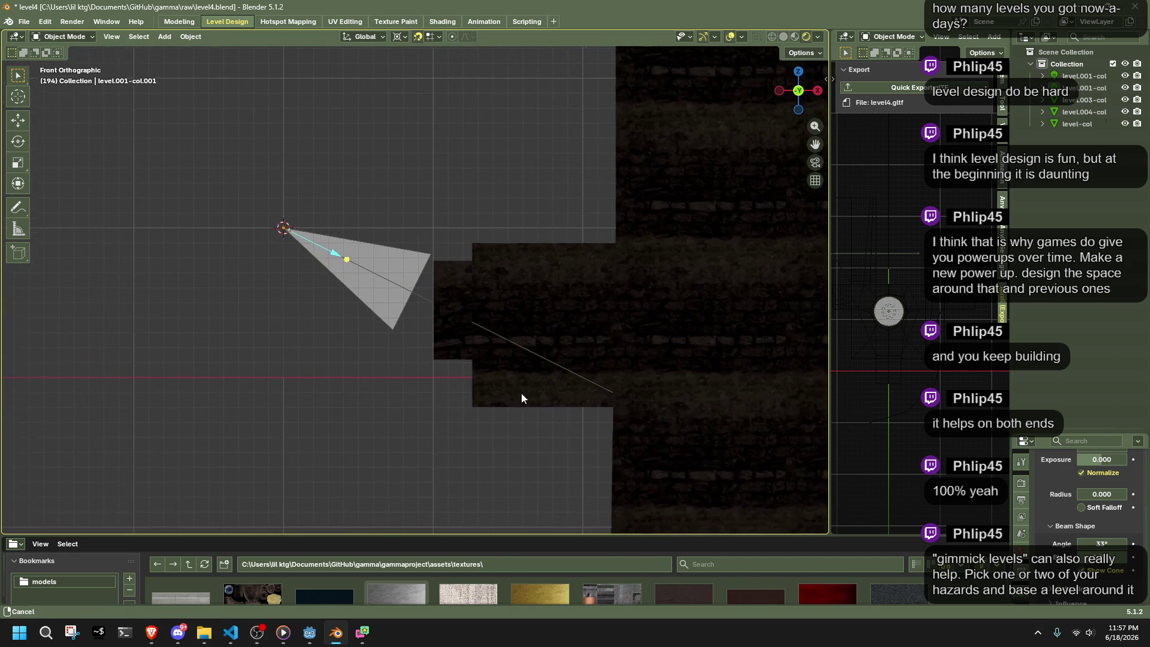
pyautogui.scroll(1, 523, 397)
pyautogui.rightClick(432, 376)
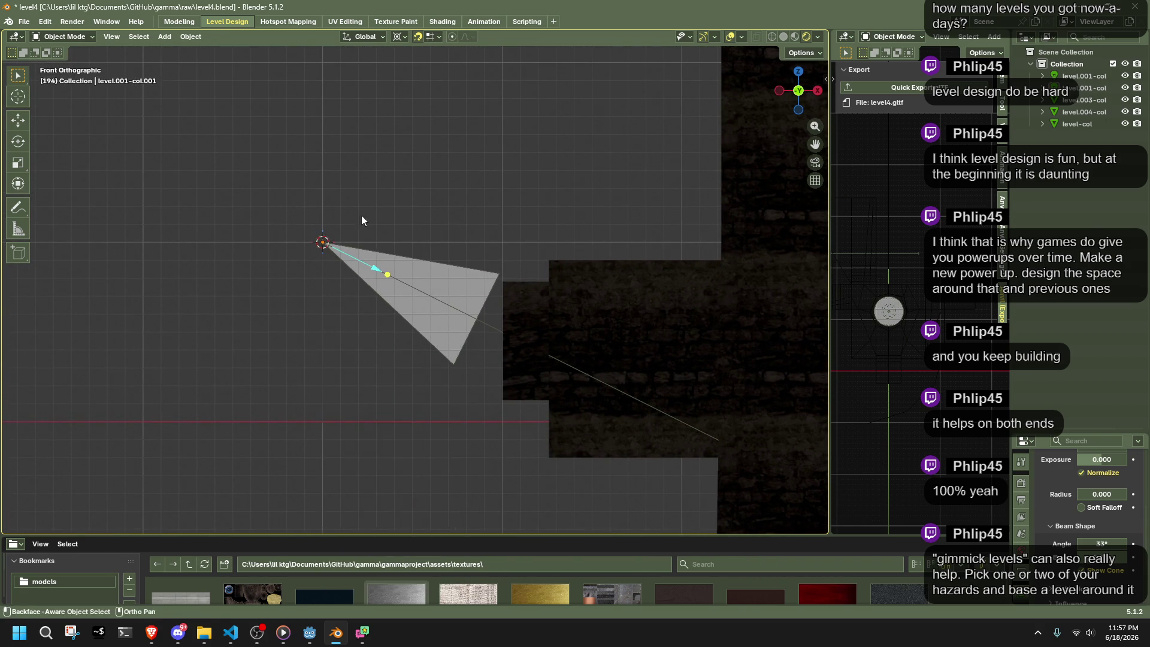
pyautogui.click(325, 244)
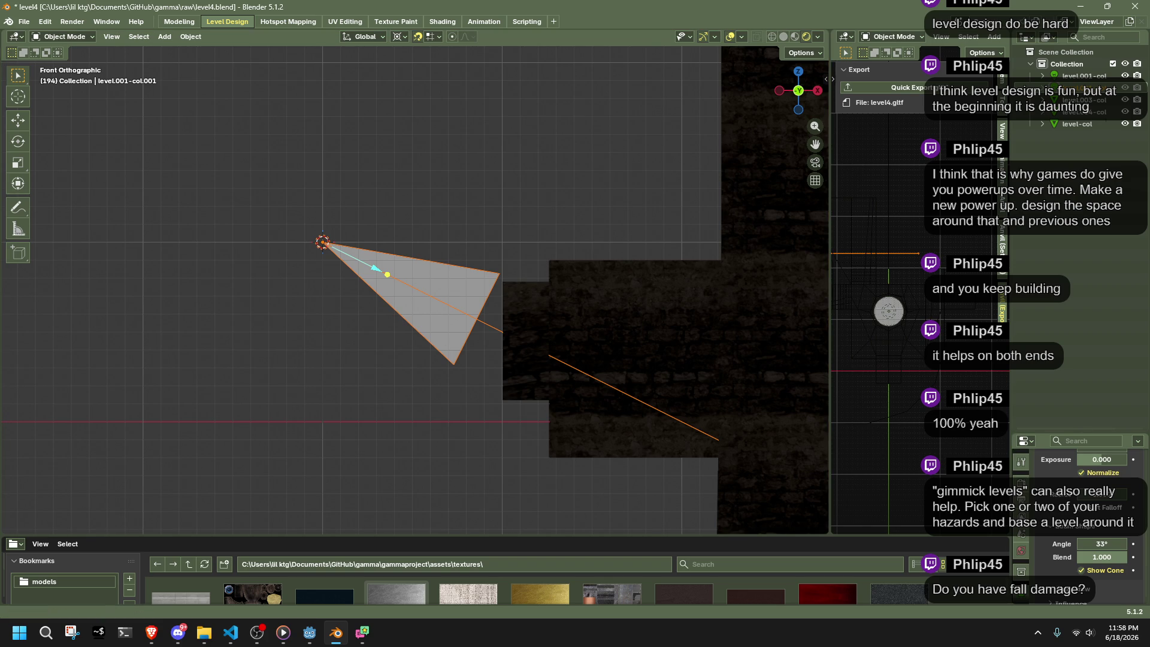
pyautogui.hotkey('alt', 'Tab')
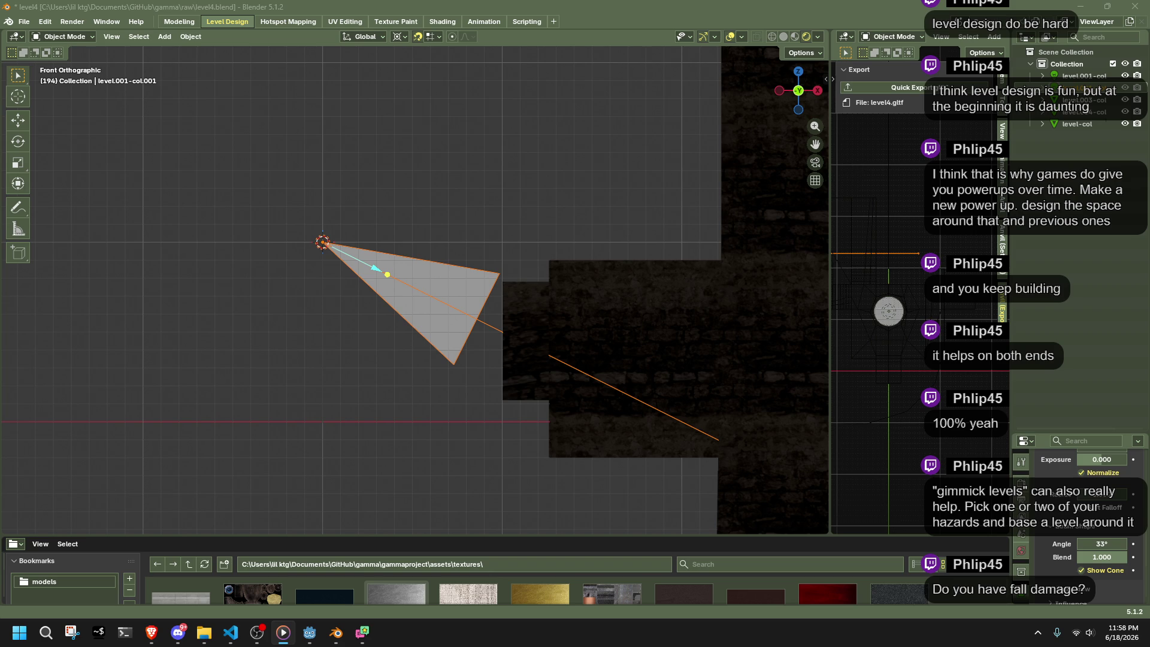
pyautogui.hotkey('alt', 'Tab')
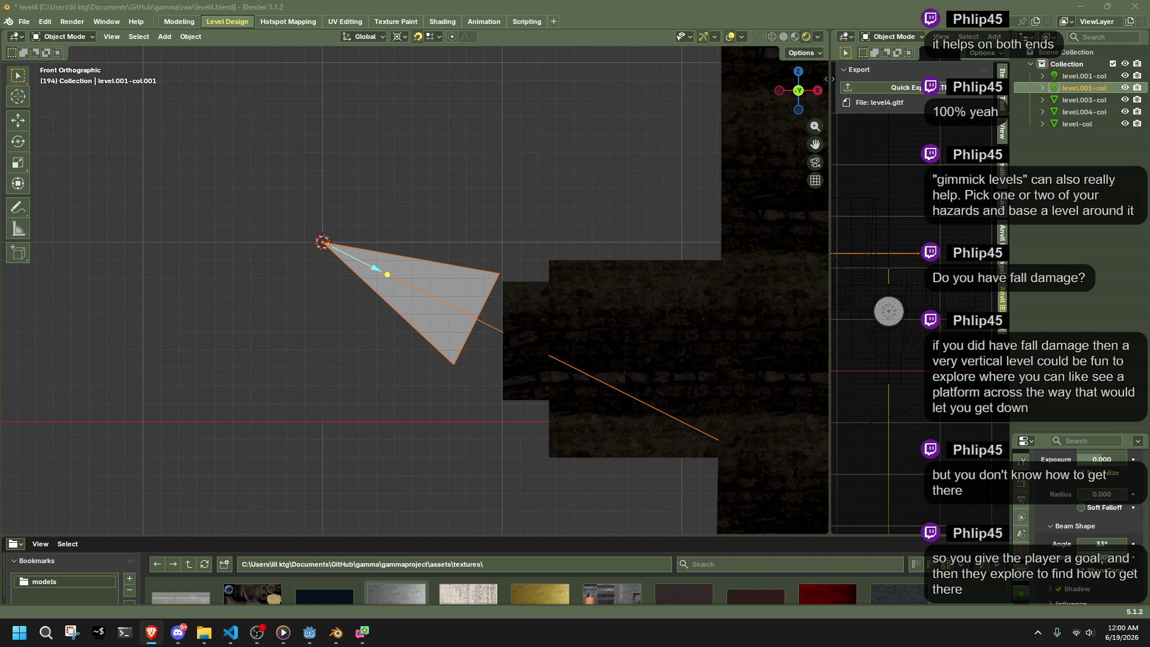
# - Return to Blender and save level4.blend
pyautogui.click(429, 411)
pyautogui.click(324, 415)
pyautogui.hotkey('ctrl', 's')
# - Quick-export level4.gltf, then run the reimported project in Godot
pyautogui.click(892, 88)
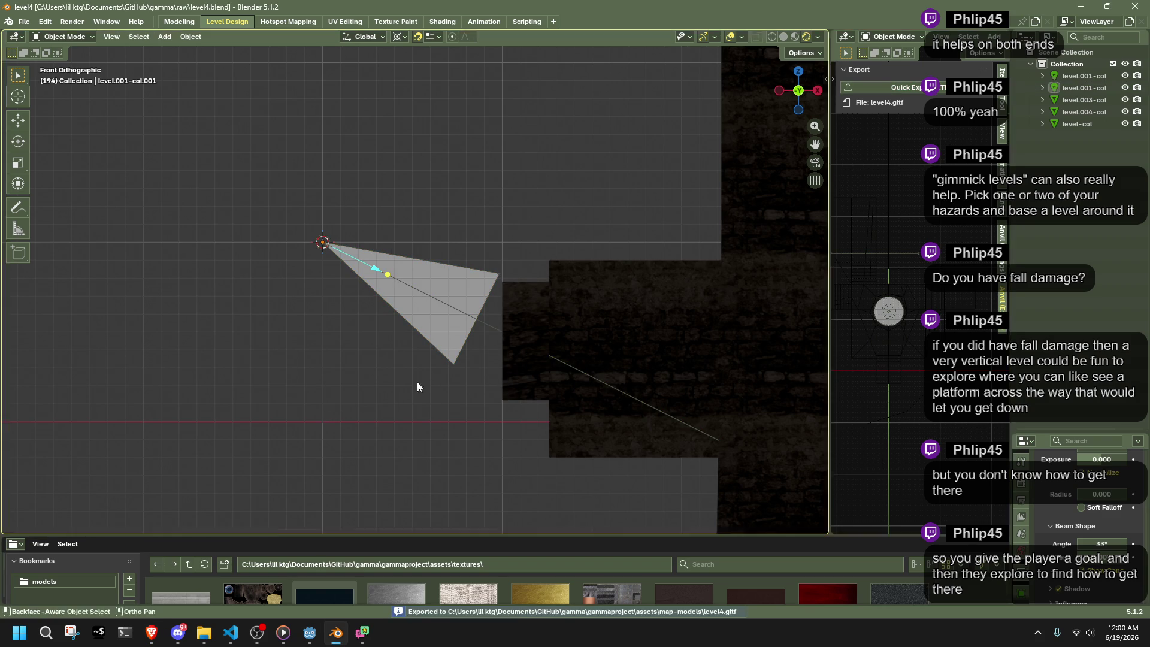
pyautogui.click(309, 633)
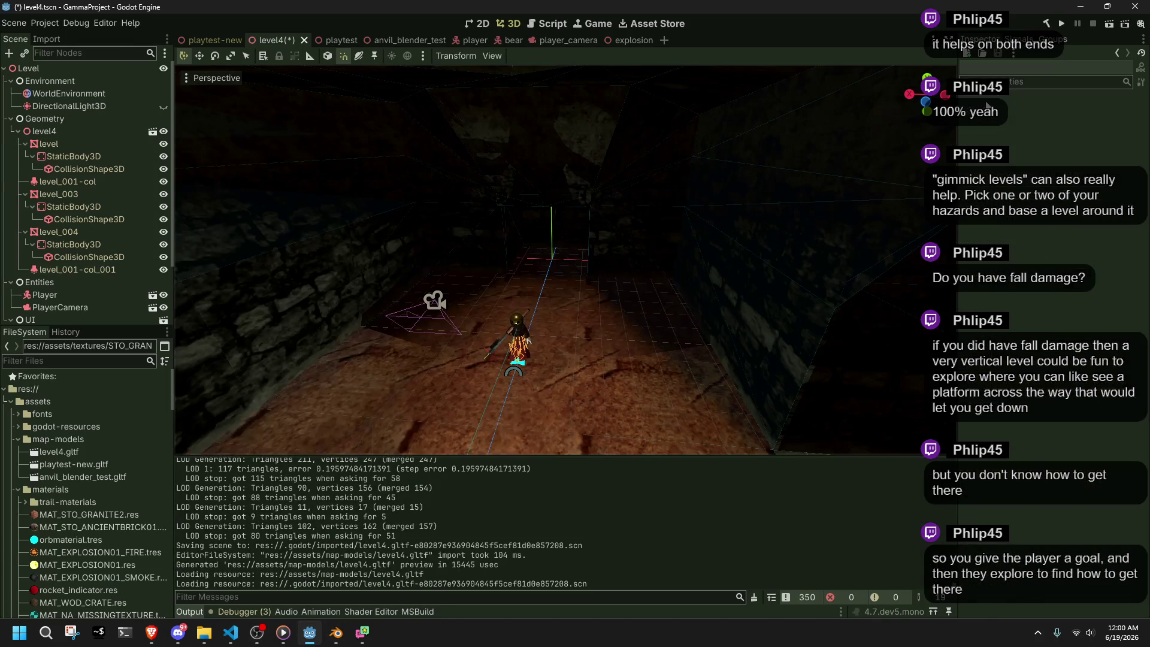
pyautogui.click(1064, 24)
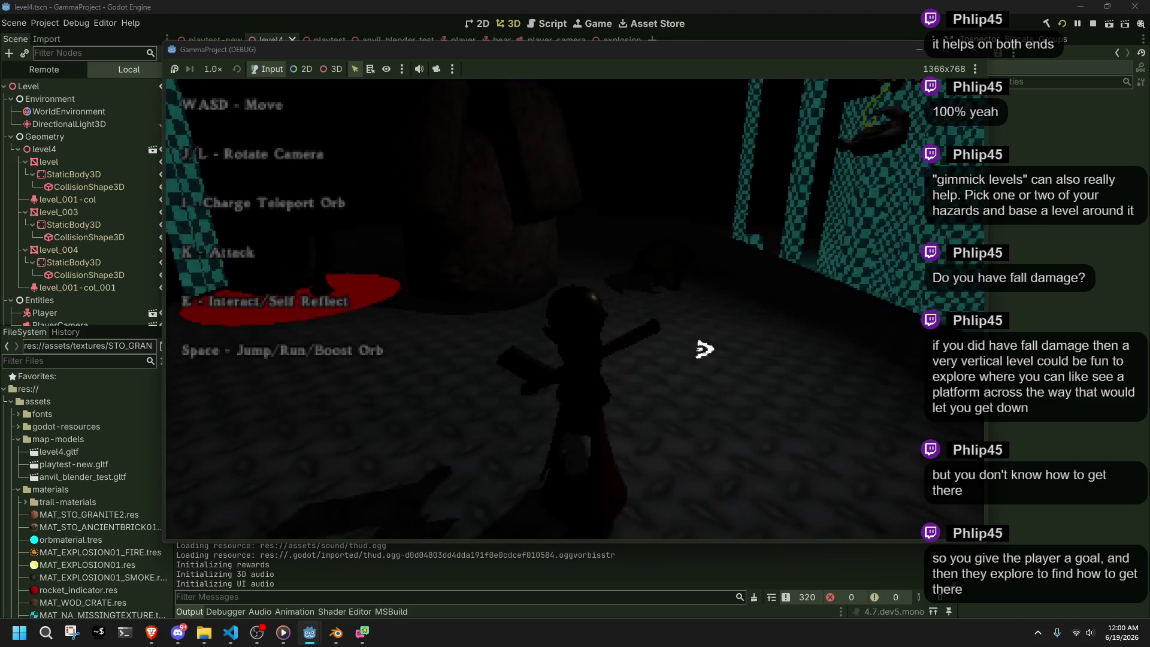
# - Run and jump the character past the checkered pillar and ramp toward the crate ledge
pyautogui.press('w')
pyautogui.press('l')
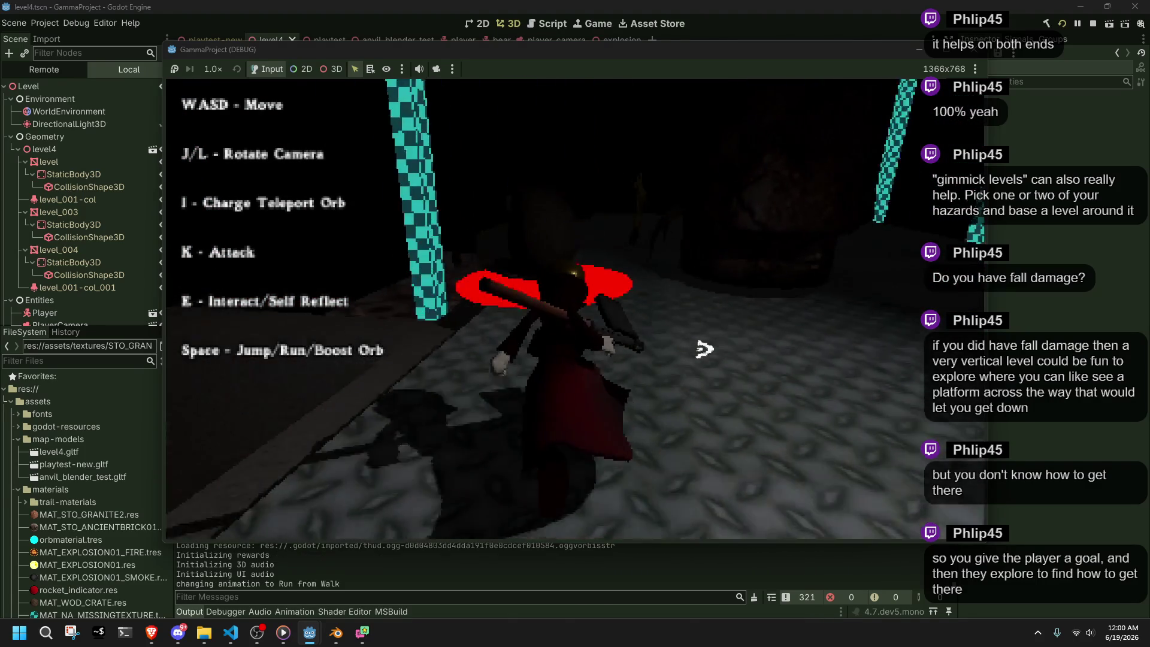
pyautogui.press('space')
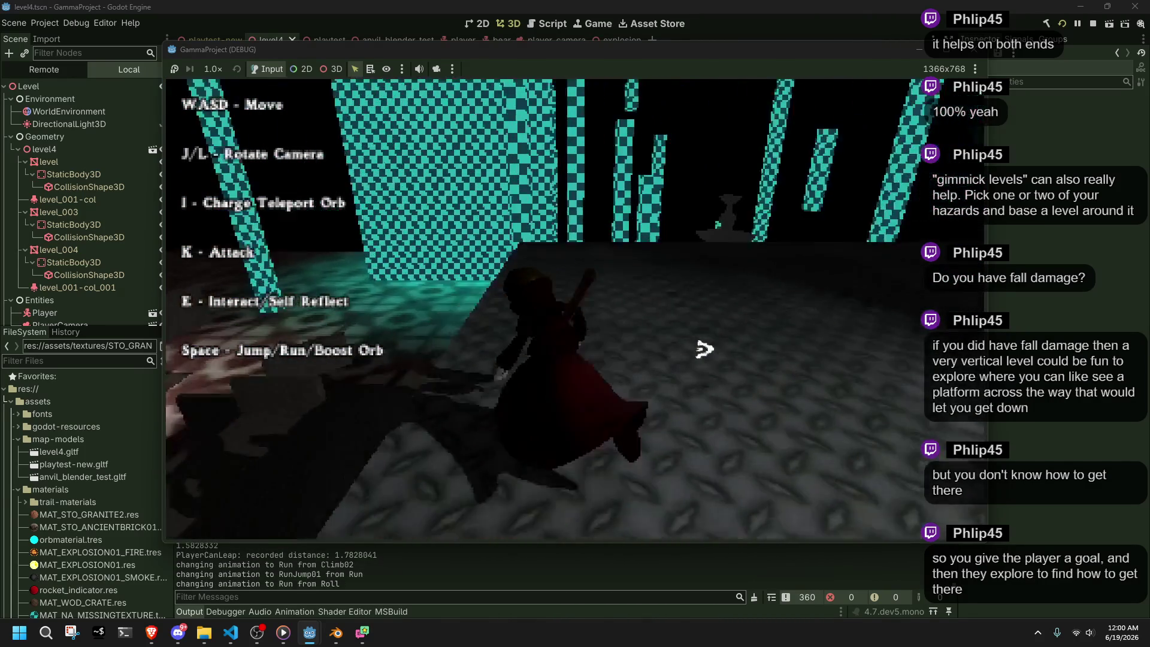
pyautogui.press('space')
pyautogui.press('w')
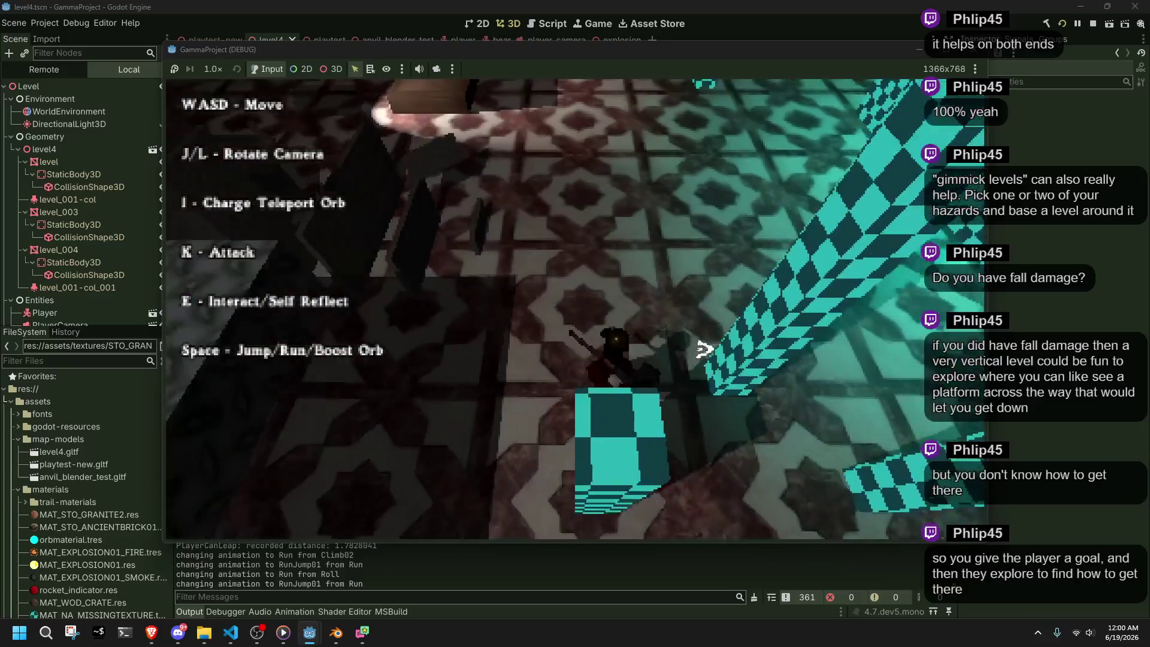
pyautogui.press('a')
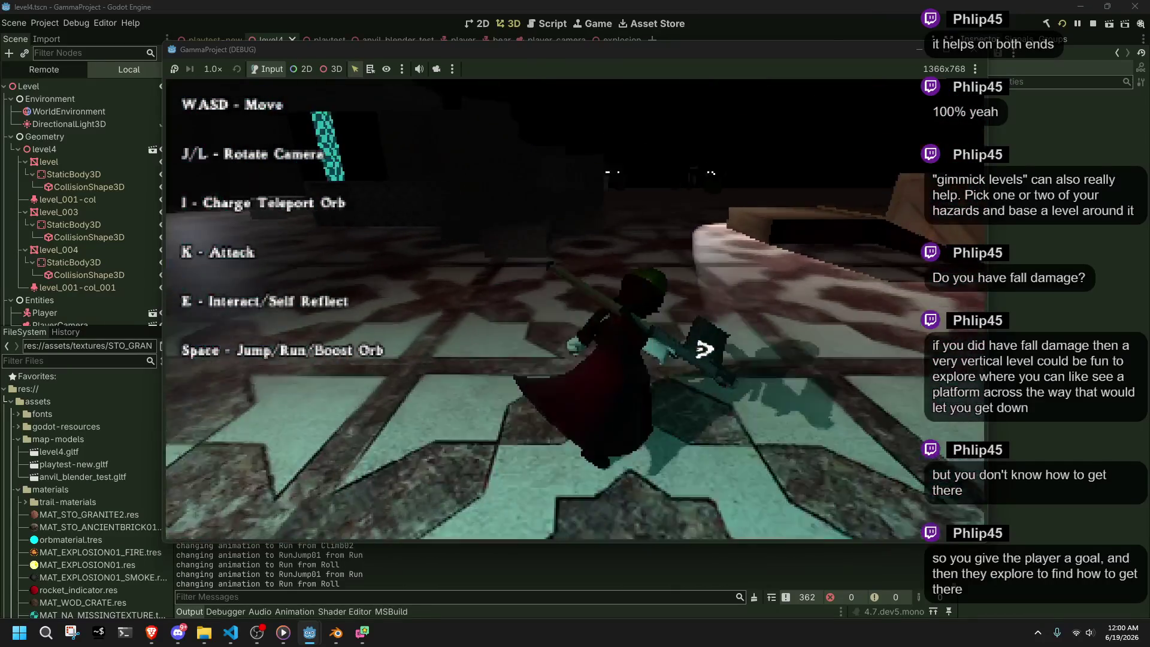
pyautogui.press('l')
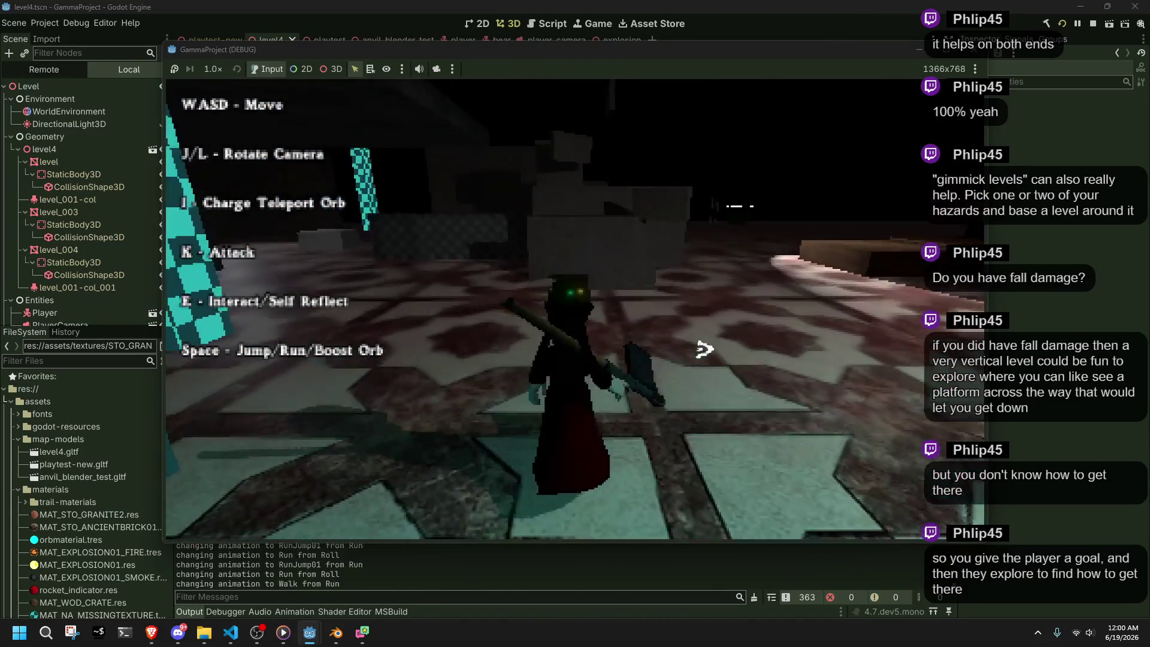
pyautogui.press('w')
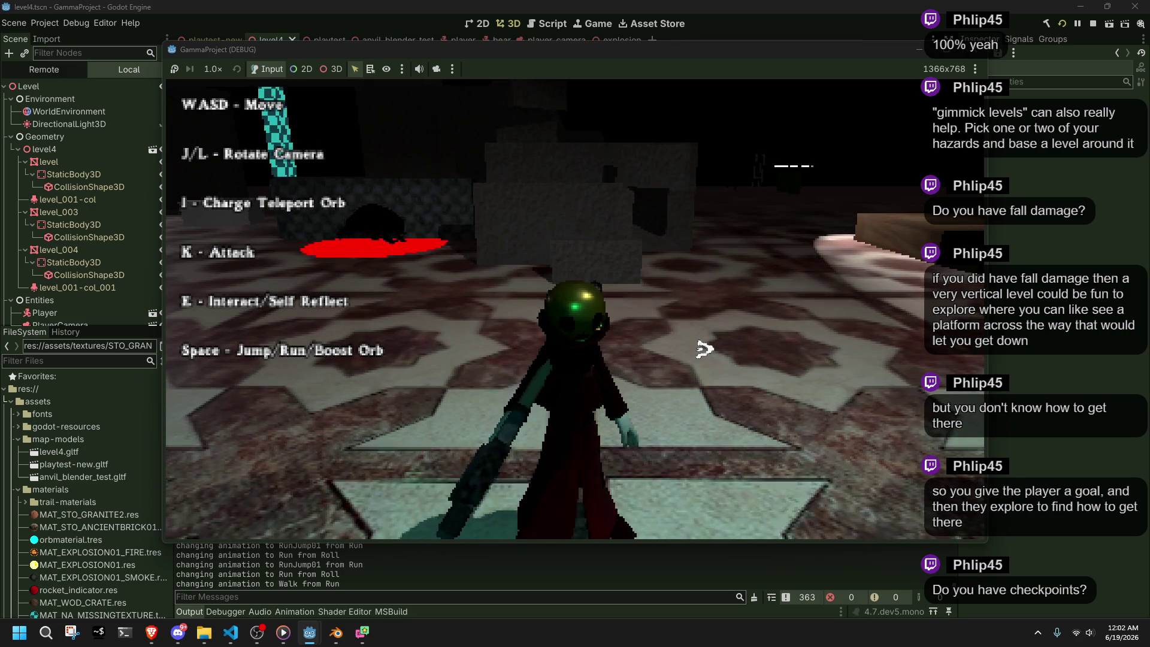
# - Climb the stone wall ledges and crate, jumping and rolling down onto the tiled floor
pyautogui.press('w')
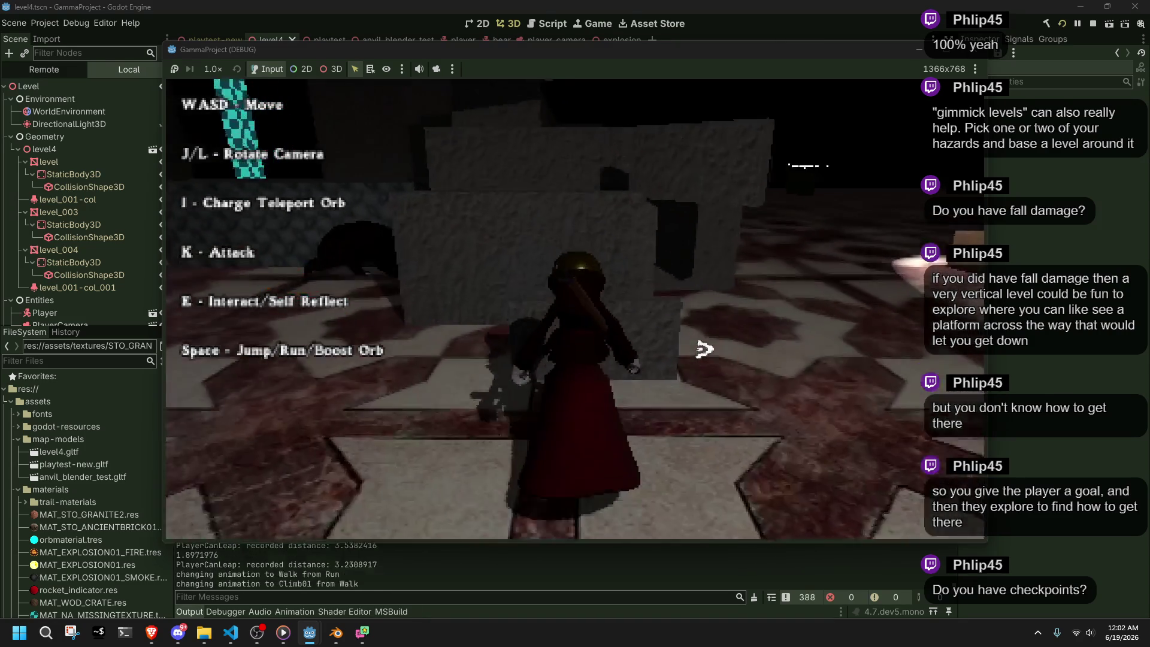
pyautogui.press('w')
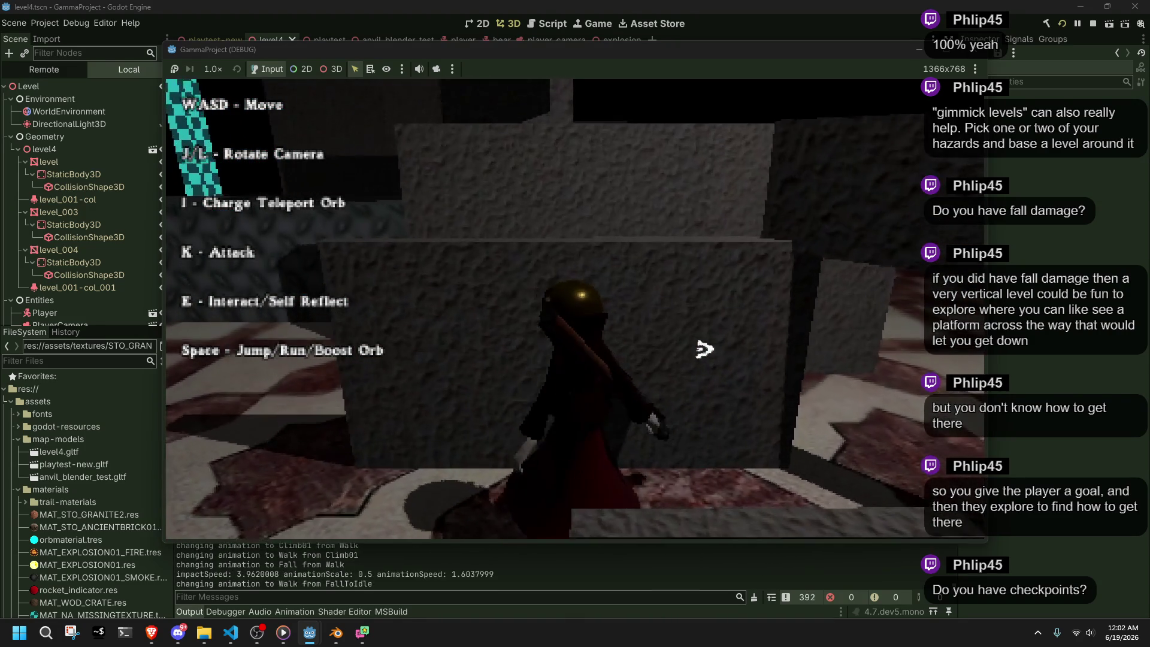
pyautogui.press('space')
pyautogui.press('w')
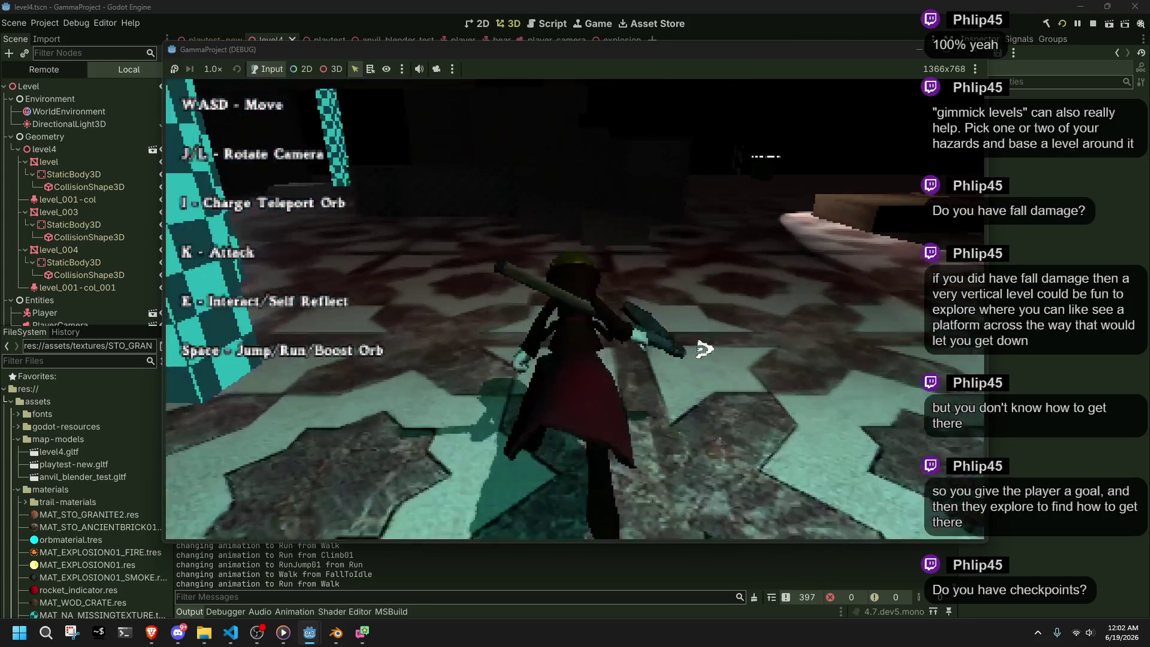
pyautogui.press('w')
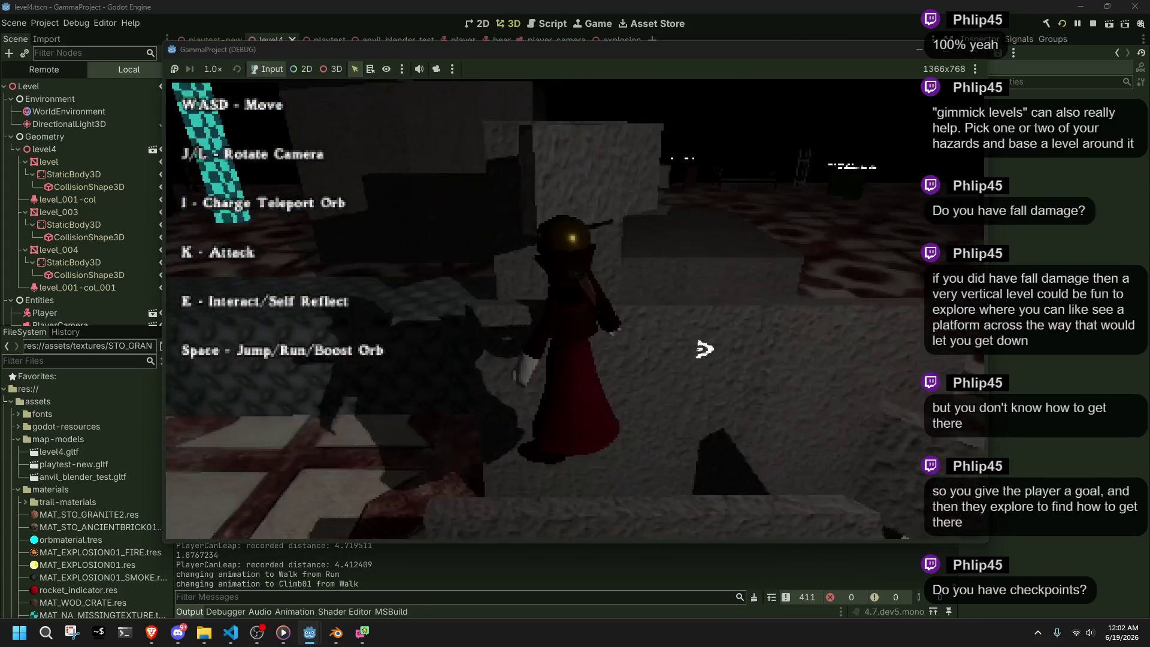
pyautogui.press('space')
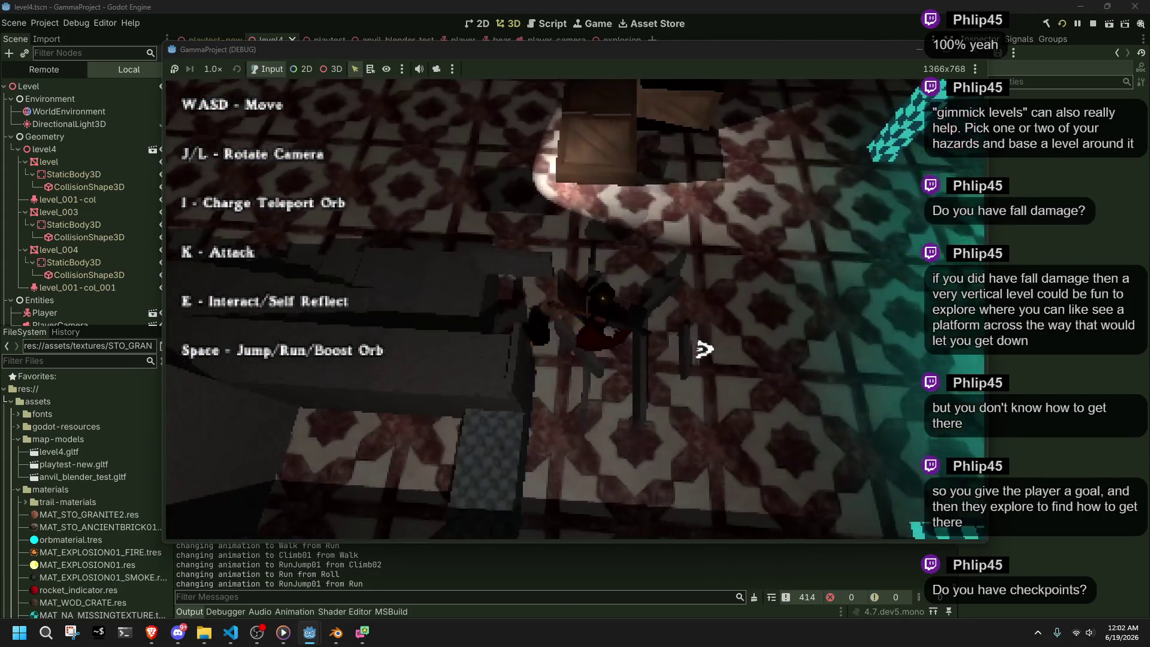
pyautogui.press('space')
pyautogui.press('w')
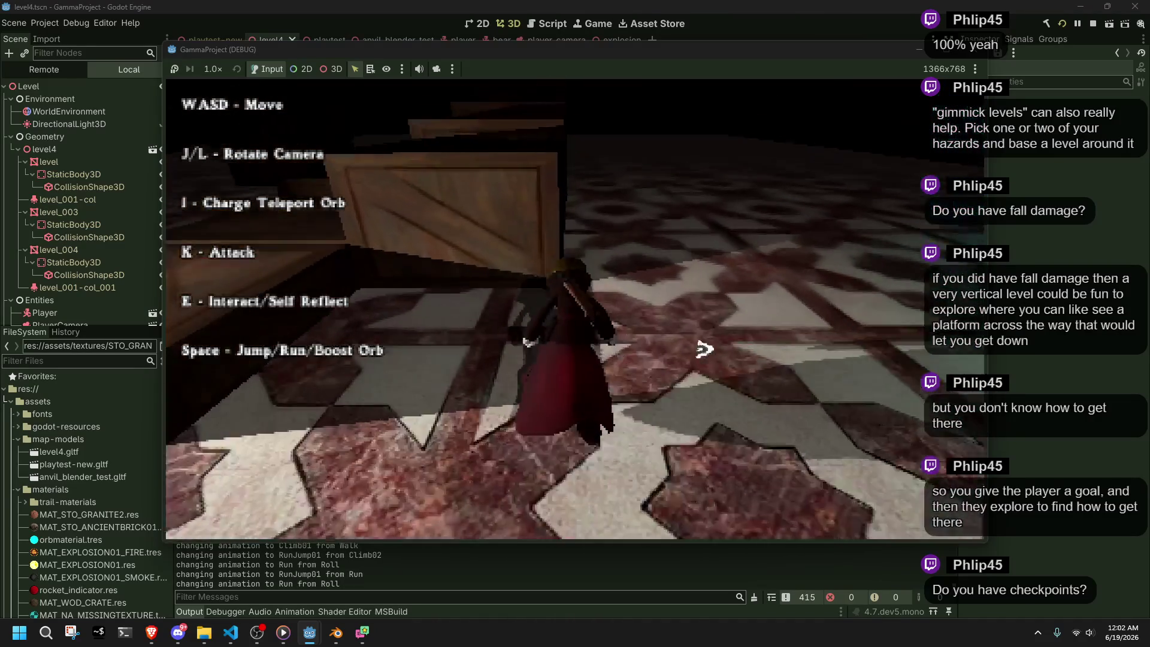
pyautogui.press('w')
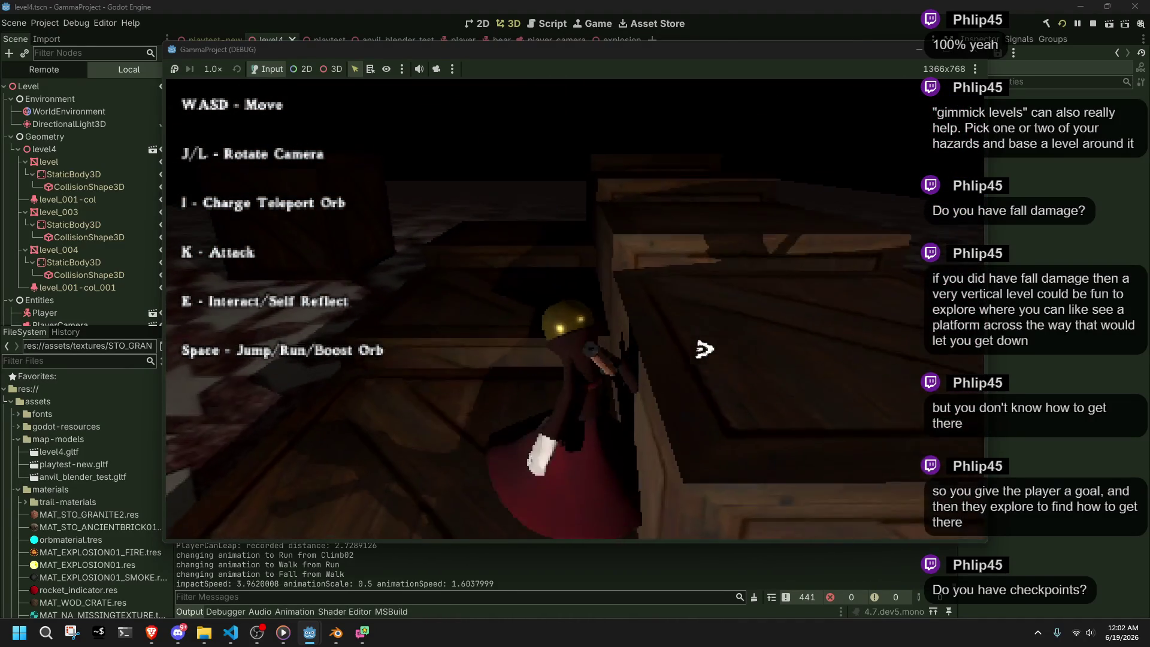
pyautogui.press('space')
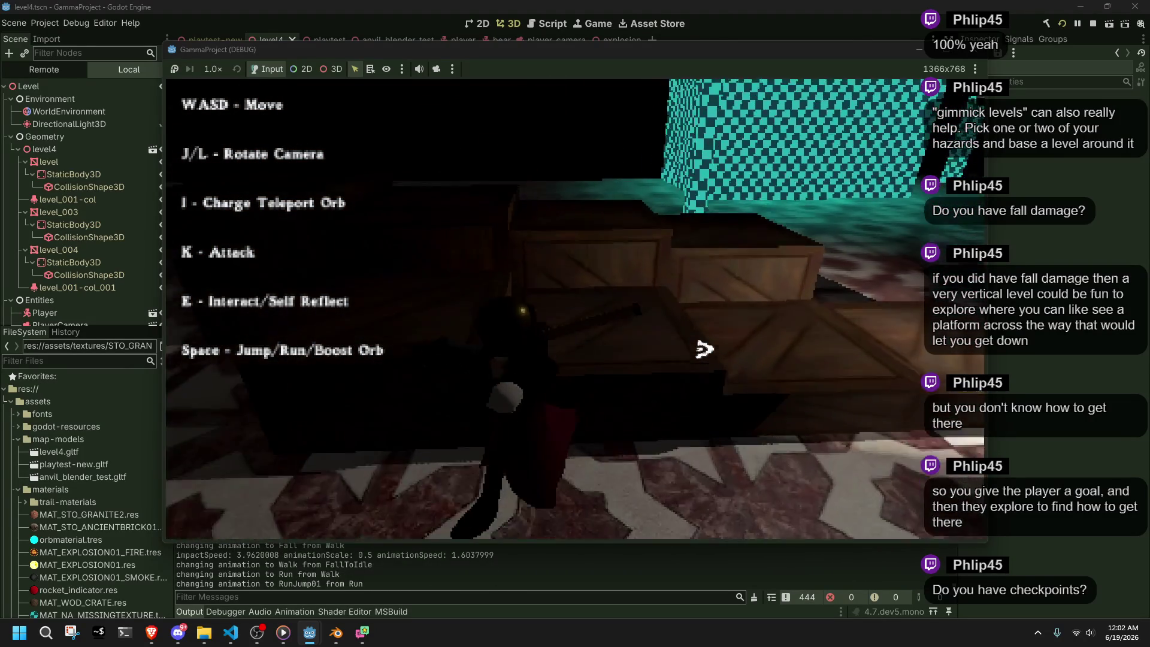
pyautogui.press('w')
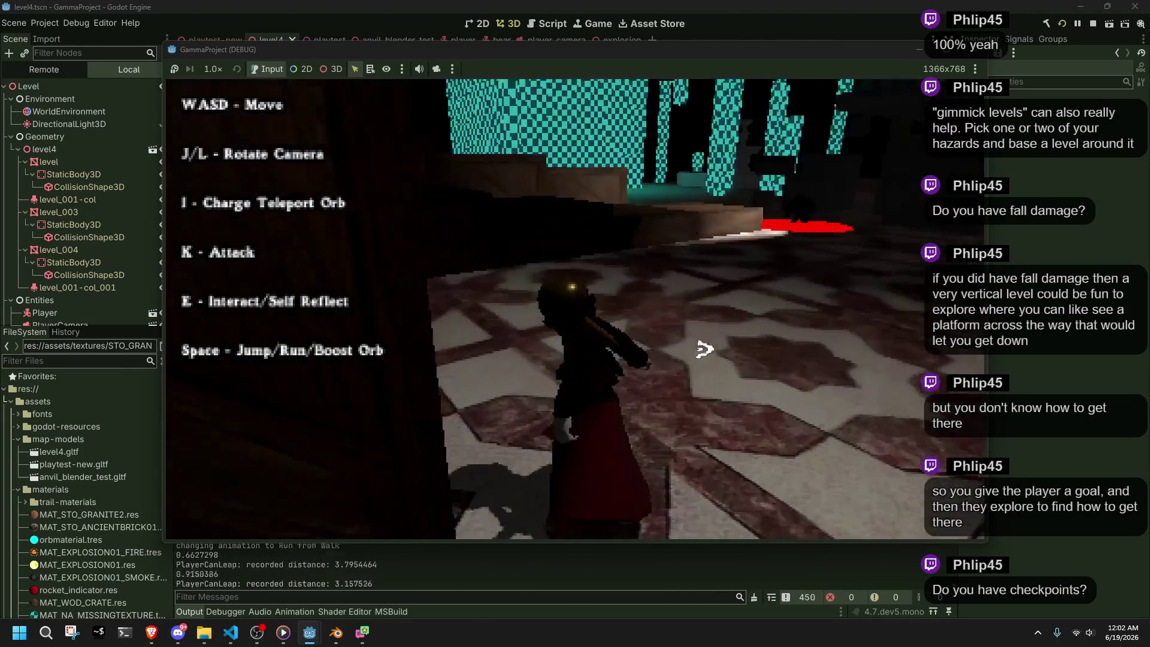
pyautogui.press('w')
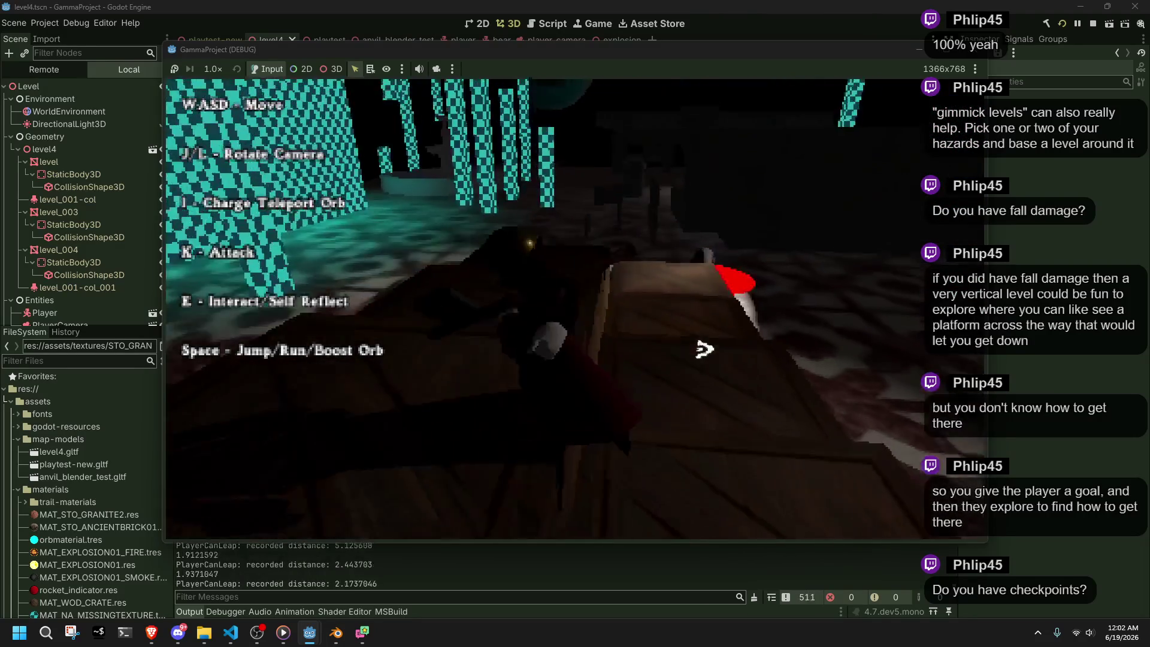
pyautogui.press('w')
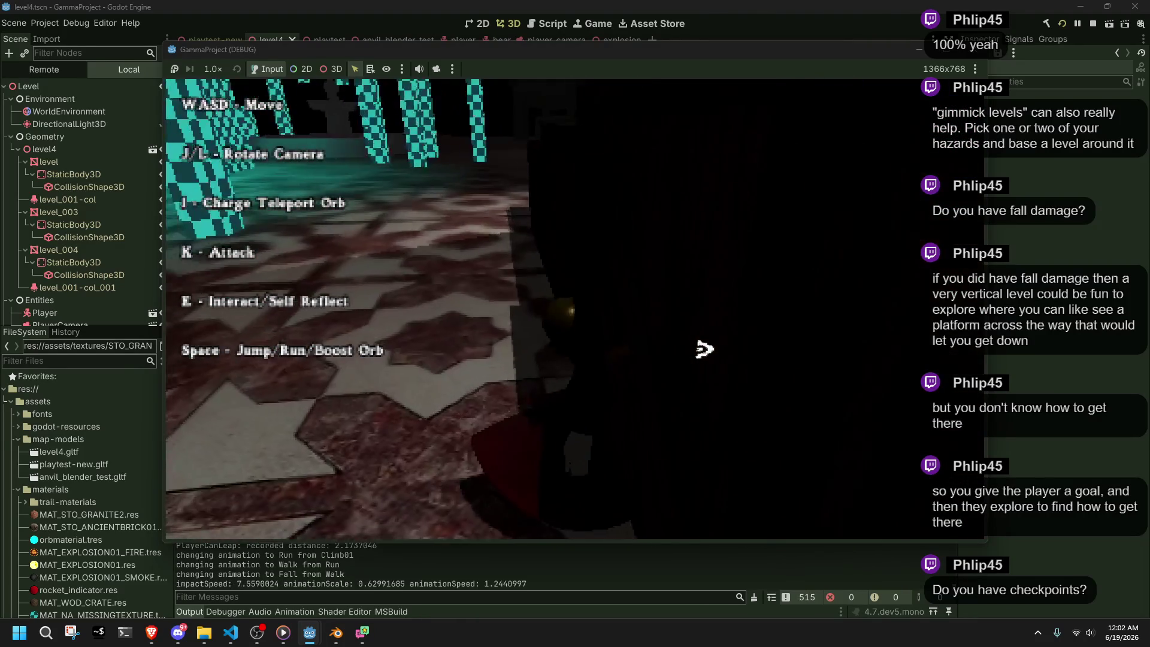
pyautogui.press('w')
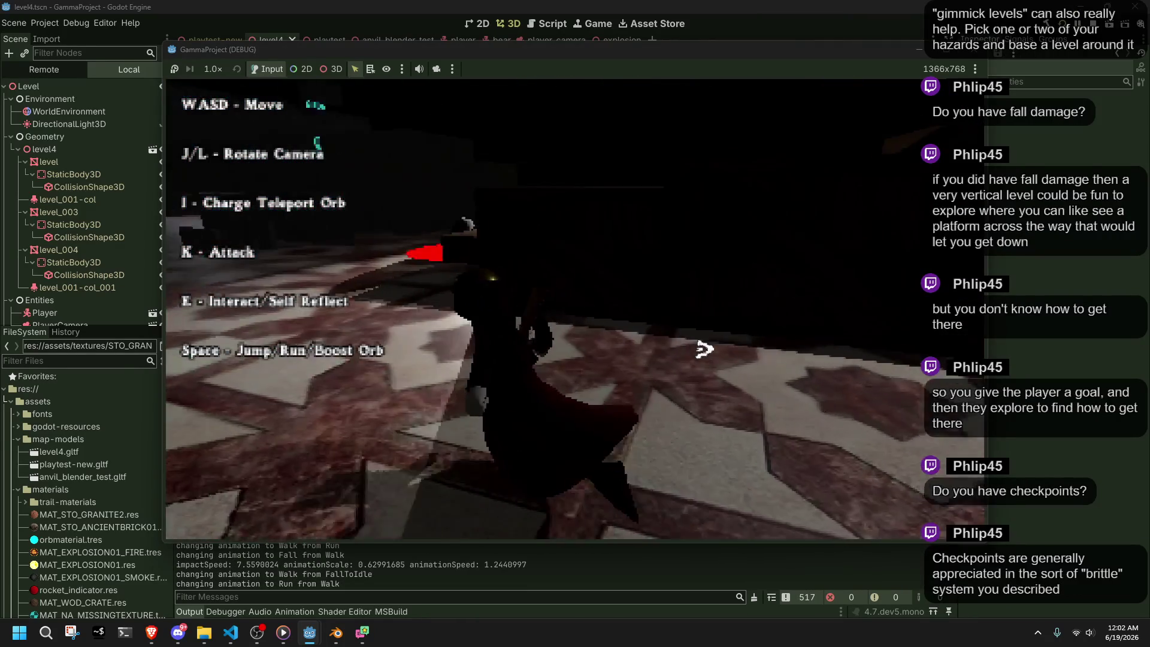
# - Run past the teal checkered wall toward the barrels, jump, and fire a rocket
pyautogui.press('w')
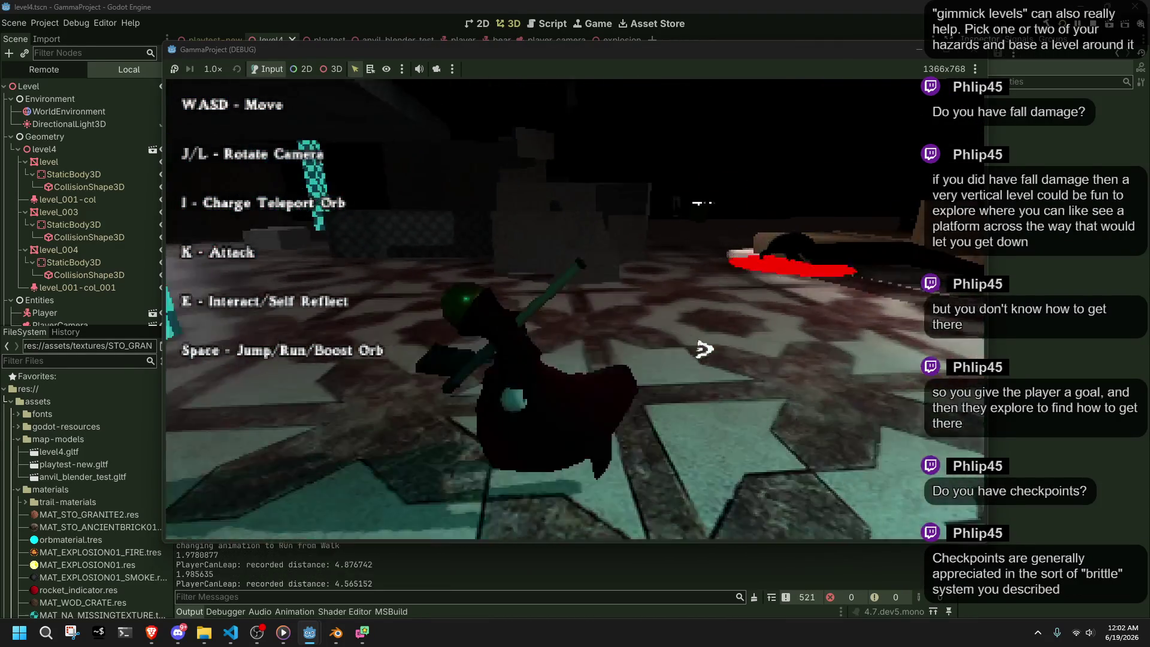
pyautogui.press('w')
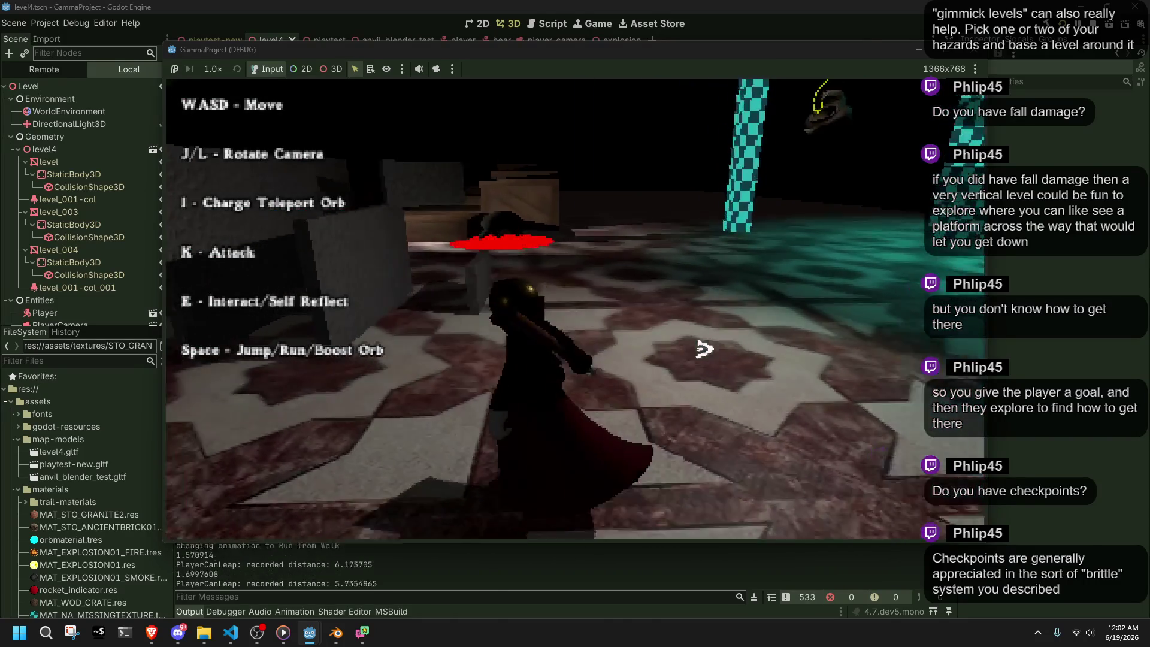
pyautogui.press('w')
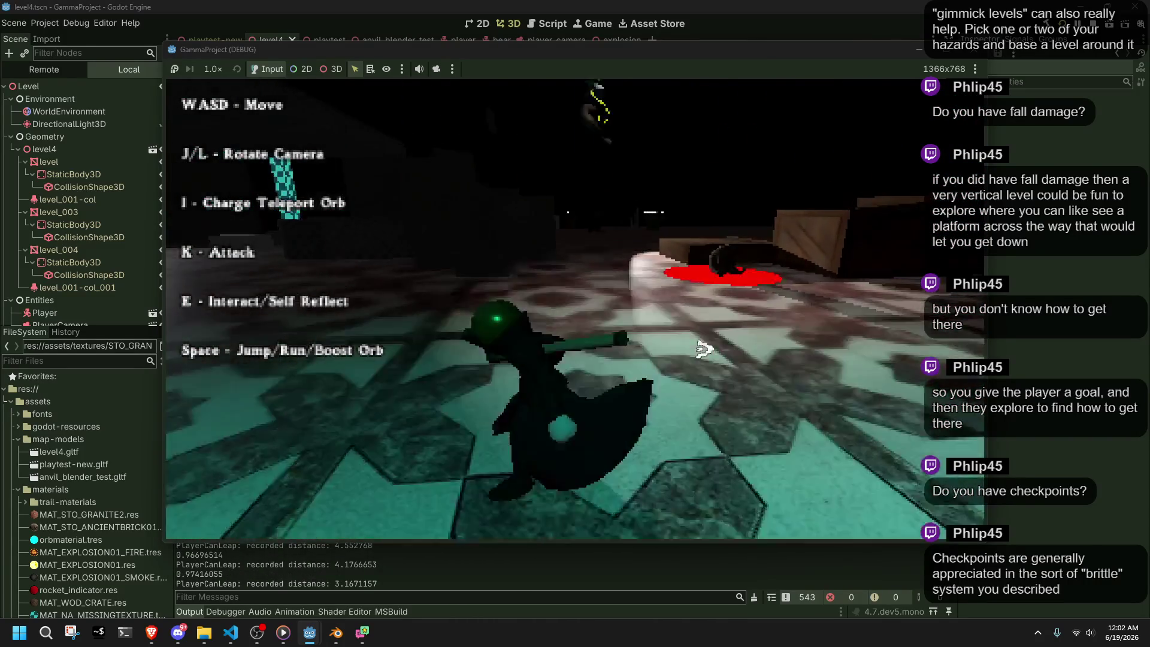
pyautogui.press('j')
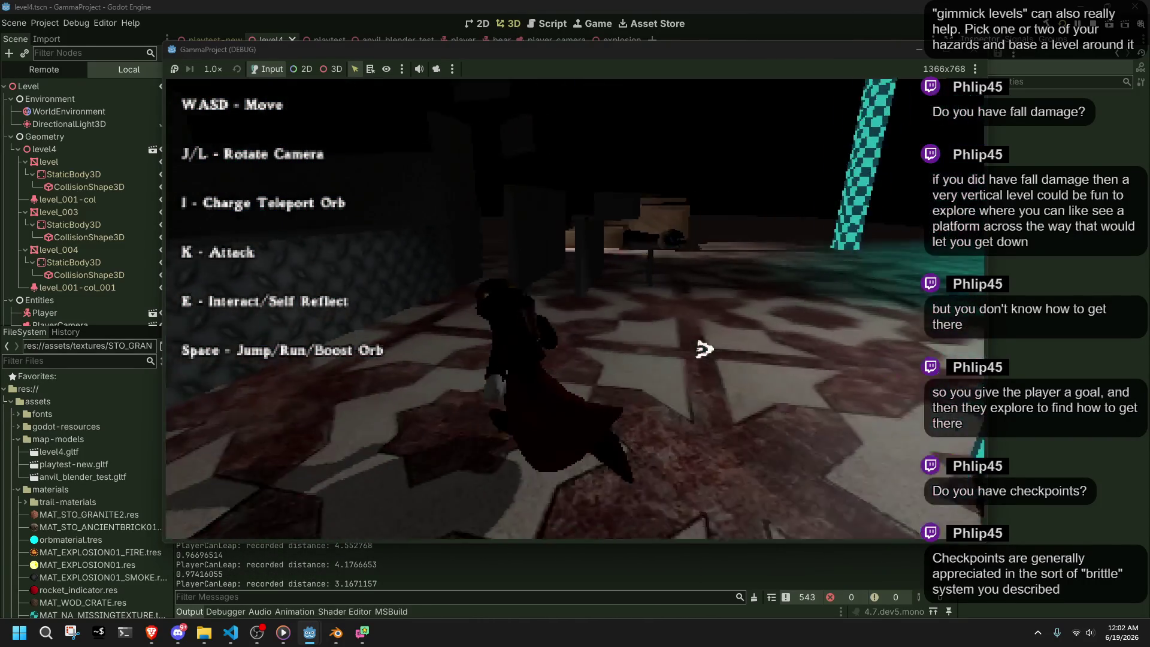
pyautogui.press('w')
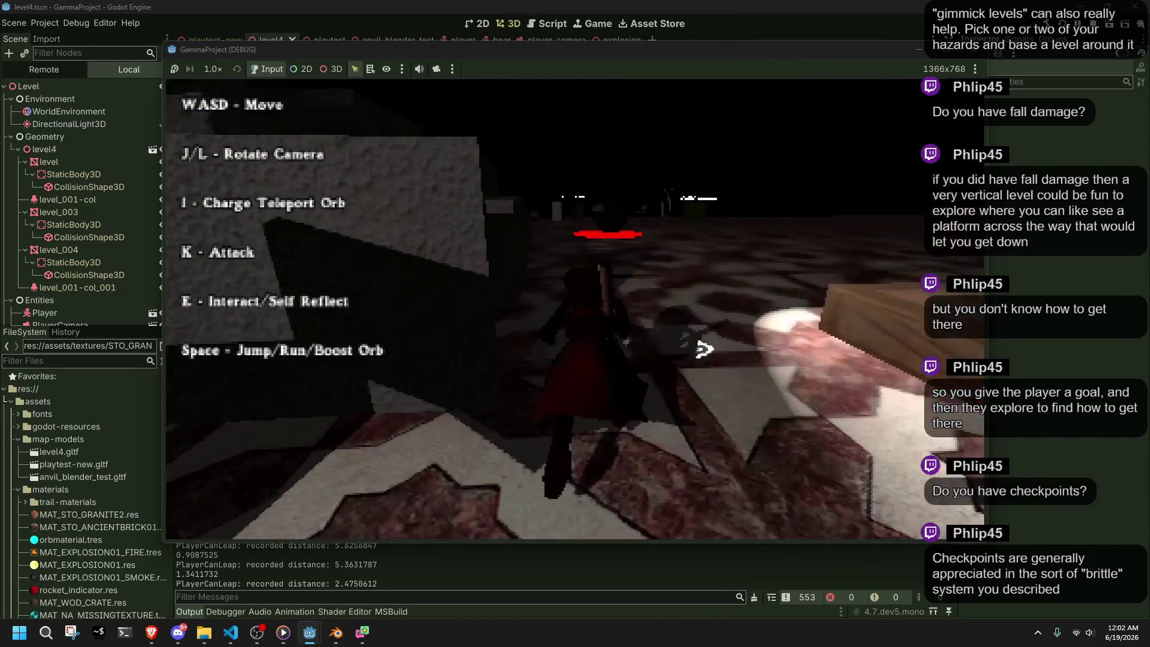
pyautogui.press('a')
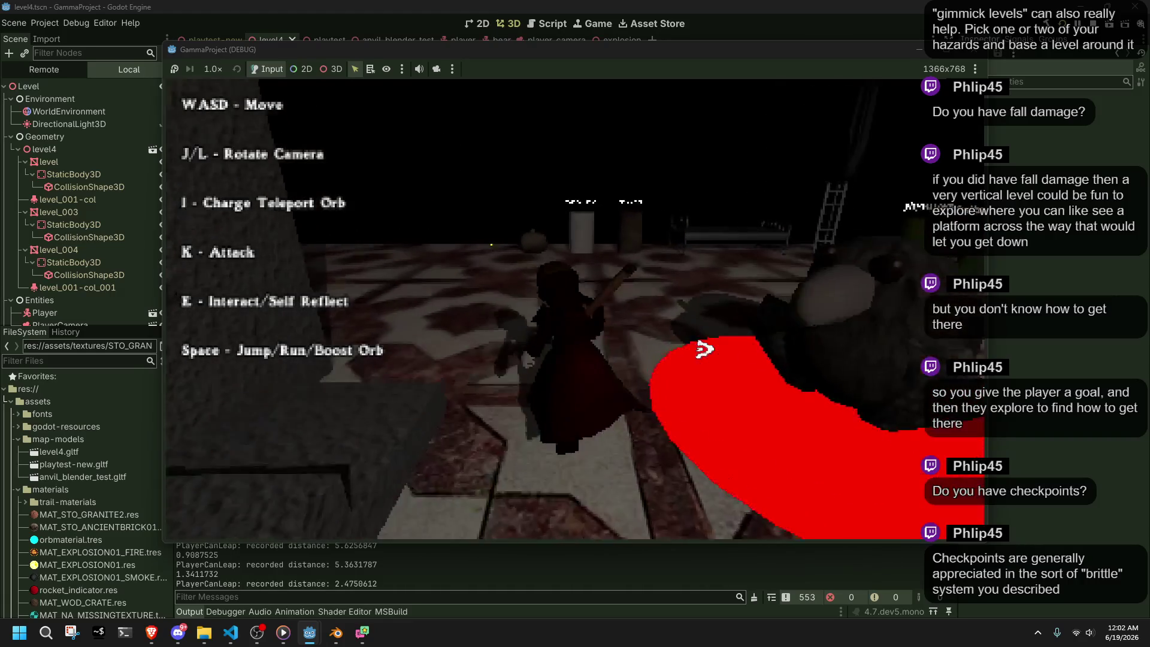
pyautogui.press('l')
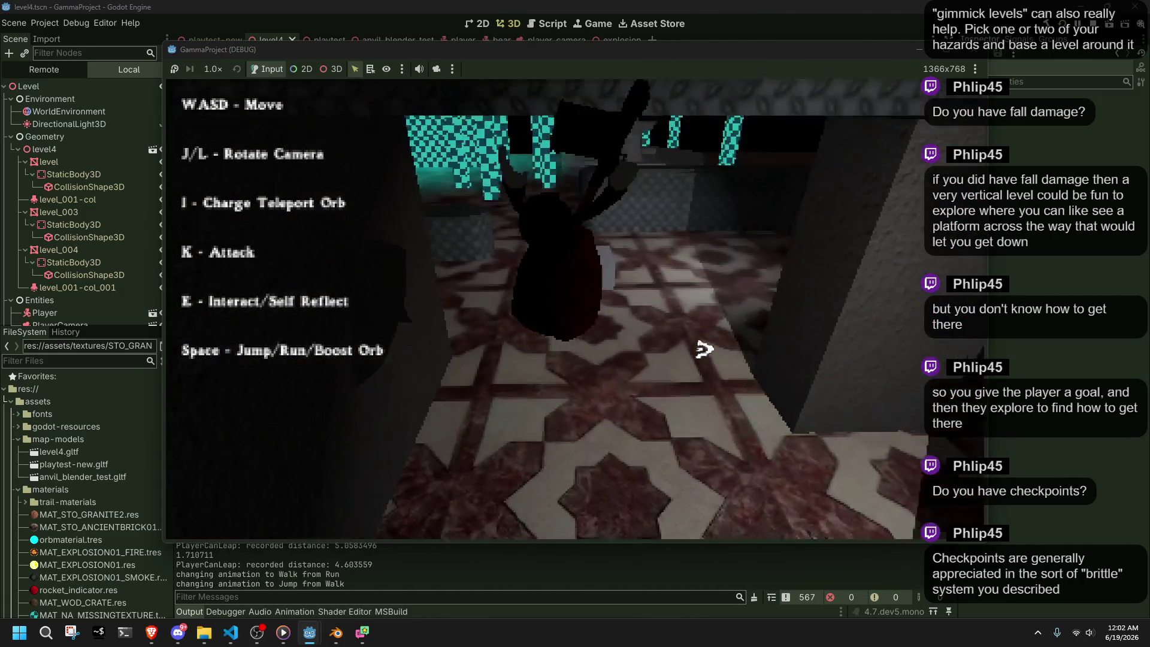
pyautogui.press('space')
pyautogui.press('w')
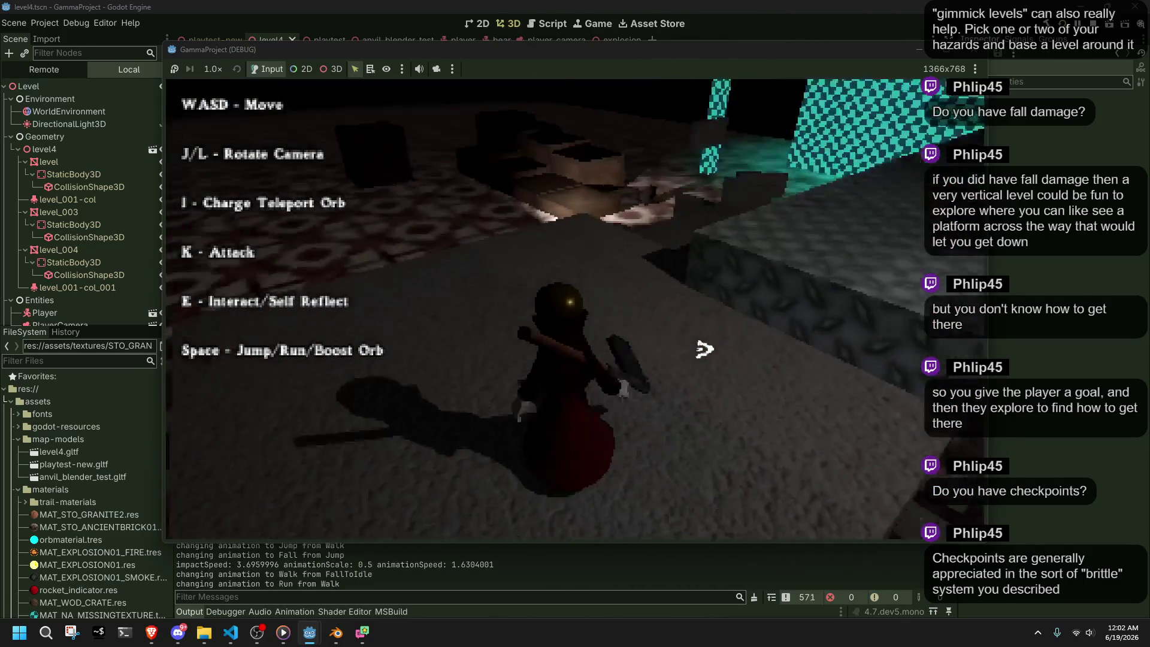
pyautogui.press('w')
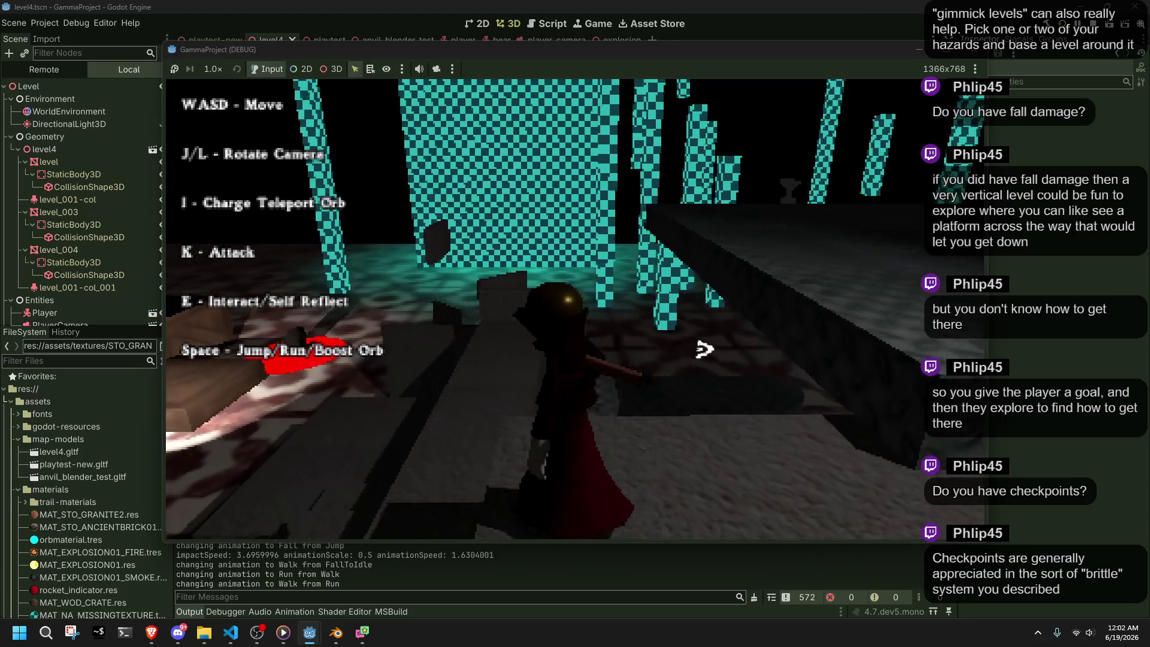
pyautogui.press('k')
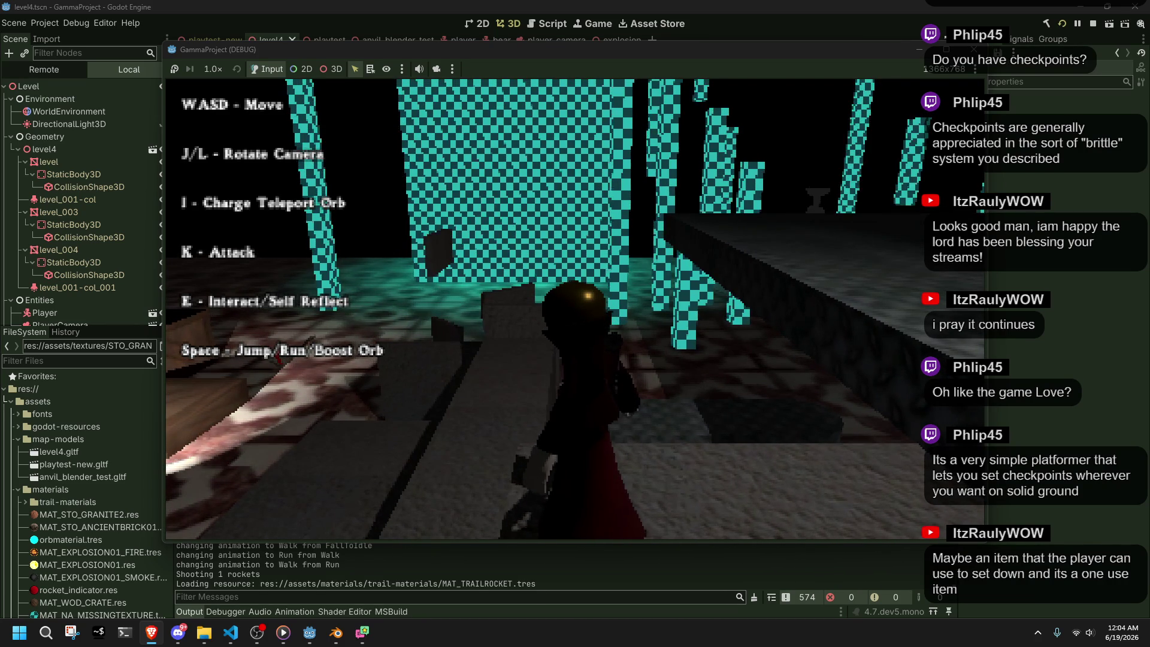
# - Swing the camera and climb along the ledge, then drop down to the floor
pyautogui.press('l')
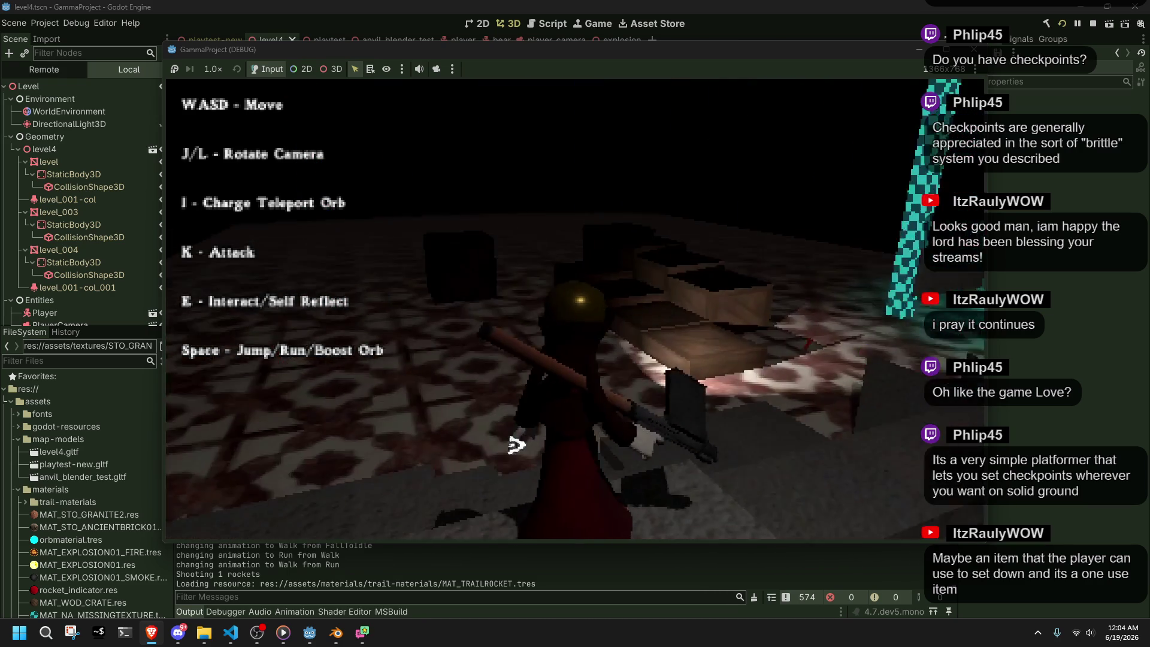
pyautogui.press('j')
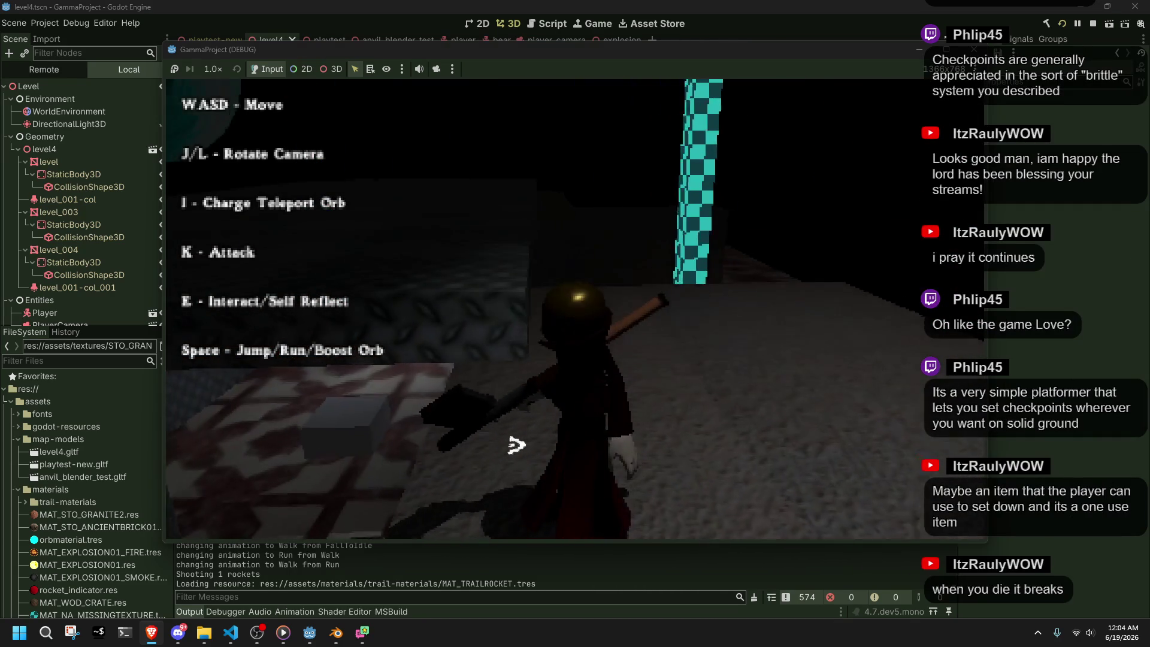
pyautogui.press('w')
pyautogui.press('j')
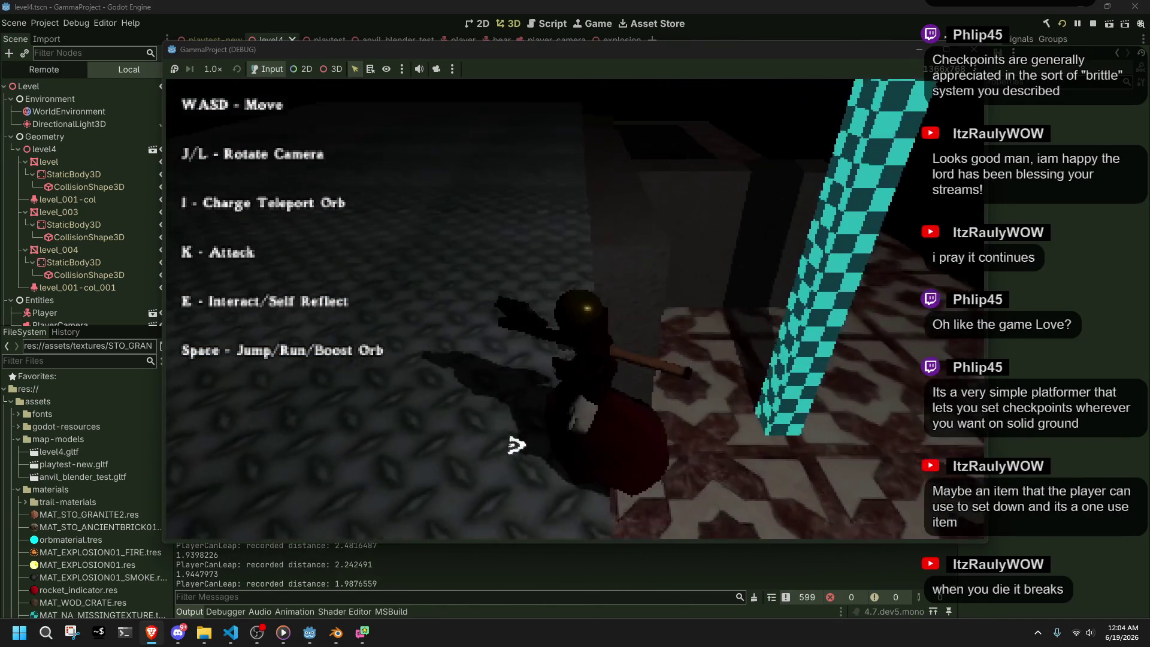
pyautogui.press('l')
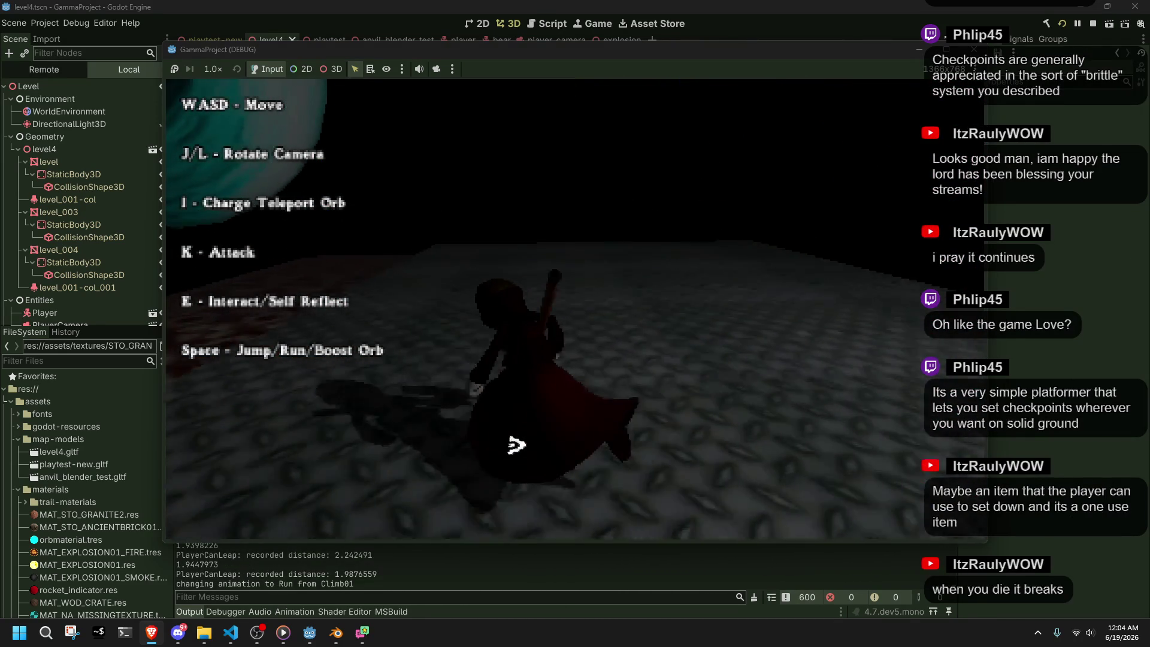
pyautogui.press('j')
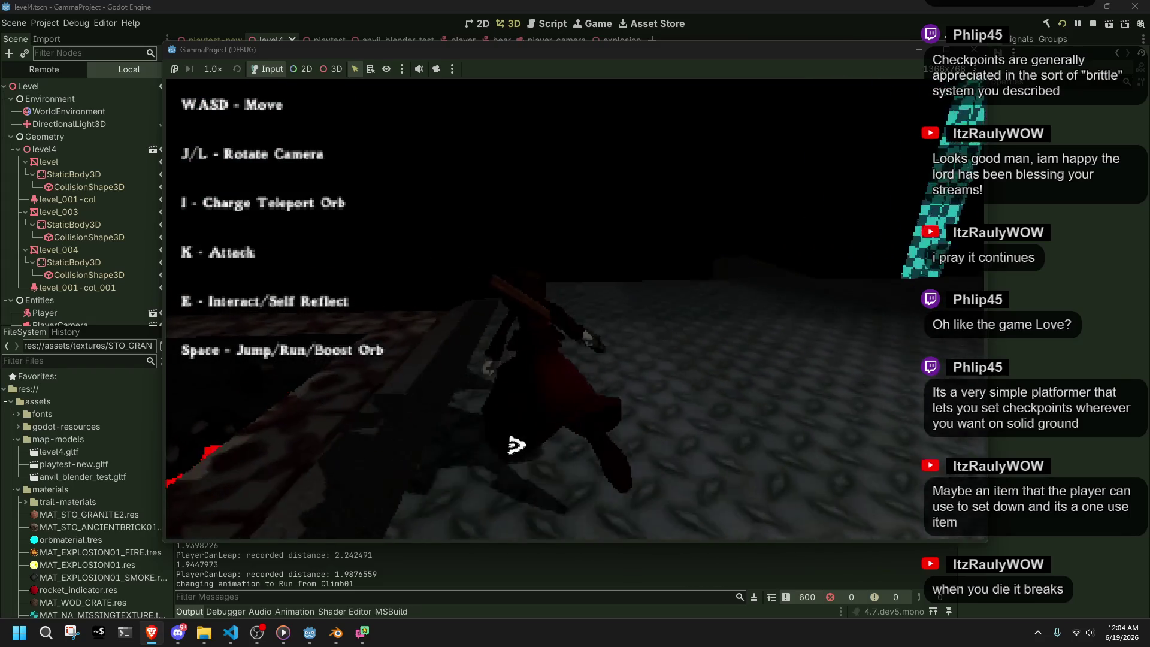
pyautogui.press('l')
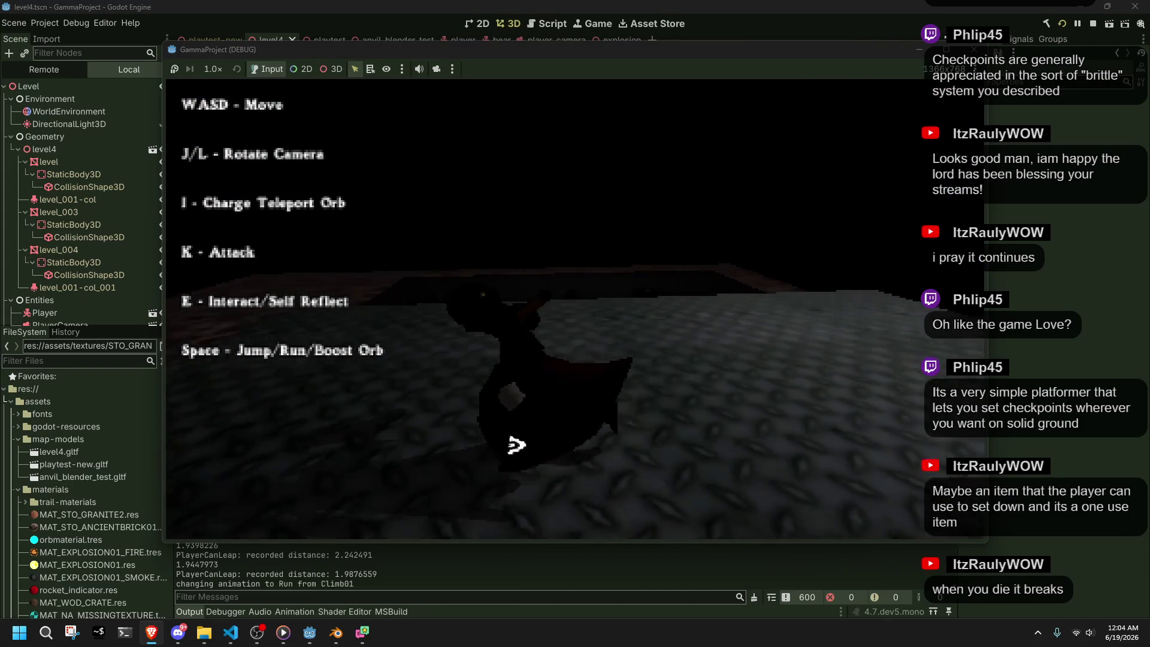
# - Charge and release a ring of orbs, fire another rocket, then close the game window
pyautogui.press('i')
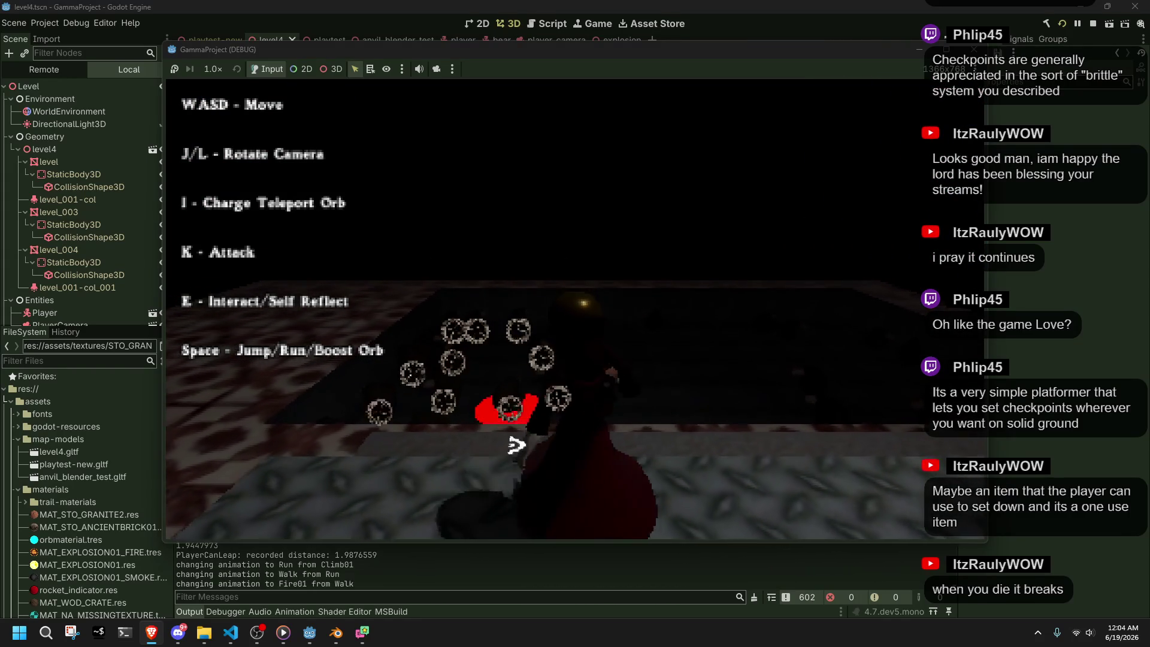
pyautogui.press('w')
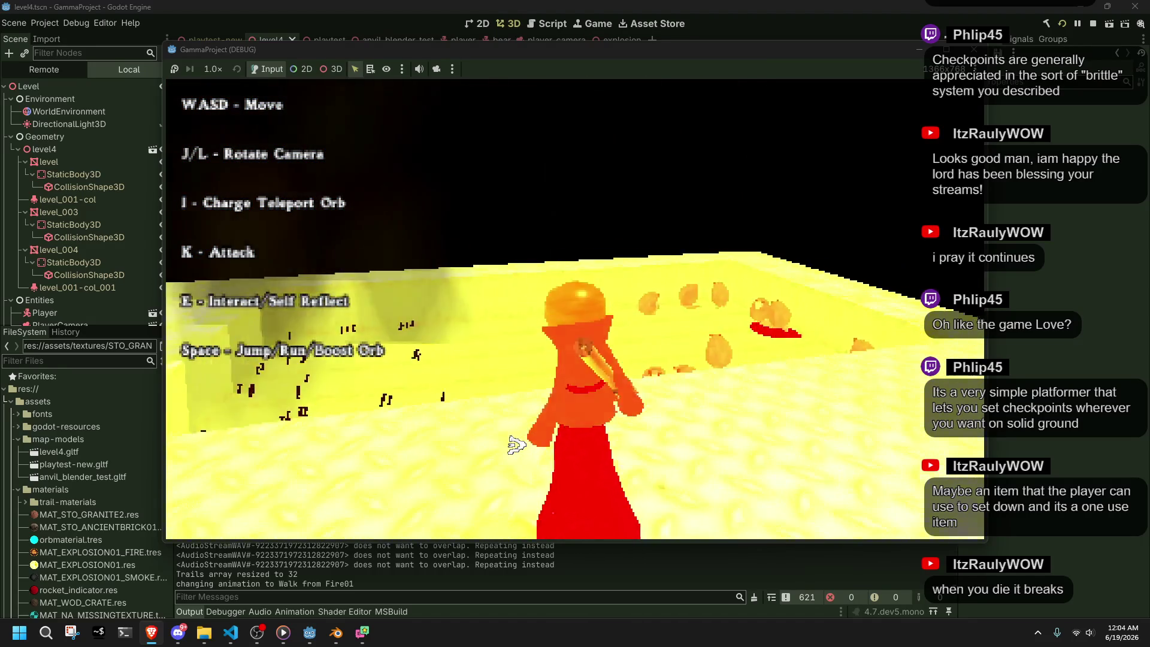
pyautogui.press('l')
pyautogui.press('l')
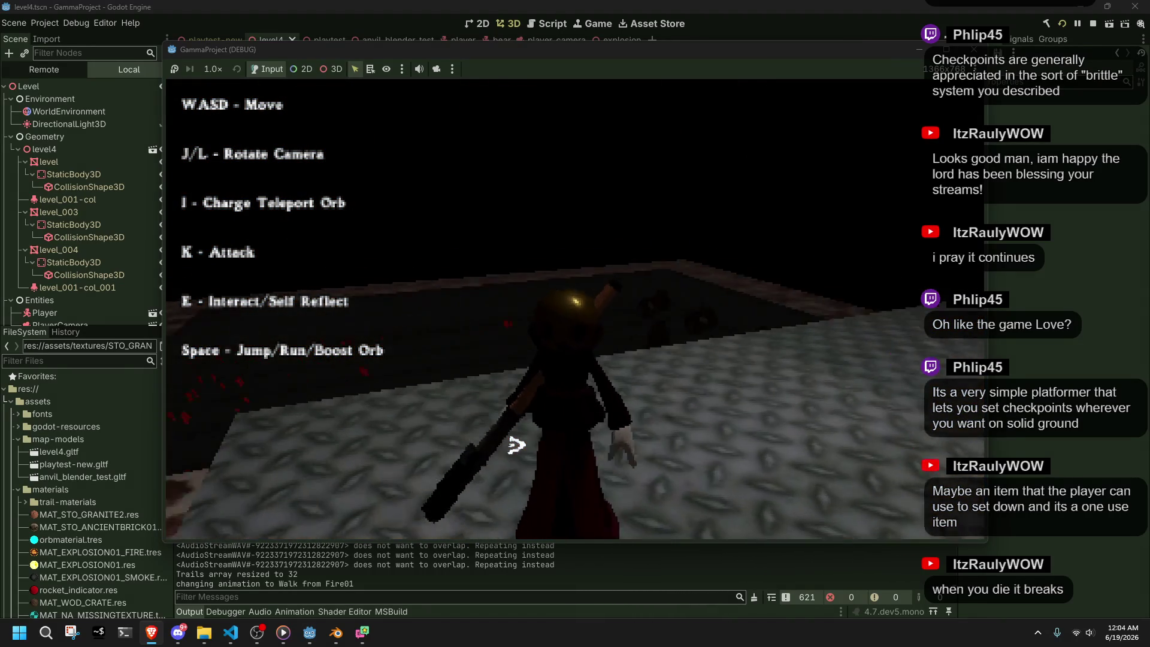
pyautogui.press('k')
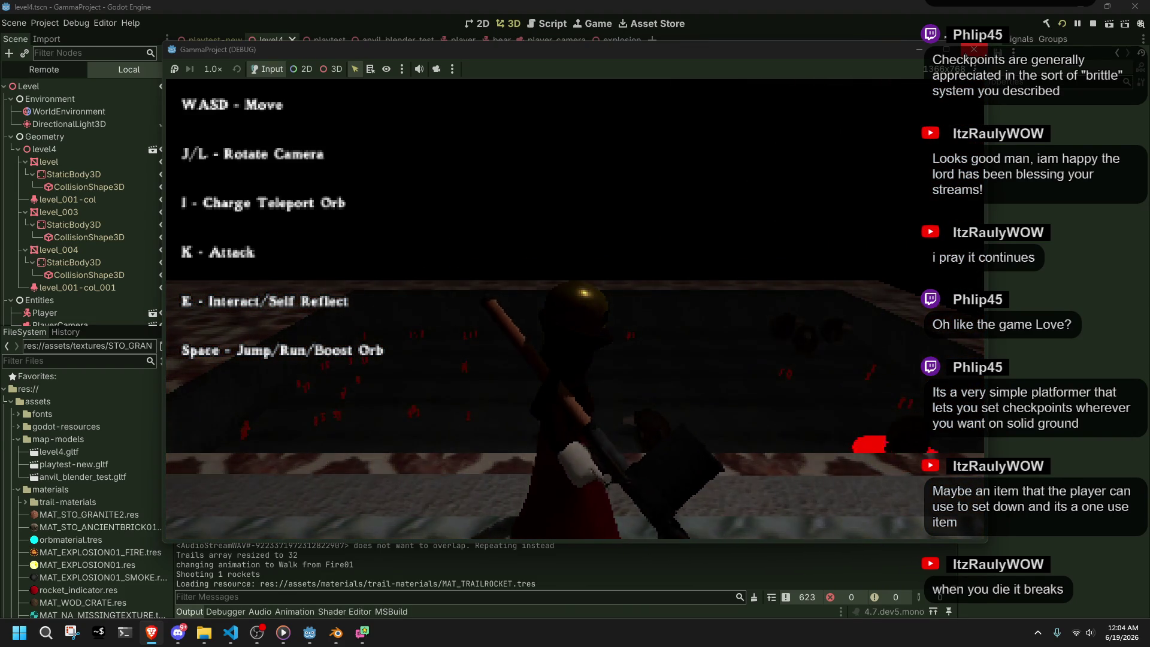
pyautogui.hotkey('alt', 'Tab')
pyautogui.click(974, 49)
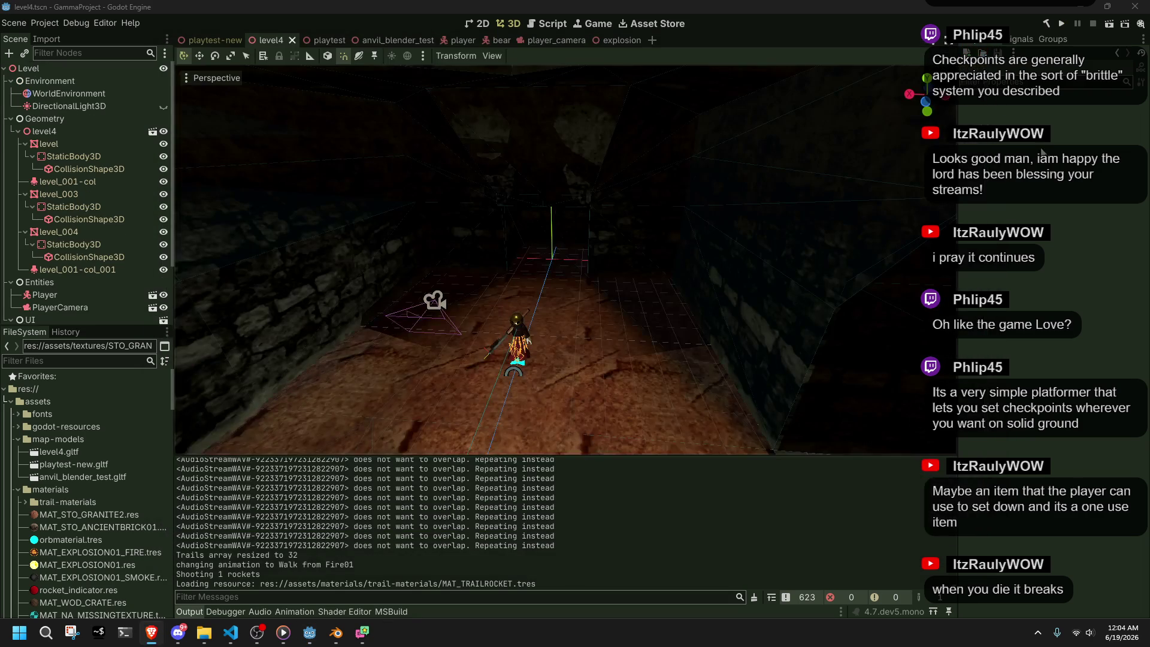
# - Fly the editor view through the window opening and back out to see the whole level block
pyautogui.moveTo(974, 275); pyautogui.dragTo(612, 330, button='middle')
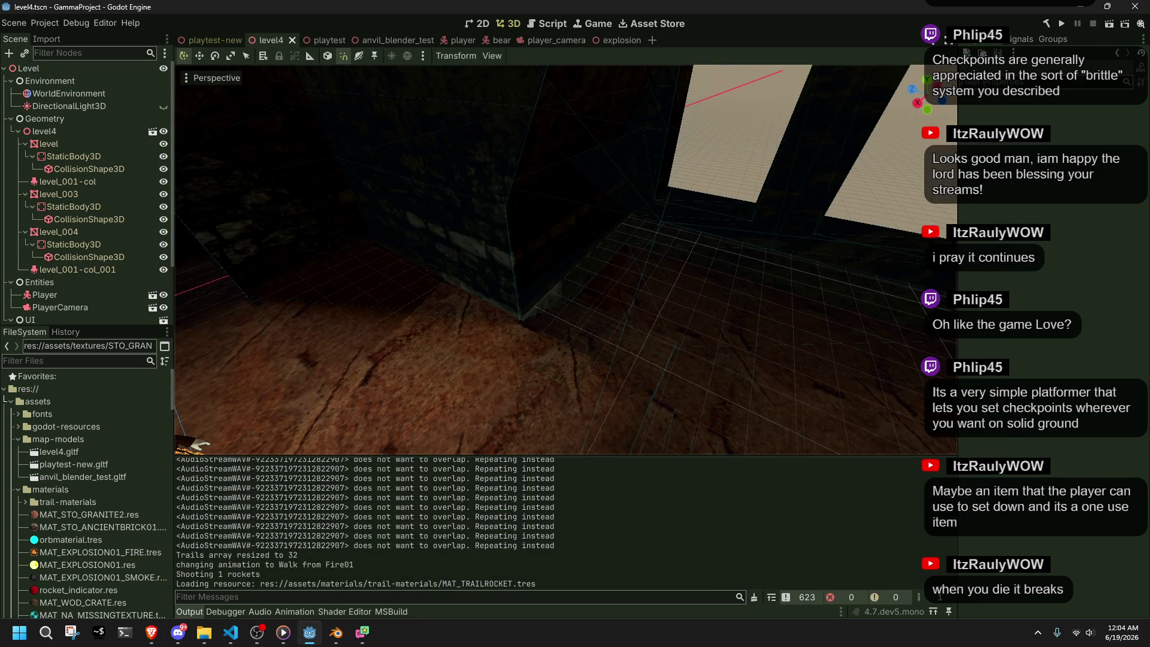
pyautogui.hotkey('alt', 'Tab')
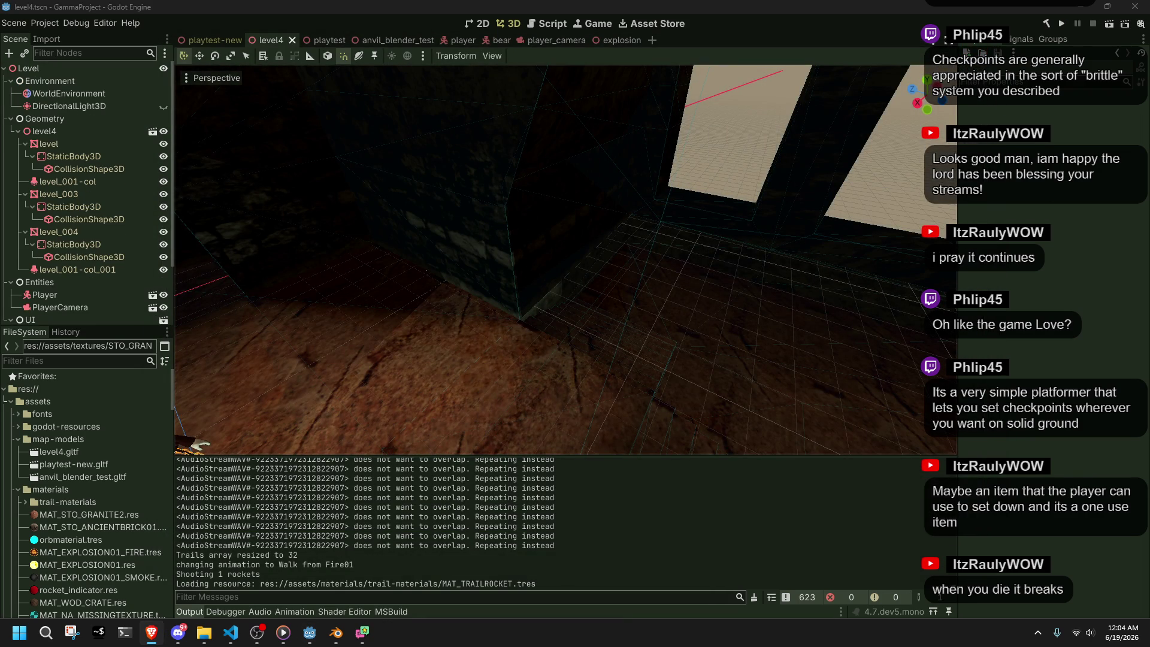
pyautogui.moveTo(565, 260)
pyautogui.mouseDown(button='right')
pyautogui.moveTo(539, 282)
pyautogui.moveTo(610, 251)
pyautogui.moveTo(593, 206)
pyautogui.moveTo(646, 209)
pyautogui.mouseUp(button='right')
pyautogui.press('w')
pyautogui.press('s')
pyautogui.moveTo(614, 310); pyautogui.dragTo(614, 310, button='right')
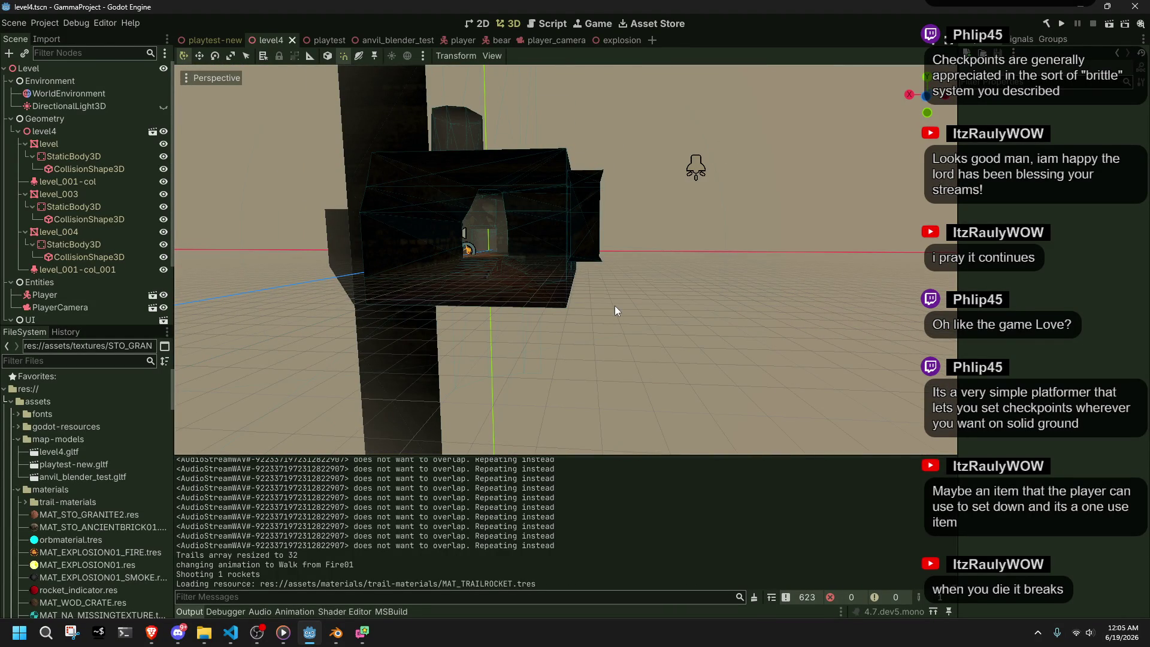
pyautogui.hotkey('alt', 'Tab')
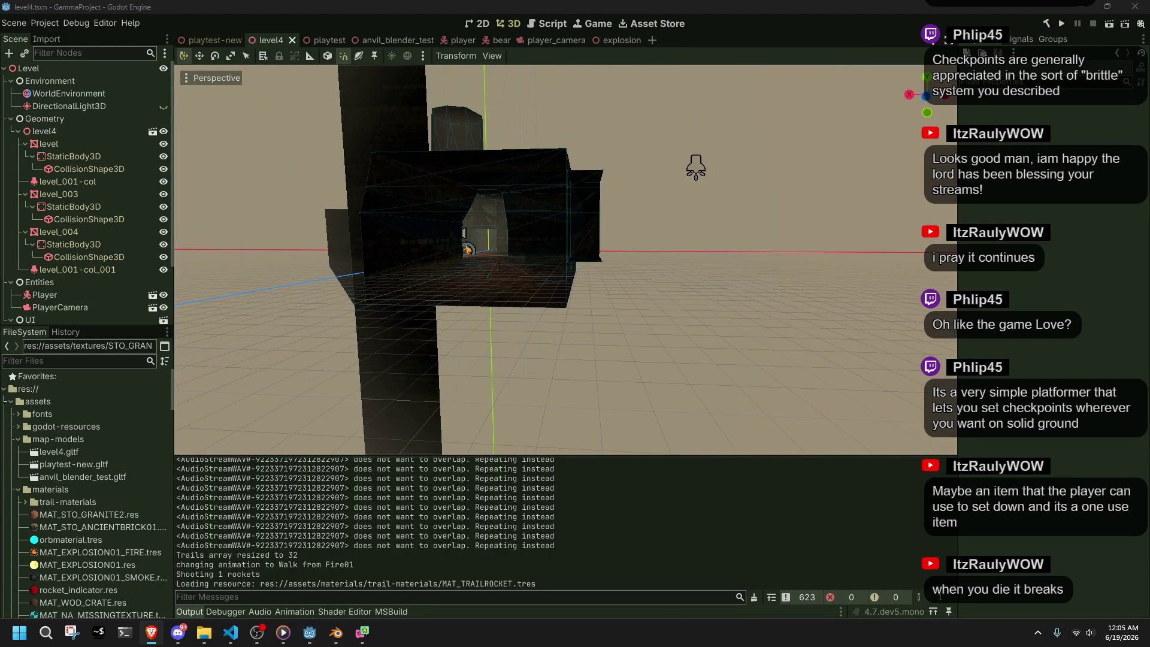
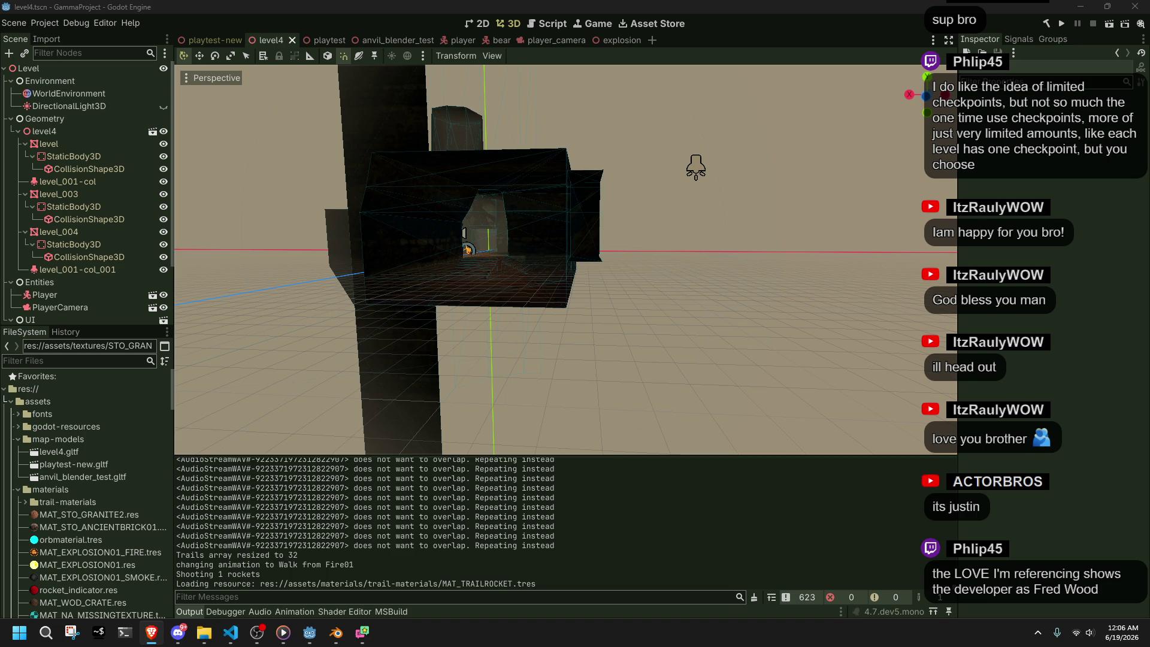
# - Bring the Brave window with the X post about the game LOVE over the level4 scene
pyautogui.moveTo(1149, 218)
pyautogui.mouseDown()
pyautogui.moveTo(1062, 221)
pyautogui.moveTo(361, 150)
pyautogui.moveTo(358, 128)
pyautogui.mouseUp()
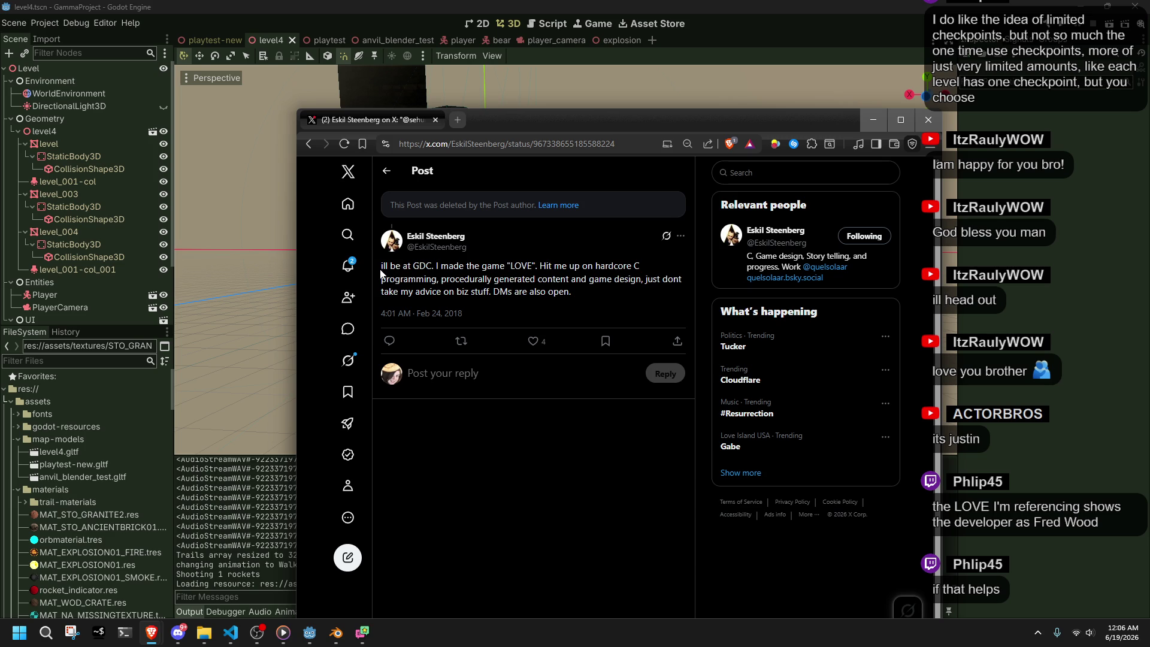
# - Search Google Images for the post author's name plus 'love' and position the results window
pyautogui.moveTo(466, 238); pyautogui.dragTo(407, 239)
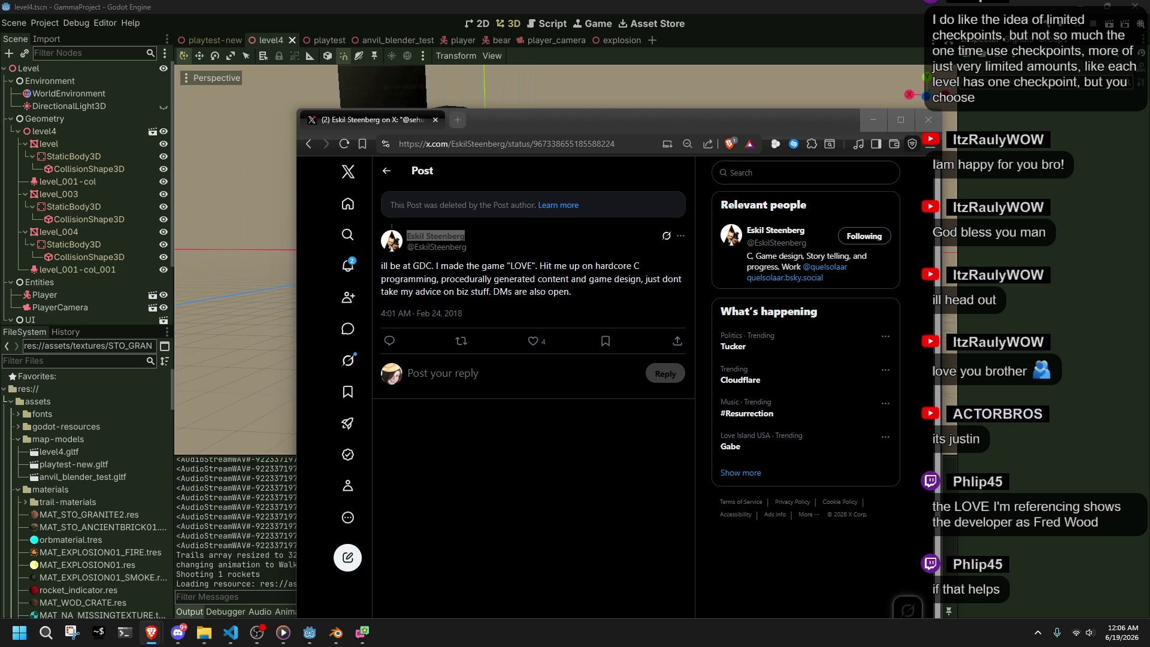
pyautogui.hotkey('alt', 'Tab')
pyautogui.moveTo(817, 190)
pyautogui.mouseDown()
pyautogui.moveTo(754, 85)
pyautogui.moveTo(545, 84)
pyautogui.moveTo(576, 89)
pyautogui.moveTo(612, 117)
pyautogui.mouseUp()
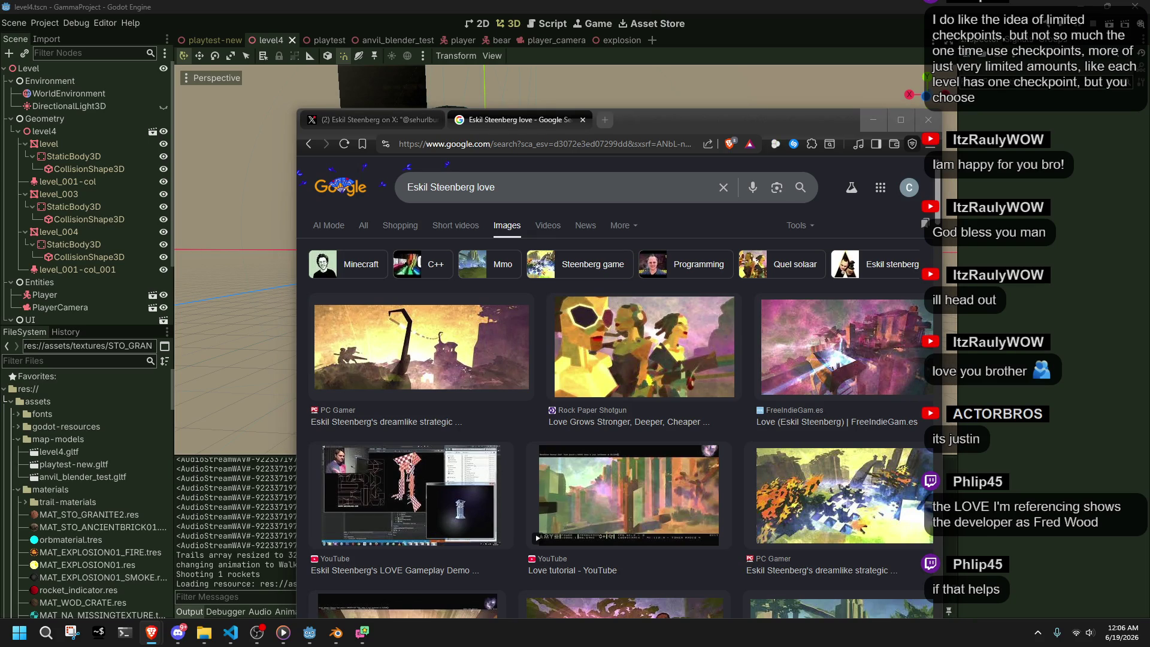
# - Reposition the Google Images window and scroll through the LOVE results
pyautogui.moveTo(678, 117); pyautogui.dragTo(637, 53)
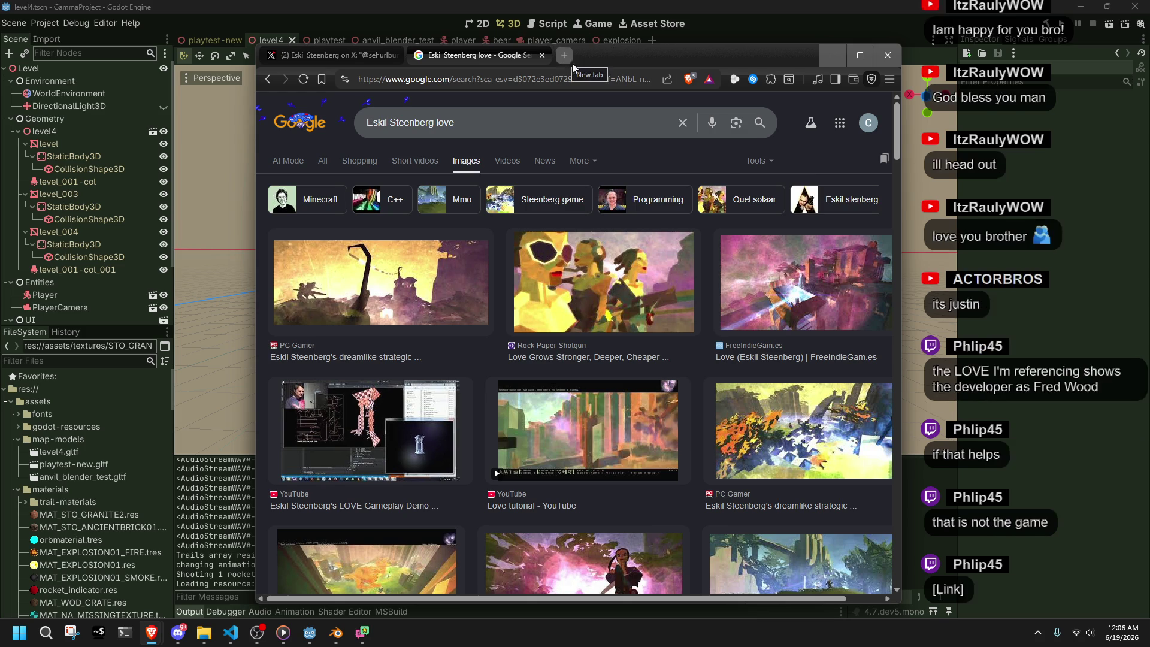
pyautogui.scroll(-5, 562, 453)
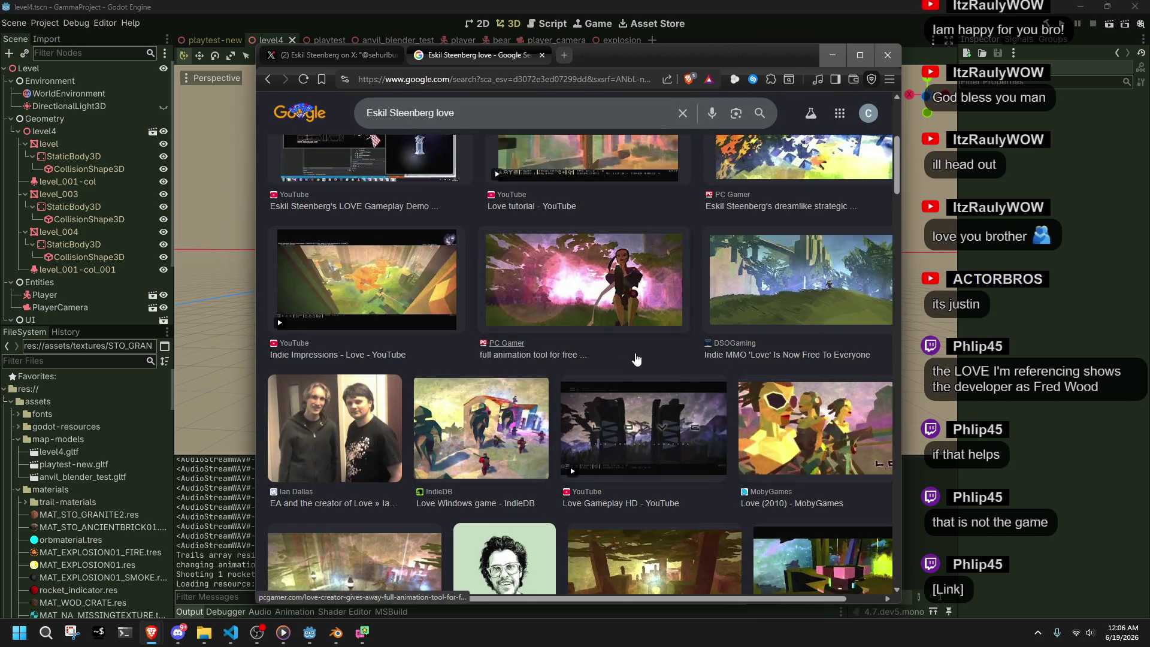
pyautogui.scroll(5, 624, 357)
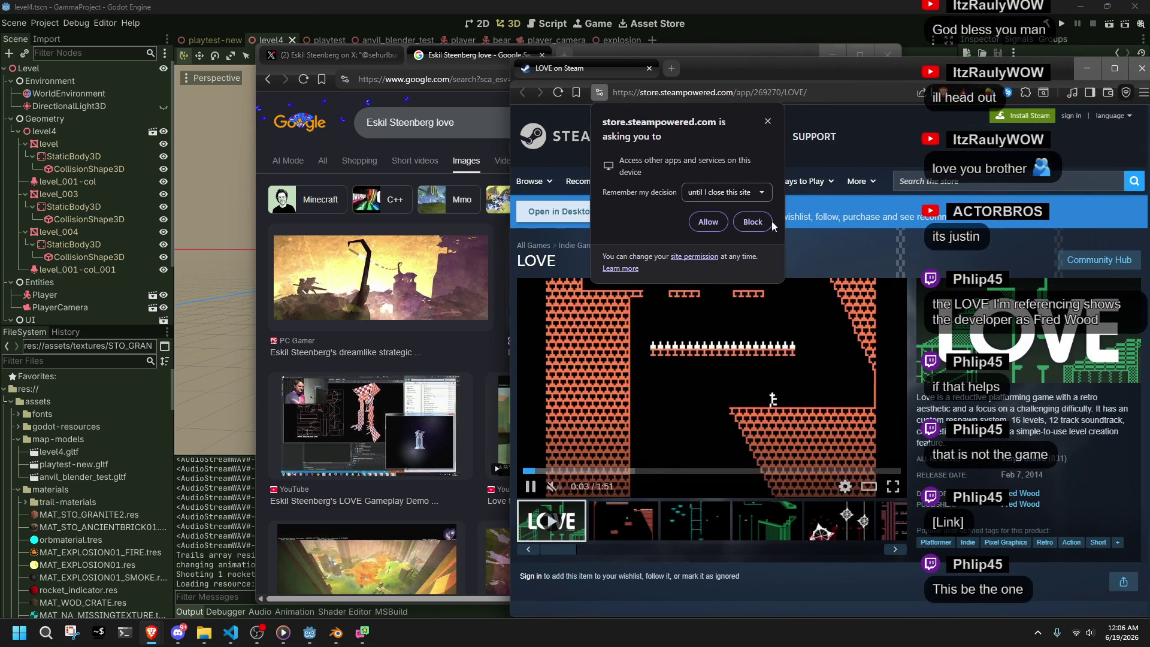
# - Block the Steam page's app request and play the LOVE trailer full screen
pyautogui.moveTo(734, 76); pyautogui.dragTo(660, 60)
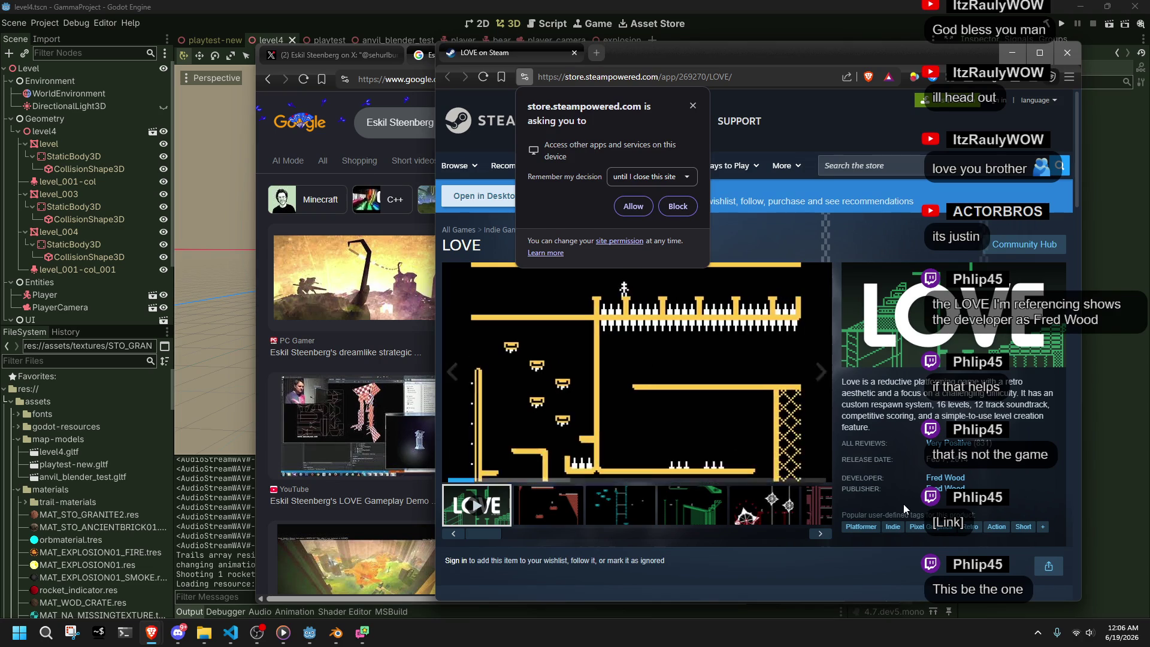
pyautogui.click(683, 201)
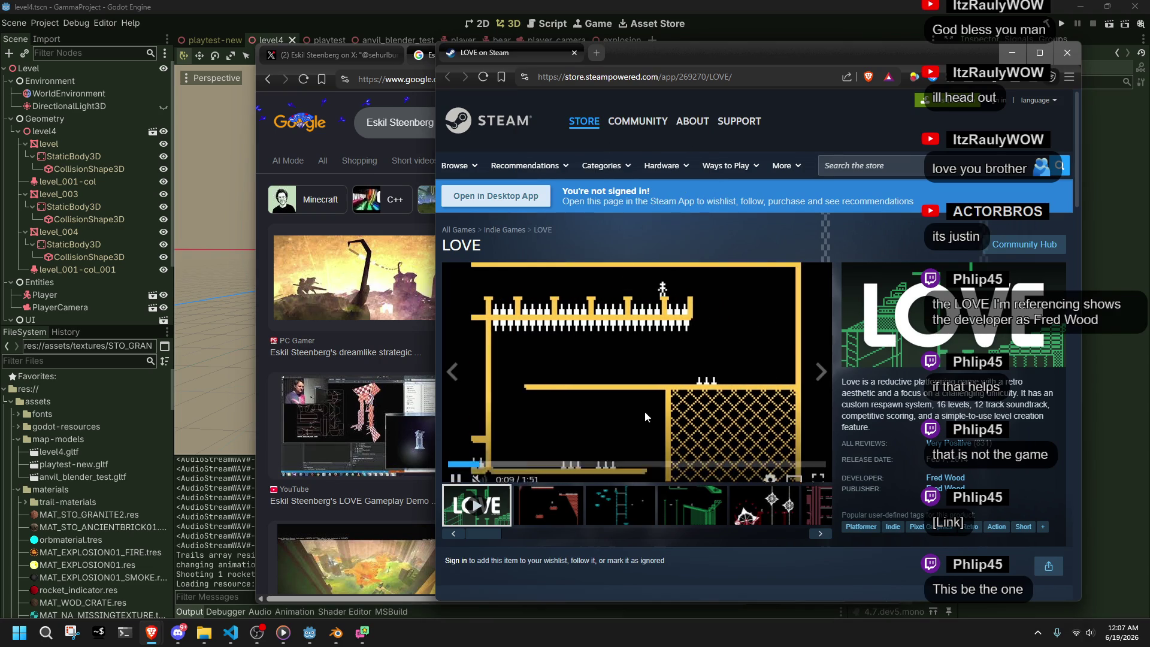
pyautogui.scroll(-1, 658, 411)
pyautogui.click(818, 411)
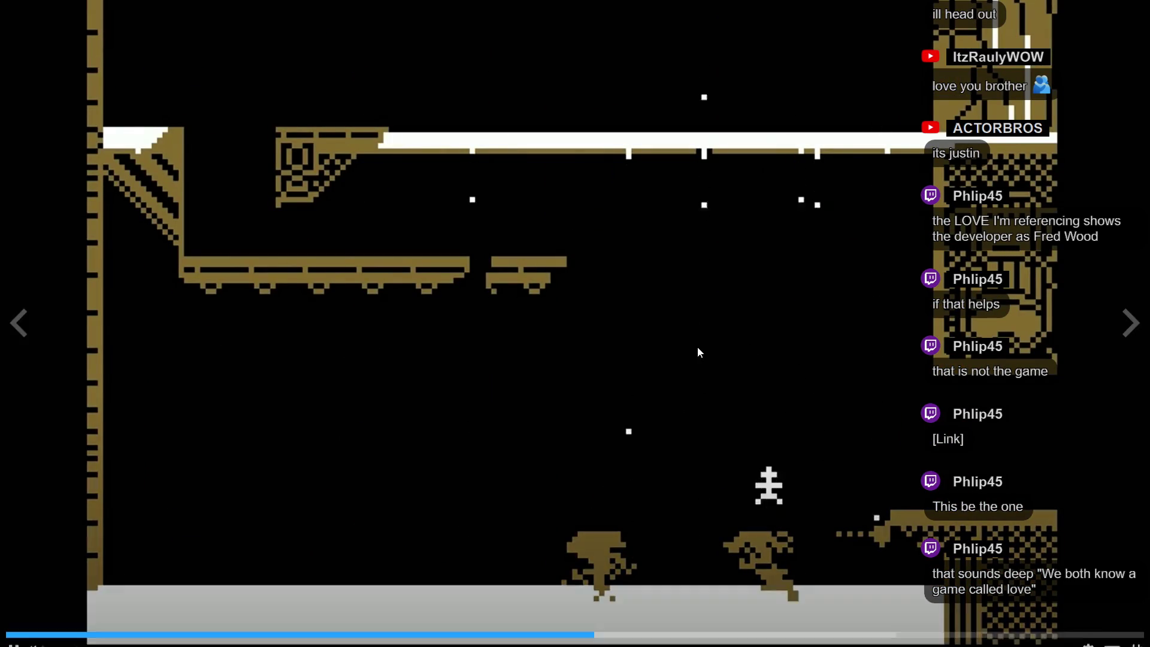
# - Pause the trailer, exit full screen, and close the Steam store window
pyautogui.click(678, 354)
pyautogui.press('Escape')
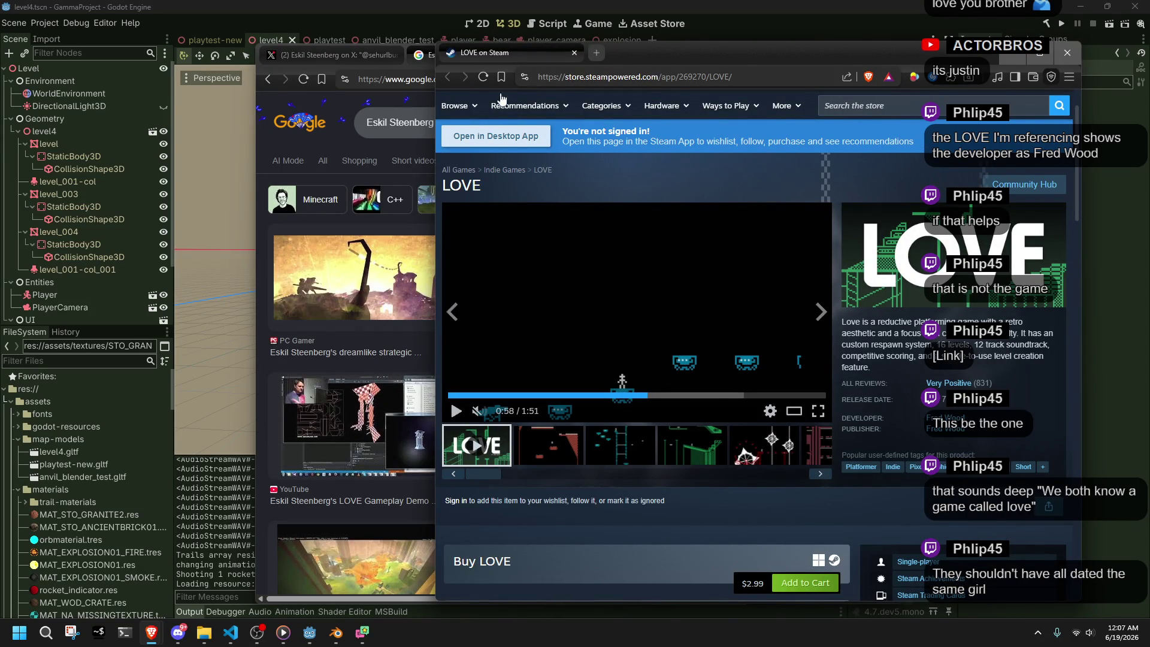
pyautogui.click(574, 52)
pyautogui.moveTo(311, 50); pyautogui.dragTo(323, 38)
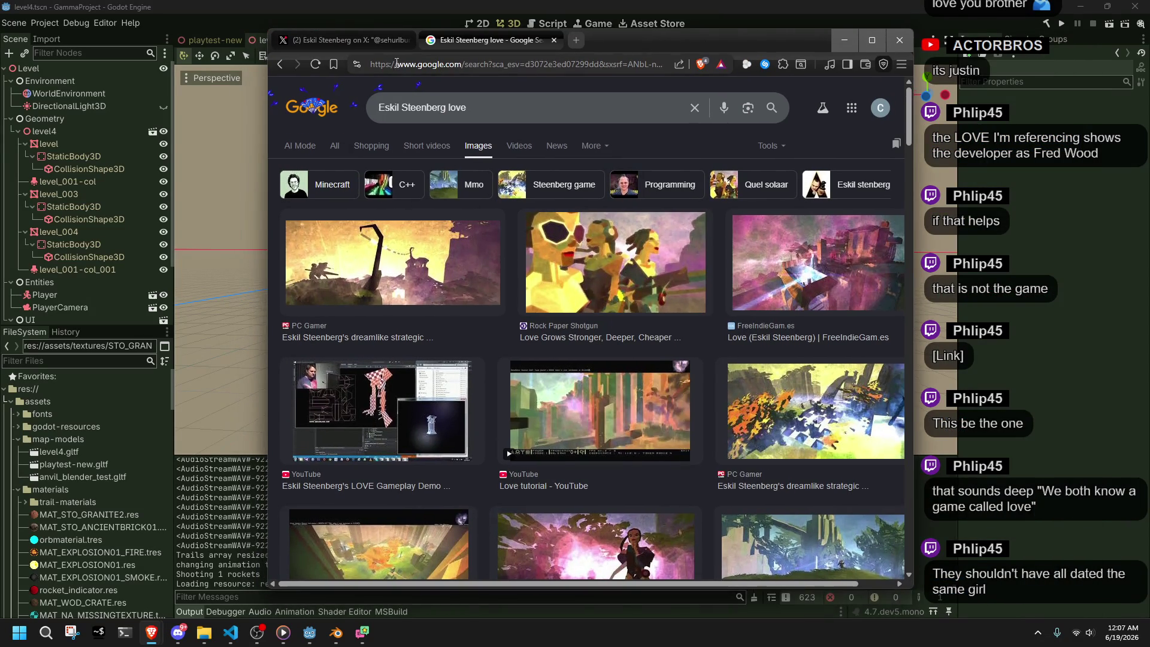
# - Minimize the browser, examine the Godot wall with windows up close, then switch to Blender
pyautogui.click(844, 39)
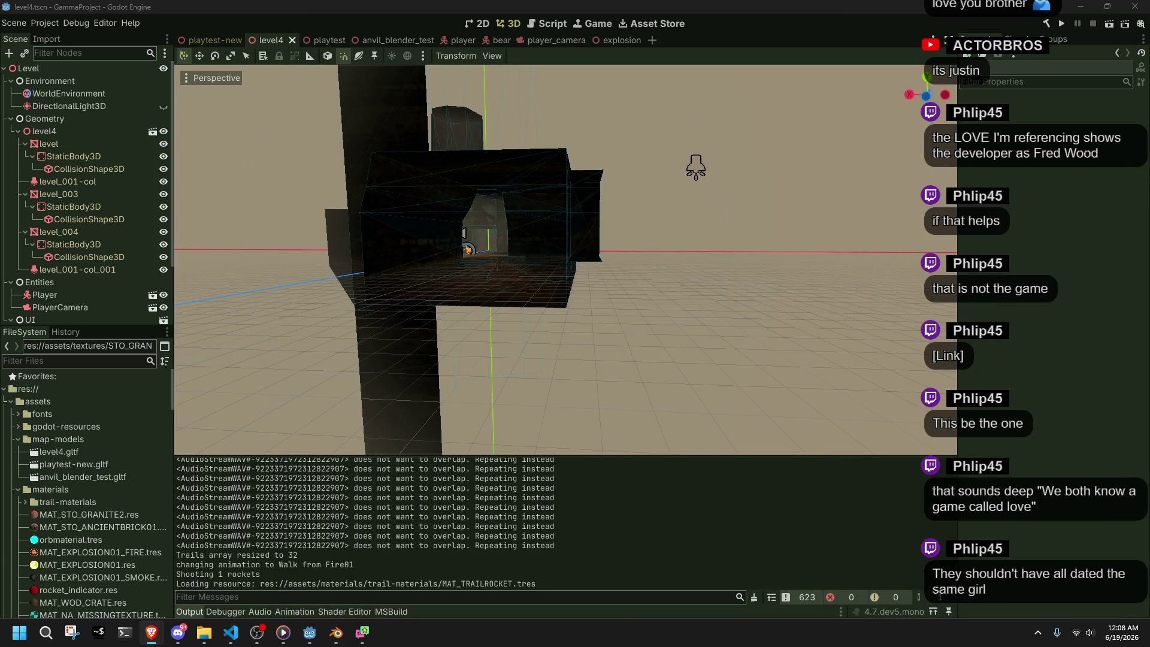
pyautogui.click(800, 277)
pyautogui.scroll(5, 462, 265)
pyautogui.moveTo(462, 265)
pyautogui.mouseDown(button='middle')
pyautogui.moveTo(674, 307)
pyautogui.moveTo(707, 297)
pyautogui.mouseUp(button='middle')
pyautogui.scroll(3, 674, 307)
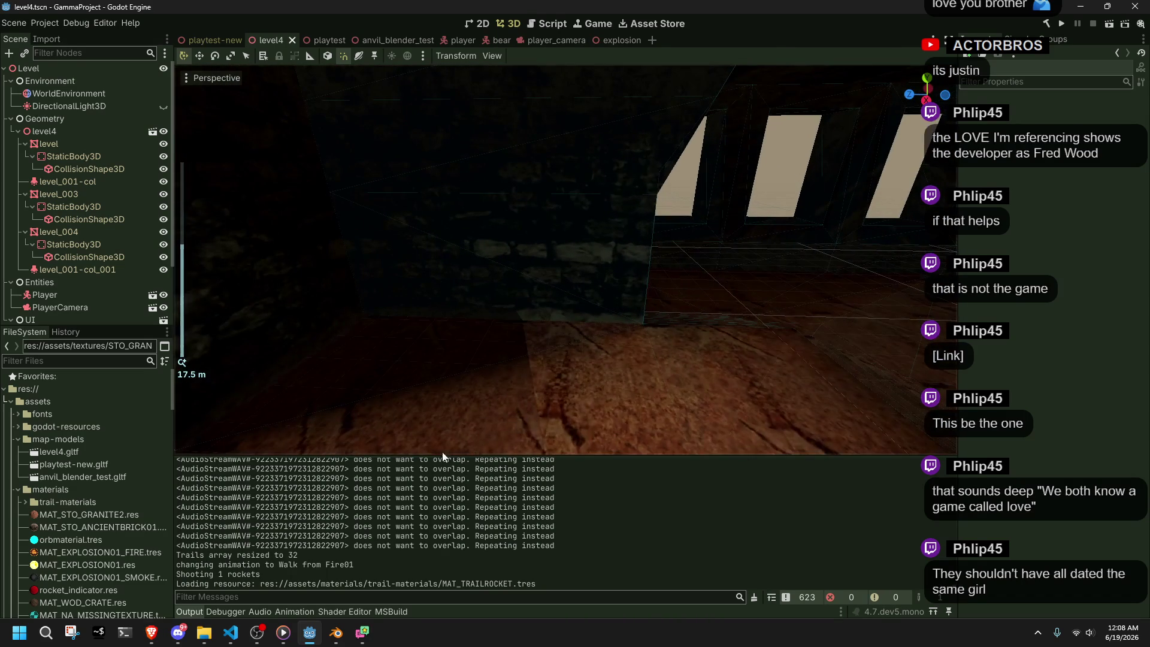
pyautogui.click(344, 645)
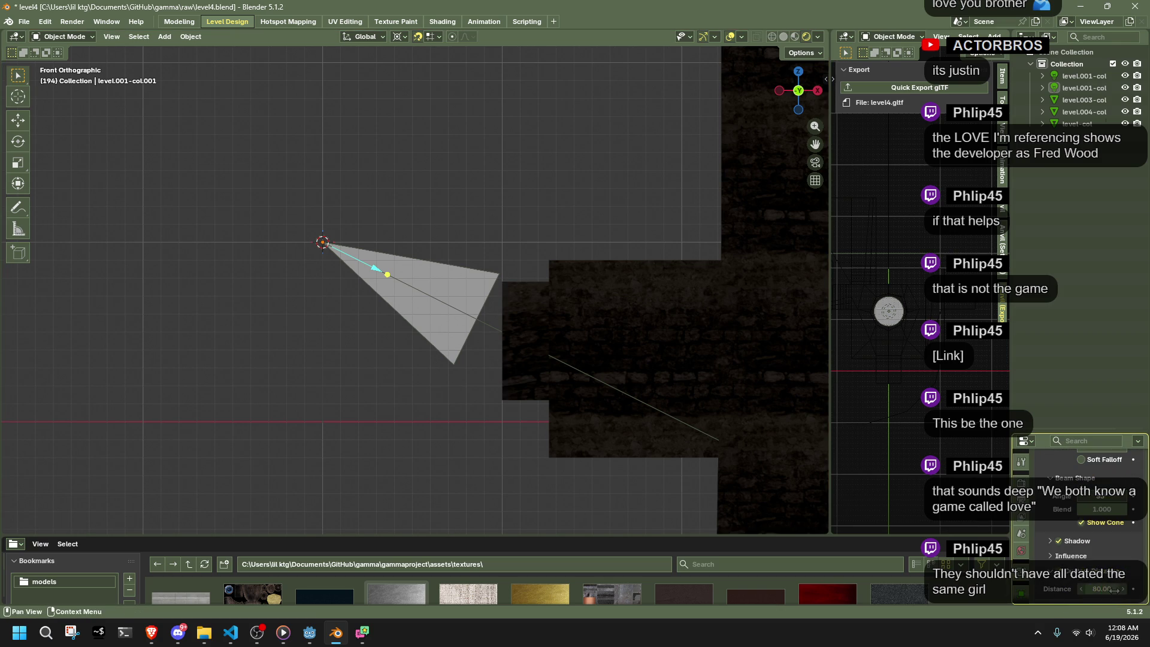
# - Set the spot light's cone angle to 80°, save level4.blend, and return to Godot
pyautogui.click(1102, 496)
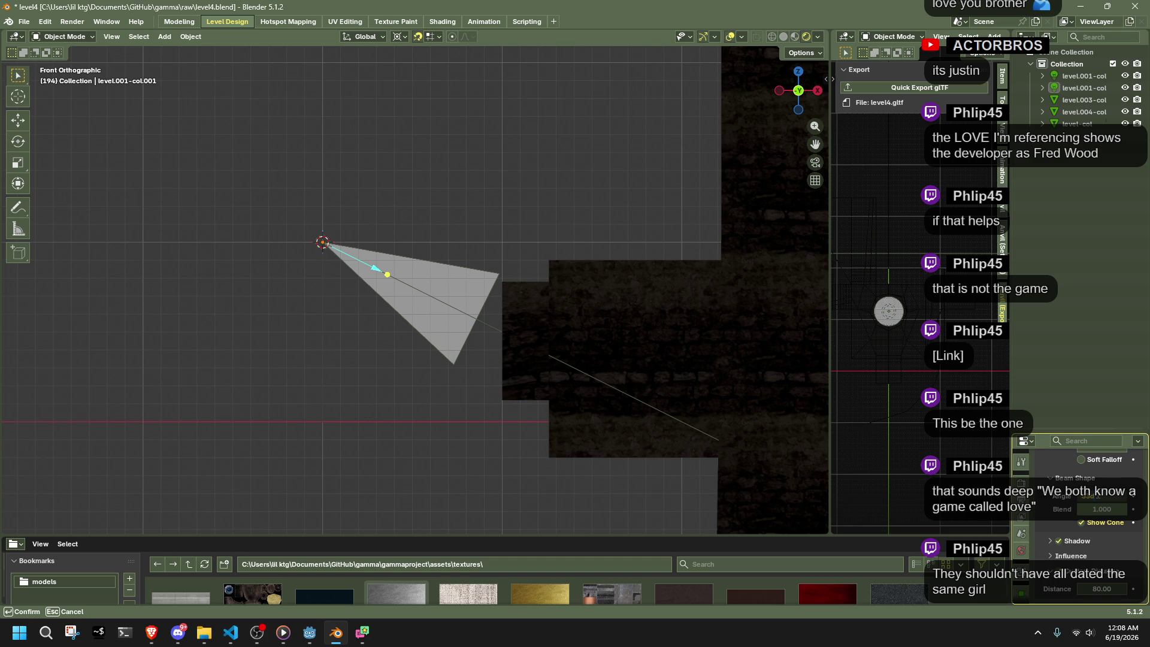
pyautogui.moveTo(630, 354); pyautogui.dragTo(661, 370, button='middle')
pyautogui.rightClick(482, 321)
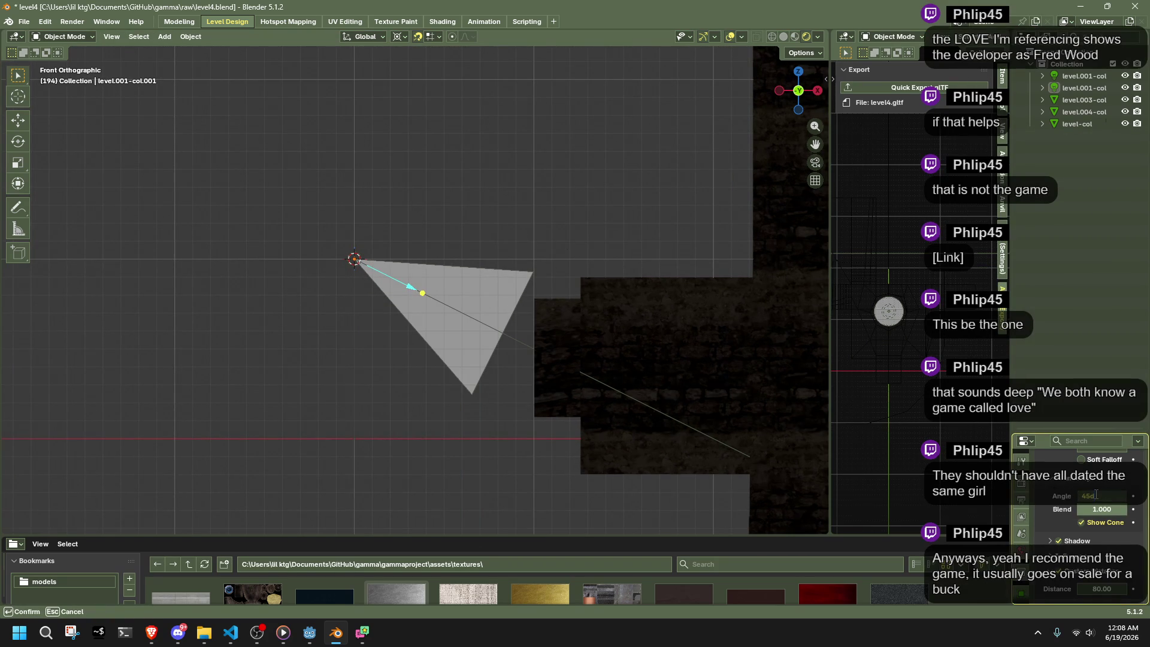
pyautogui.write('80')
pyautogui.press('Return')
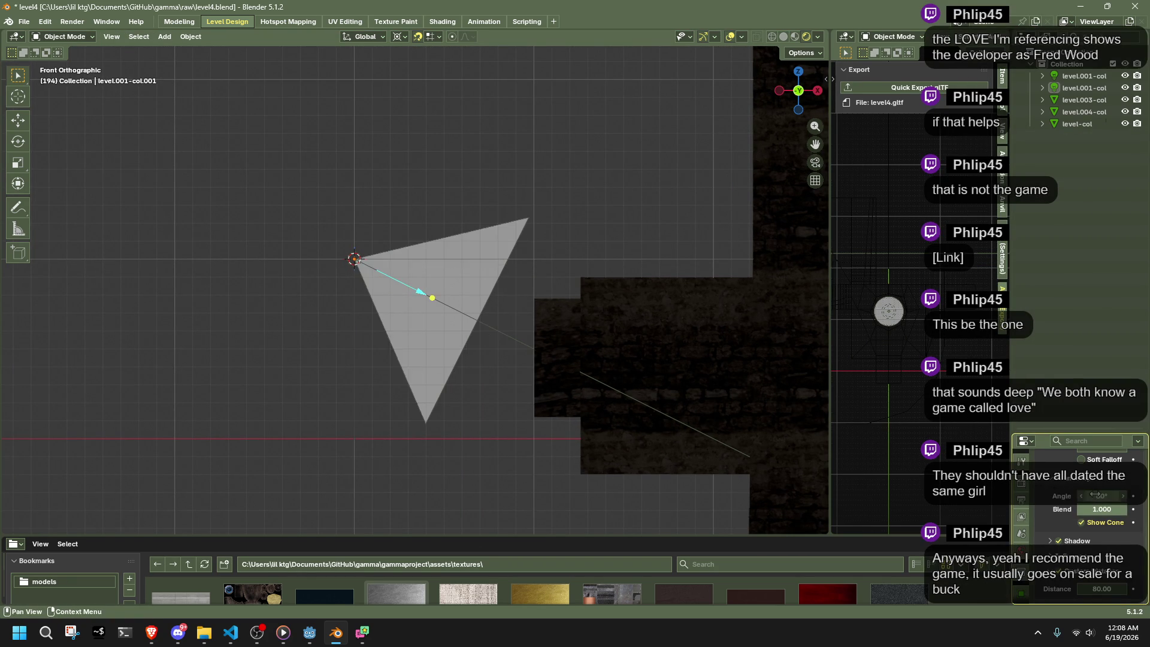
pyautogui.rightClick(482, 373)
pyautogui.scroll(1, 526, 369)
pyautogui.moveTo(527, 369)
pyautogui.mouseDown(button='middle')
pyautogui.moveTo(608, 448)
pyautogui.moveTo(371, 296)
pyautogui.mouseUp(button='middle')
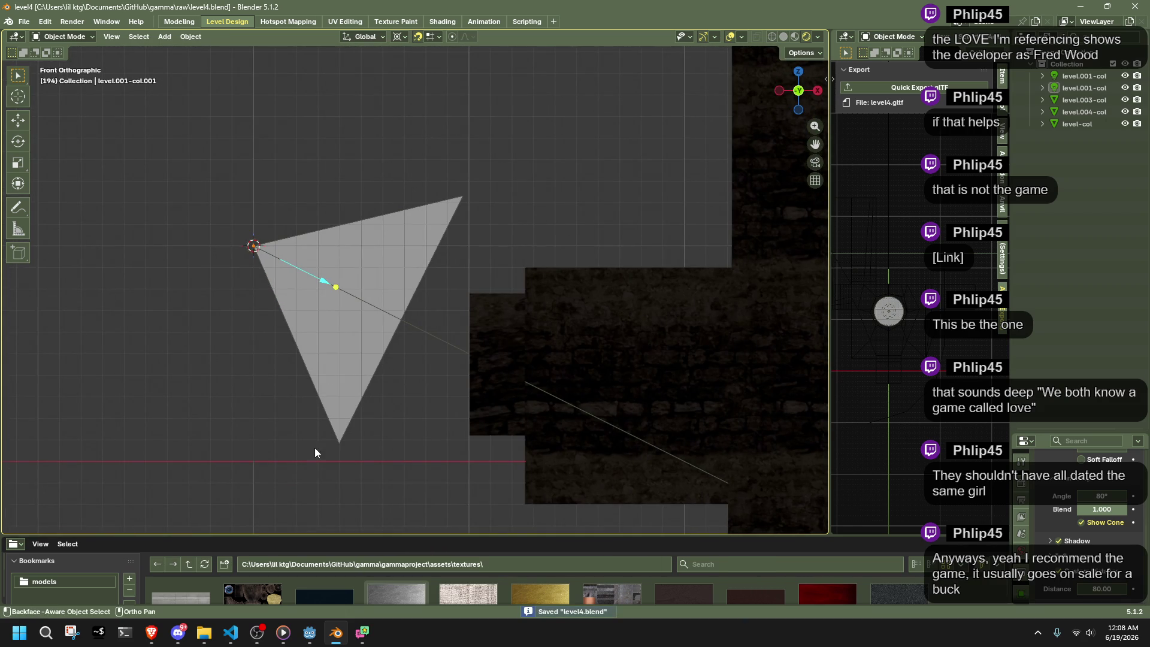
pyautogui.click(310, 638)
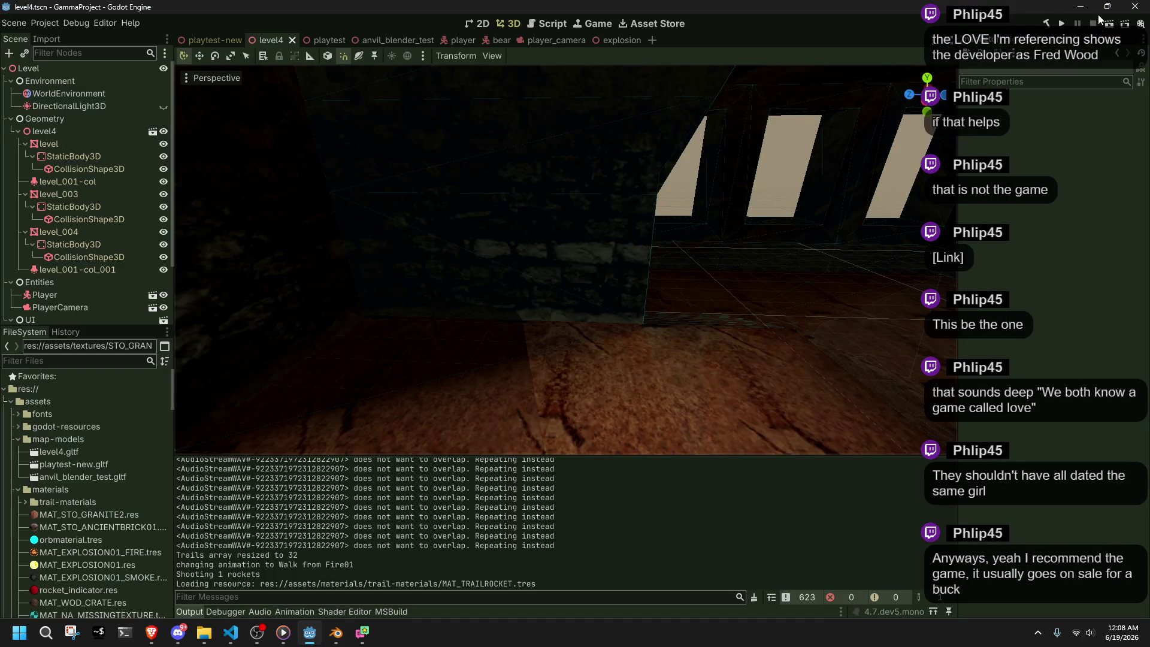
# - Quick-export level4.gltf from Blender and let Godot reimport the updated level
pyautogui.click(336, 633)
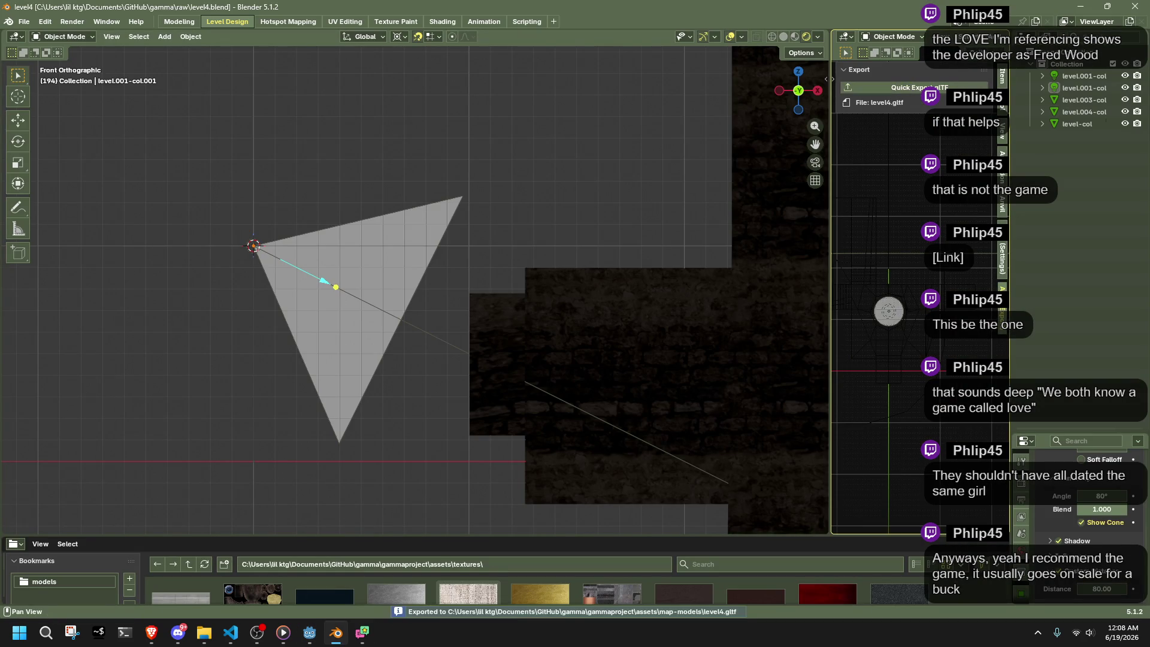
pyautogui.hotkey('alt', 'Tab')
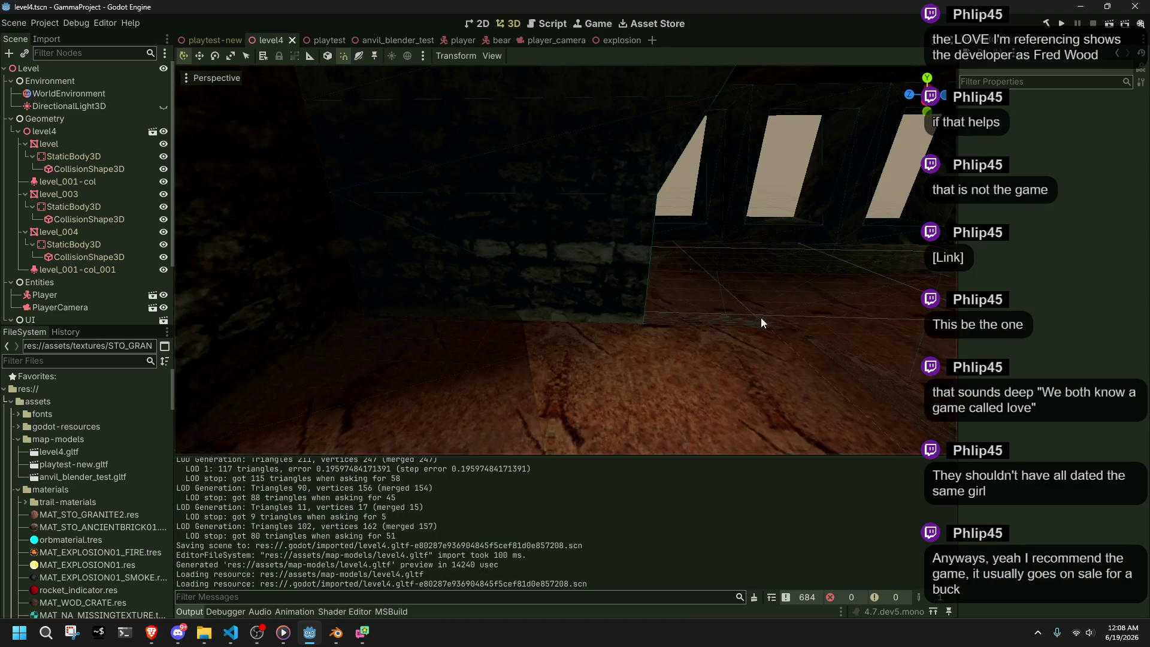
pyautogui.moveTo(637, 356)
pyautogui.mouseDown(button='middle')
pyautogui.moveTo(556, 350)
pyautogui.moveTo(454, 309)
pyautogui.moveTo(467, 369)
pyautogui.moveTo(282, 400)
pyautogui.moveTo(342, 376)
pyautogui.moveTo(517, 98)
pyautogui.moveTo(598, 268)
pyautogui.mouseUp(button='middle')
pyautogui.scroll(3, 620, 272)
pyautogui.scroll(-5, 620, 271)
pyautogui.click(336, 633)
# - Enter Edit Mode on level.004-col and extrude the wall-edge faces 2 units along X
pyautogui.click(501, 328)
pyautogui.press('Tab')
pyautogui.keyDown('shift'); pyautogui.moveTo(531, 305); pyautogui.dragTo(566, 332, button='middle'); pyautogui.keyUp('shift')
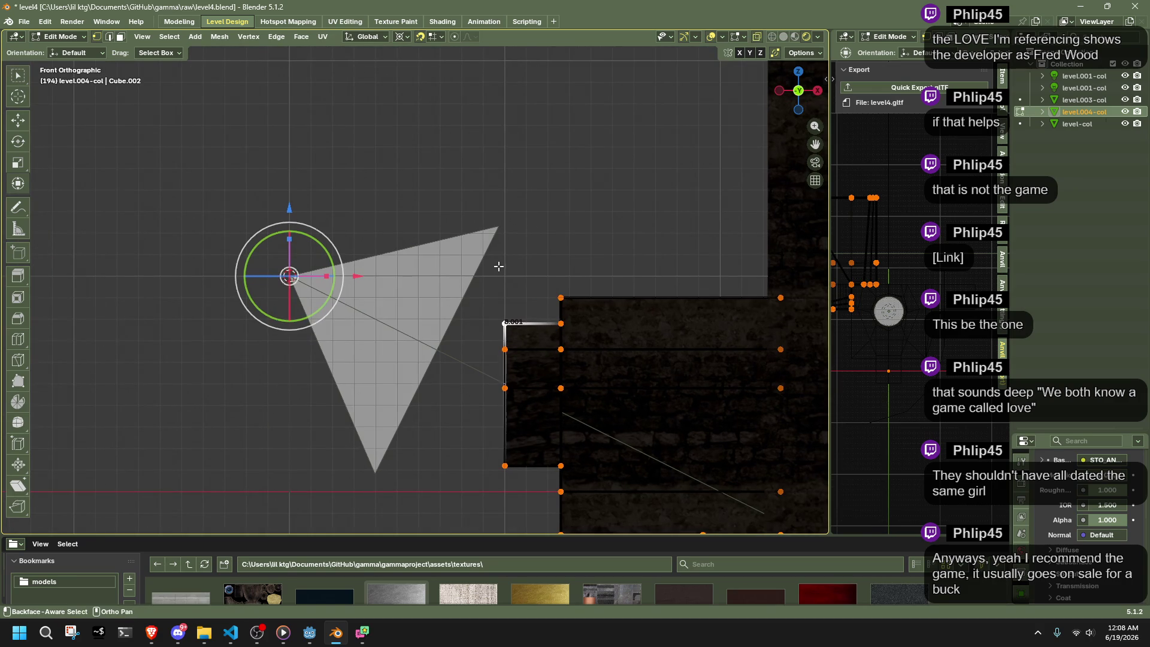
pyautogui.moveTo(498, 266)
pyautogui.mouseDown(button='middle')
pyautogui.moveTo(18, 323)
pyautogui.moveTo(748, 335)
pyautogui.moveTo(487, 367)
pyautogui.moveTo(406, 441)
pyautogui.moveTo(421, 429)
pyautogui.moveTo(390, 410)
pyautogui.moveTo(413, 412)
pyautogui.mouseUp(button='middle')
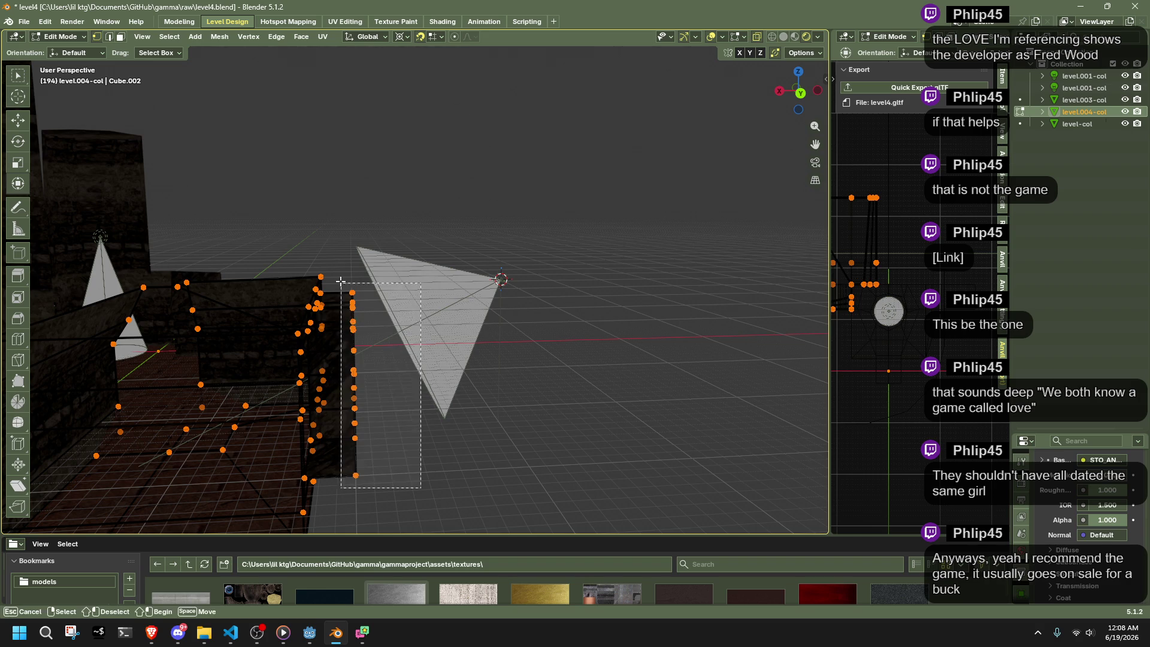
pyautogui.moveTo(410, 477)
pyautogui.mouseDown(button='middle')
pyautogui.moveTo(449, 336)
pyautogui.moveTo(671, 393)
pyautogui.mouseUp(button='middle')
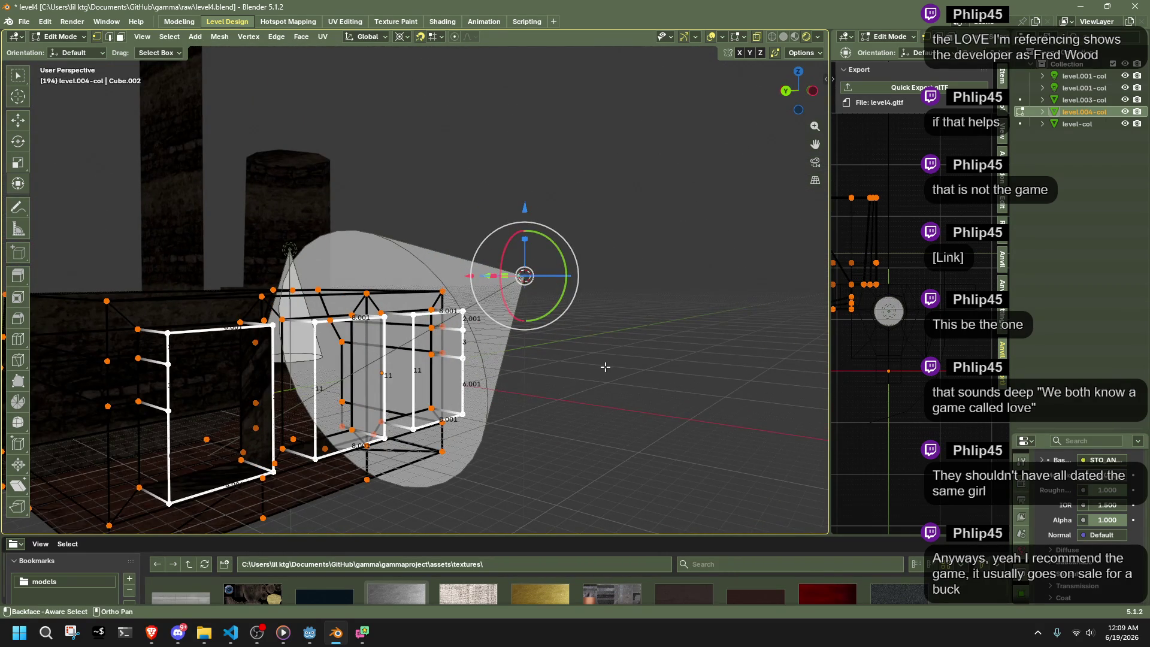
pyautogui.press('e')
pyautogui.moveTo(583, 374)
pyautogui.keyDown('alt'); pyautogui.mouseDown(button='middle')
pyautogui.moveTo(585, 361)
pyautogui.moveTo(502, 362)
pyautogui.mouseUp(button='middle'); pyautogui.keyUp('alt')
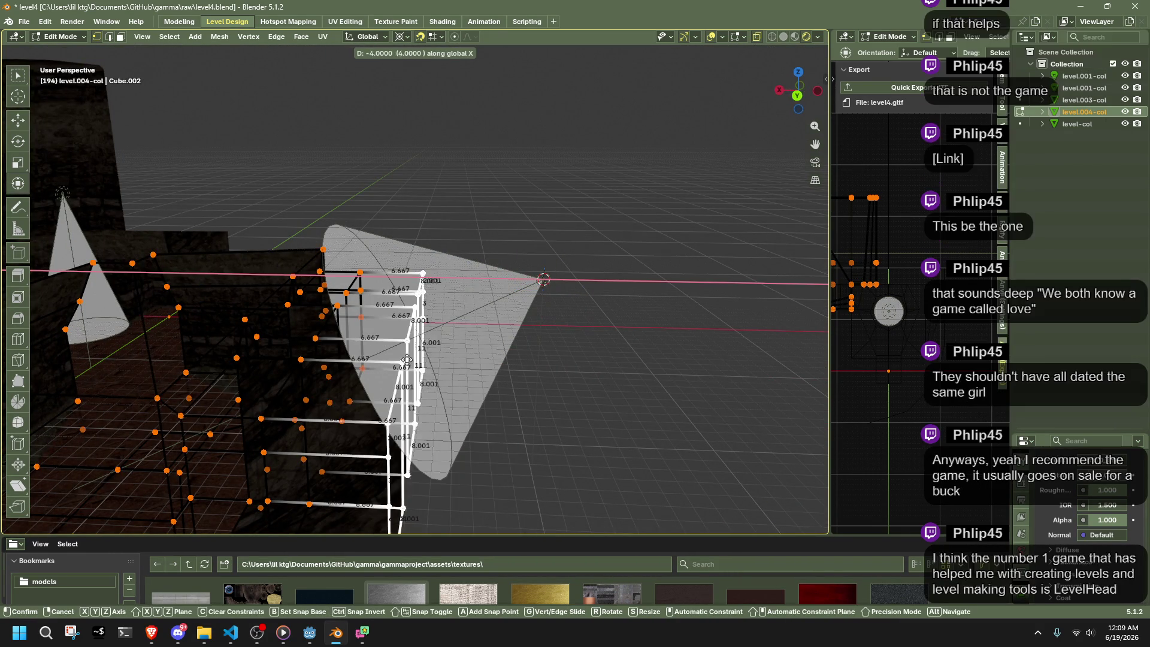
pyautogui.click(370, 361)
pyautogui.moveTo(371, 362); pyautogui.dragTo(416, 192, button='middle')
# - Scale the extruded faces 1.42 around individual origins, then flatten them to zero on Z
pyautogui.click(406, 38)
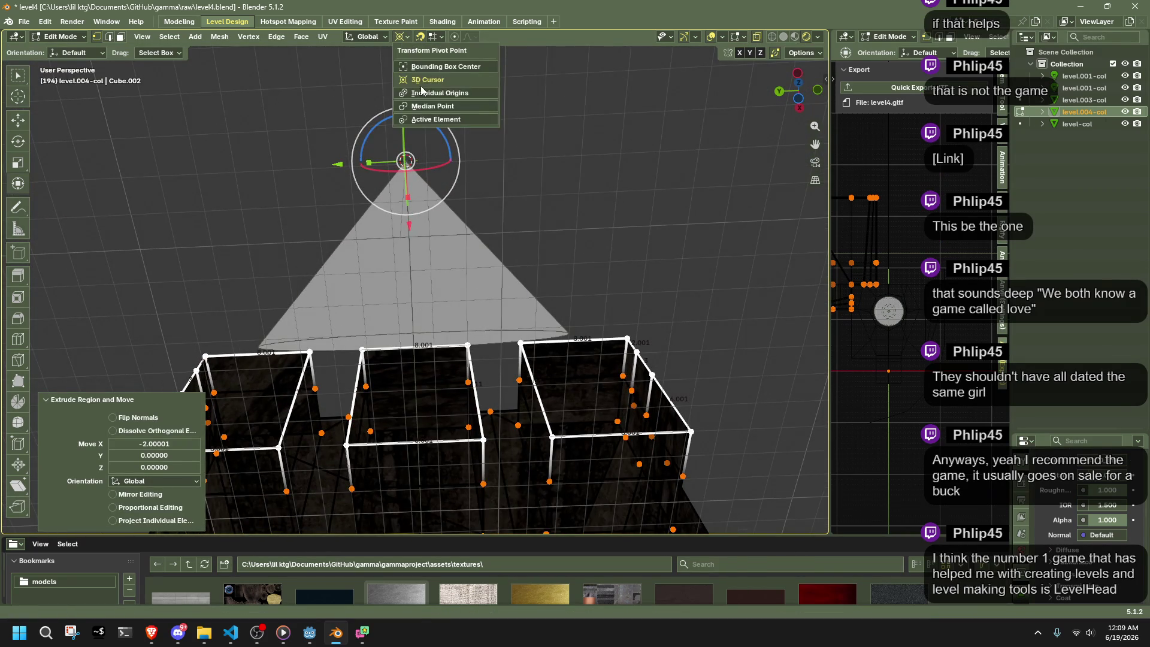
pyautogui.click(418, 94)
pyautogui.press('s')
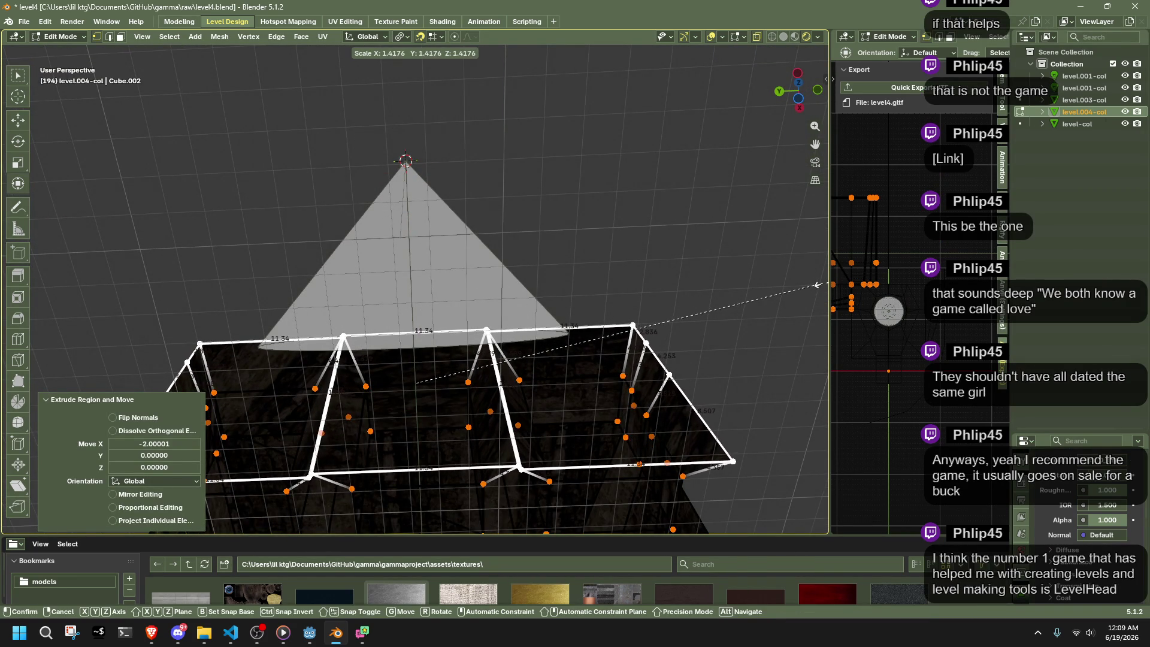
pyautogui.click(817, 285)
pyautogui.moveTo(817, 285)
pyautogui.mouseDown(button='middle')
pyautogui.moveTo(717, 331)
pyautogui.moveTo(419, 317)
pyautogui.mouseUp(button='middle')
pyautogui.press('s')
pyautogui.press('z')
pyautogui.press('0')
pyautogui.press('Return')
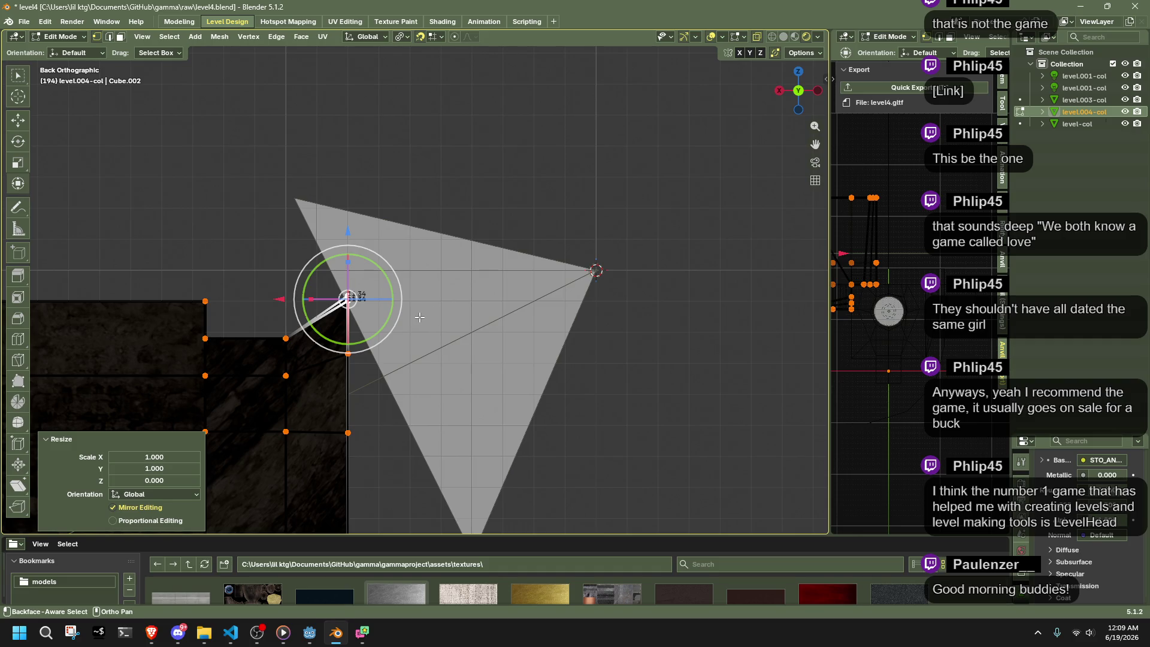
# - Set the pivot to the 3D cursor and flatten the selected vertices to zero height on Z
pyautogui.keyDown('shift'); pyautogui.moveTo(268, 273); pyautogui.dragTo(280, 219, button='middle'); pyautogui.keyUp('shift')
pyautogui.scroll(2, 439, 233)
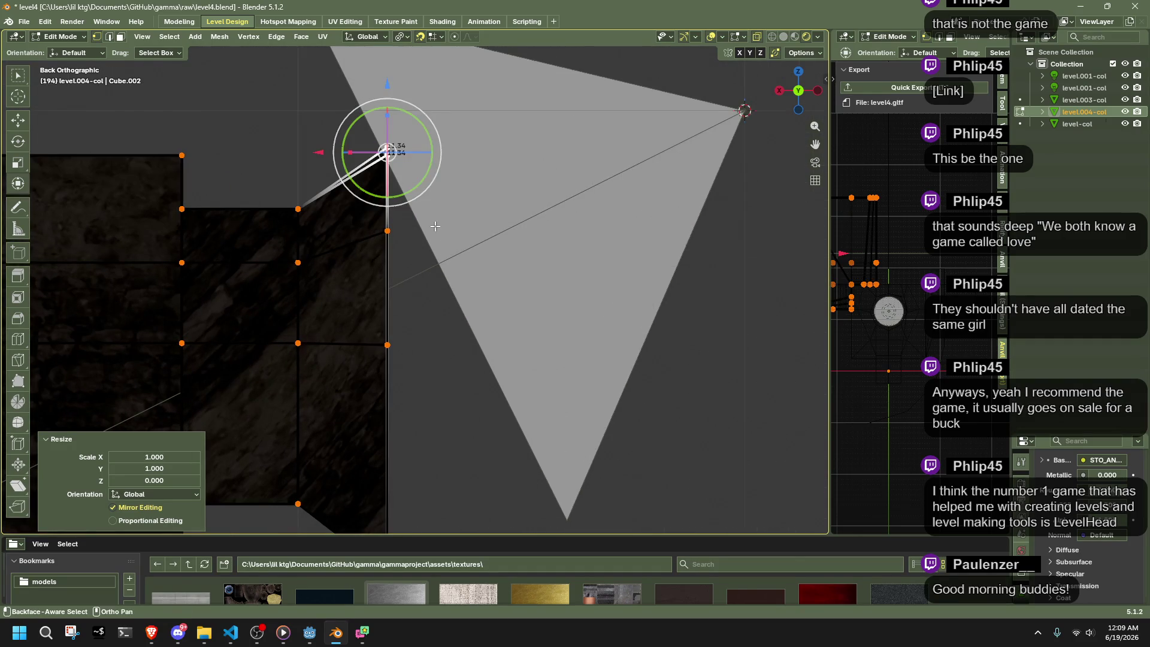
pyautogui.click(402, 37)
pyautogui.click(419, 79)
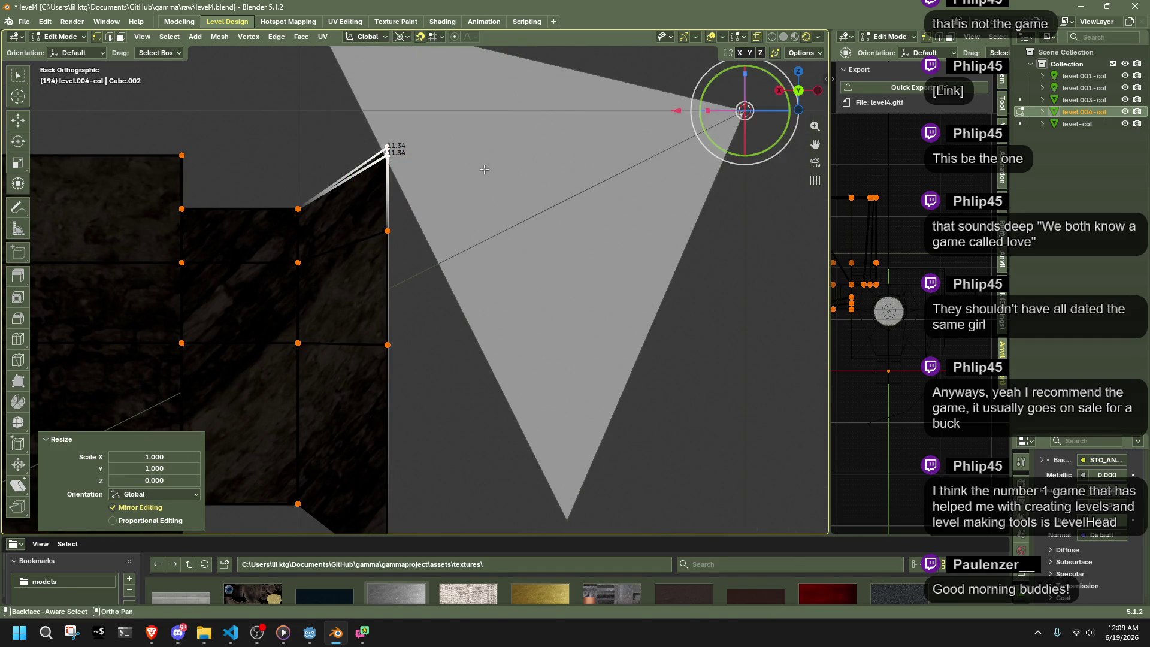
pyautogui.hotkey('shift', 's')
pyautogui.press('s')
pyautogui.press('z')
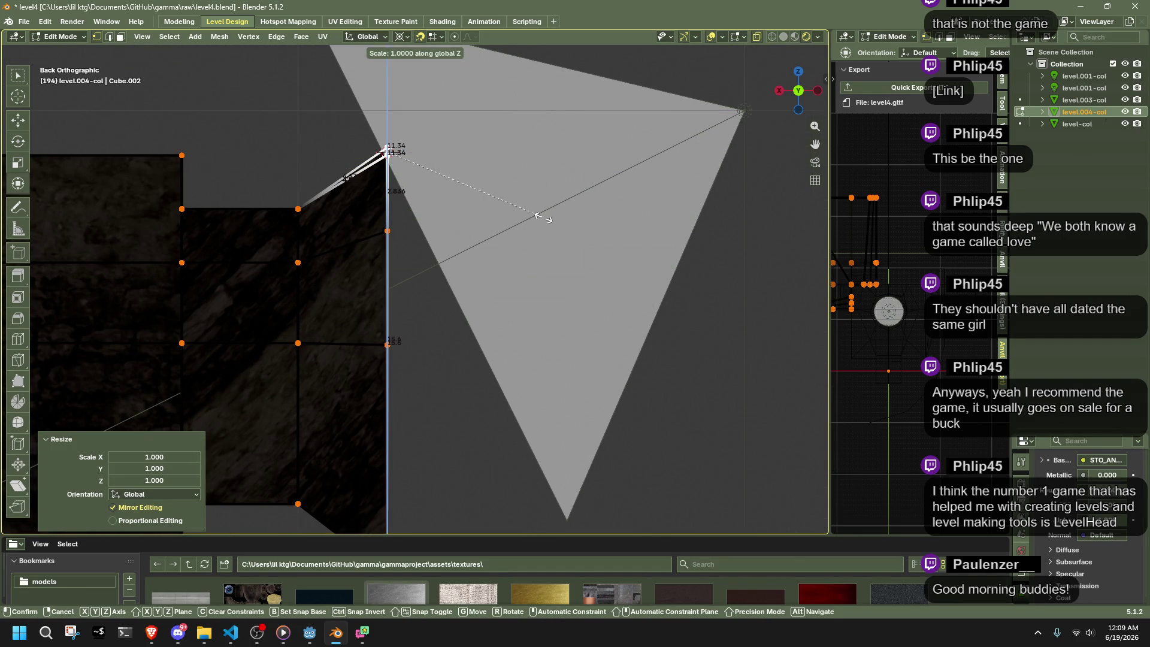
pyautogui.write('0')
pyautogui.press('Return')
# - Snap the 3D cursor to the bottom vertex and flatten the vertices level with it on Z
pyautogui.scroll(-3, 521, 258)
pyautogui.moveTo(397, 350); pyautogui.dragTo(397, 350)
pyautogui.press('s')
pyautogui.press('Return')
pyautogui.hotkey('shift', 's')
pyautogui.click(515, 384)
pyautogui.press('s')
pyautogui.press('z')
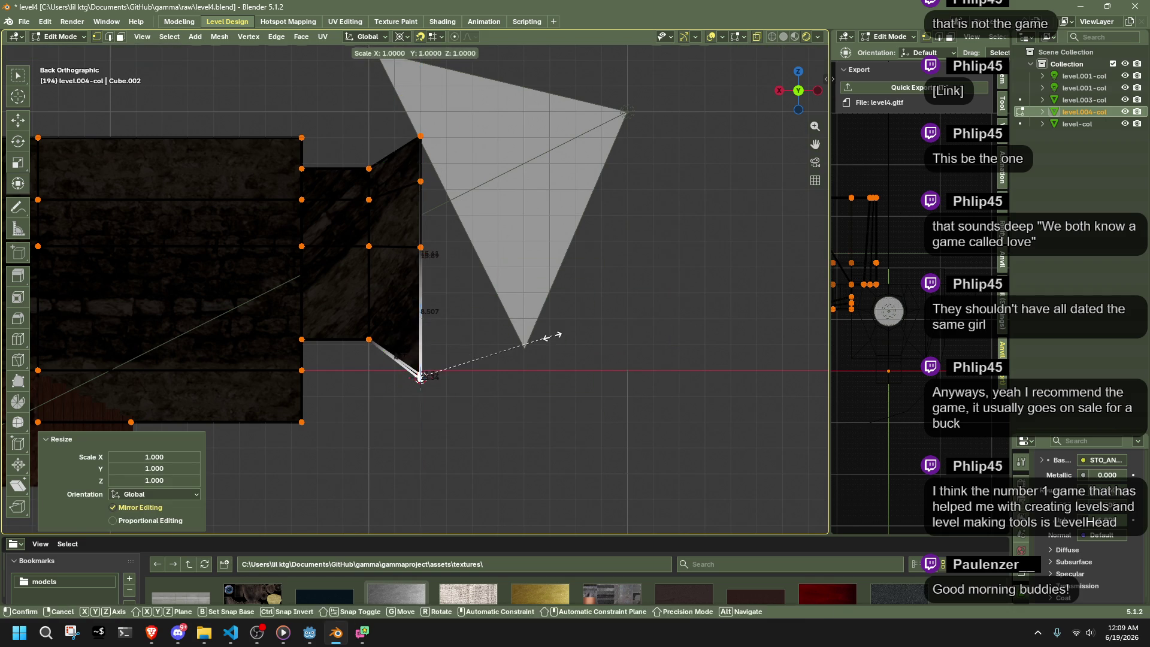
pyautogui.press('Return')
# - Flatten the selected vertical edges onto one plane by scaling Y to 0
pyautogui.moveTo(570, 288)
pyautogui.mouseDown(button='middle')
pyautogui.moveTo(531, 289)
pyautogui.moveTo(447, 361)
pyautogui.moveTo(455, 203)
pyautogui.moveTo(379, 166)
pyautogui.moveTo(413, 243)
pyautogui.mouseUp(button='middle')
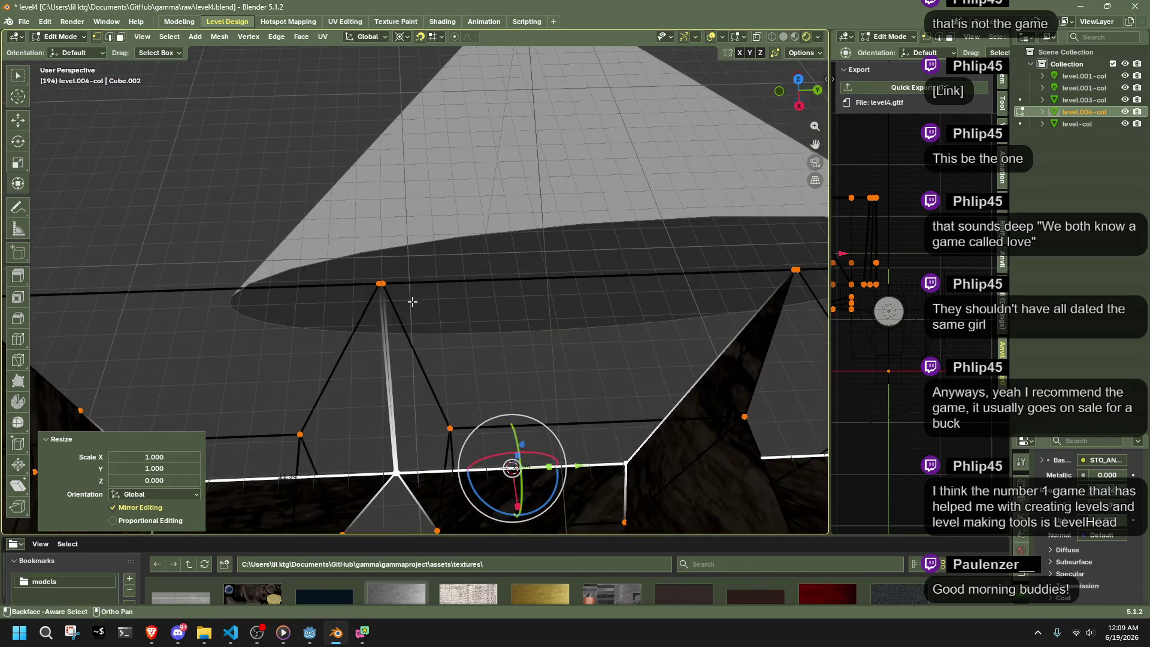
pyautogui.moveTo(378, 263); pyautogui.dragTo(377, 260)
pyautogui.press('`')
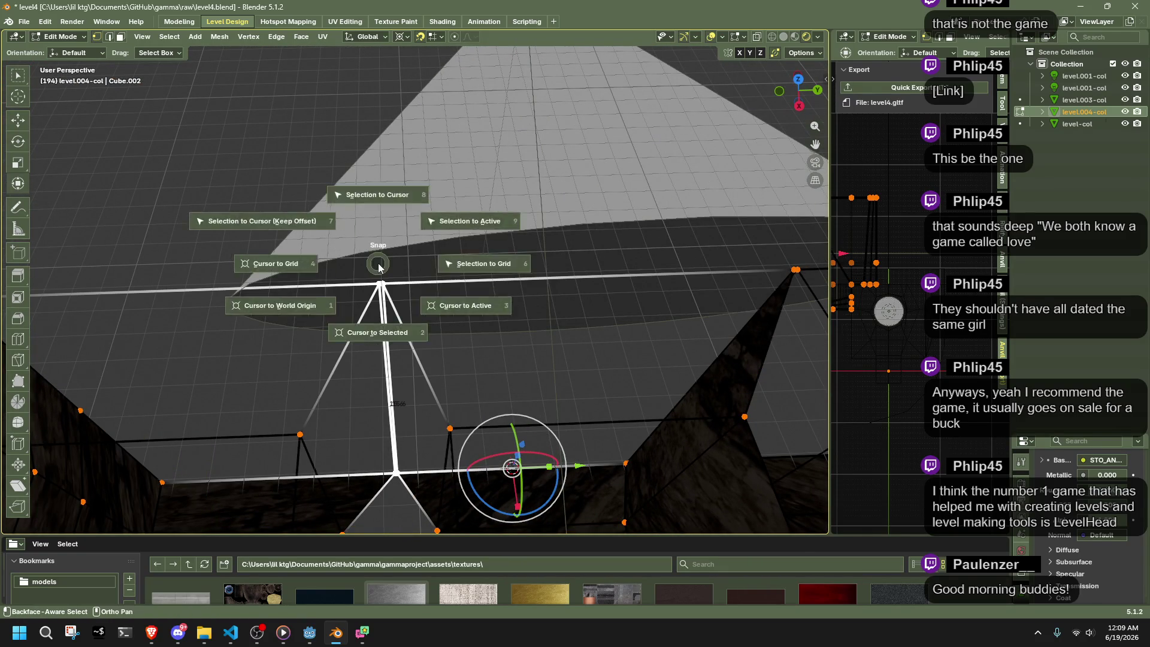
pyautogui.press('s')
pyautogui.press('y')
pyautogui.press('0')
pyautogui.press('Return')
# - Snap the cursor to the right and lower vertices and flatten them along Y
pyautogui.moveTo(578, 274)
pyautogui.mouseDown(button='middle')
pyautogui.moveTo(471, 373)
pyautogui.moveTo(474, 386)
pyautogui.mouseUp(button='middle')
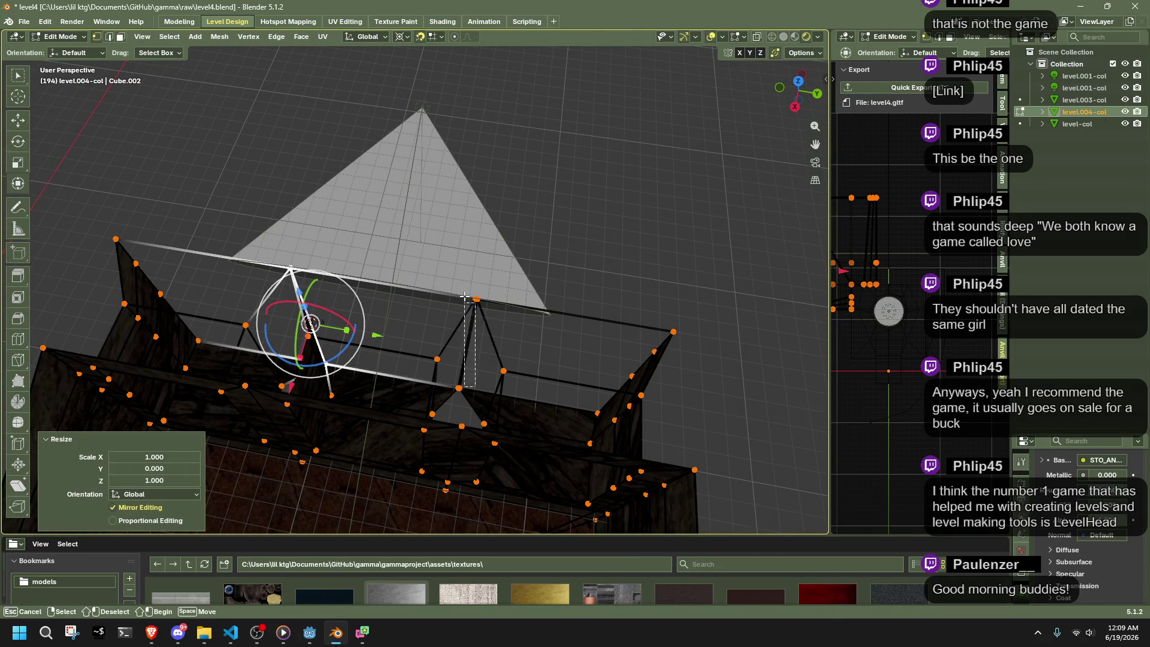
pyautogui.moveTo(479, 256); pyautogui.dragTo(473, 291)
pyautogui.moveTo(468, 392); pyautogui.dragTo(468, 392)
pyautogui.hotkey('shift', 's')
pyautogui.press('s')
pyautogui.press('0')
pyautogui.press('Return')
# - Move the edge 3 units along X and stretch it about 2.969 times in Z
pyautogui.moveTo(474, 402)
pyautogui.mouseDown(button='middle')
pyautogui.moveTo(368, 253)
pyautogui.moveTo(392, 286)
pyautogui.moveTo(500, 274)
pyautogui.mouseUp(button='middle')
pyautogui.press('g')
pyautogui.press('x')
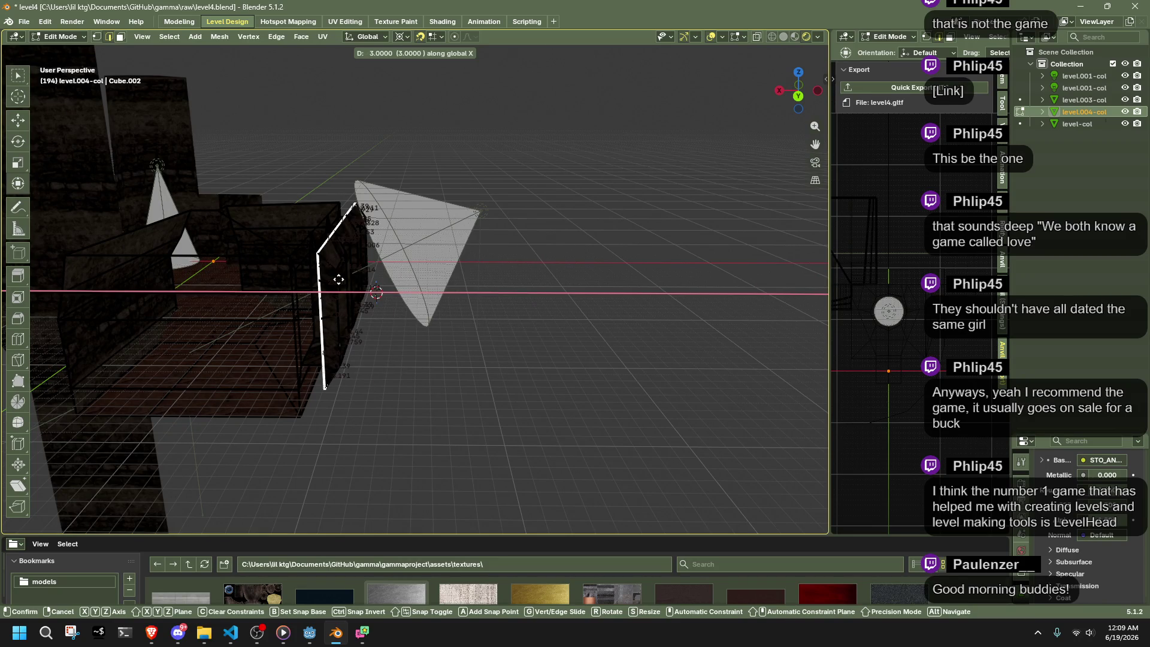
pyautogui.click(338, 280)
pyautogui.press('s')
pyautogui.press('z')
pyautogui.click(780, 332)
# - Try a wider Y scale on the wall, then undo it back to the previous width
pyautogui.moveTo(780, 331); pyautogui.dragTo(605, 350, button='middle')
pyautogui.press('s')
pyautogui.press('y')
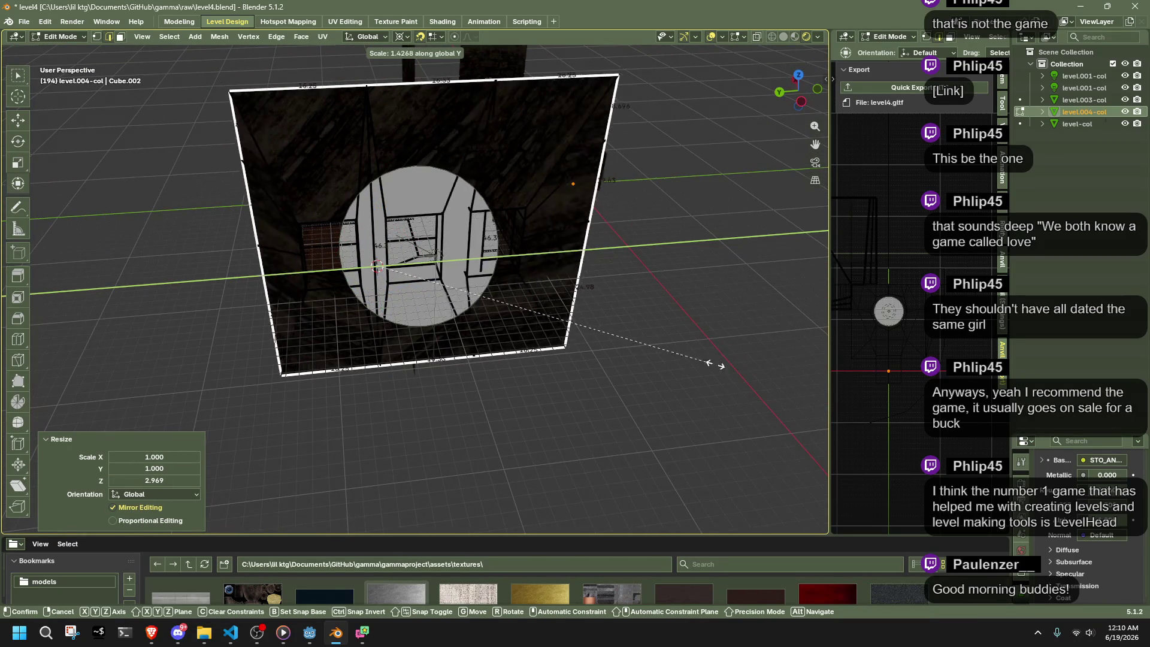
pyautogui.click(631, 367)
pyautogui.hotkey('ctrl', 'z')
pyautogui.hotkey('ctrl', 'shift', 'z')
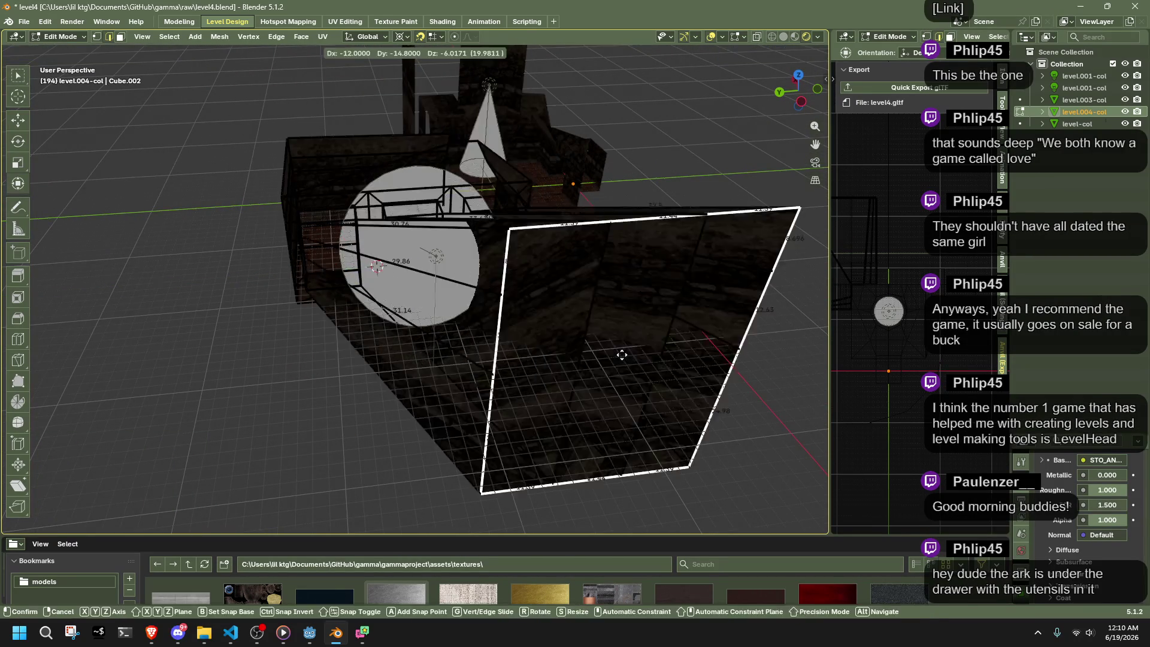
pyautogui.hotkey('ctrl', 'z')
pyautogui.scroll(4, 591, 344)
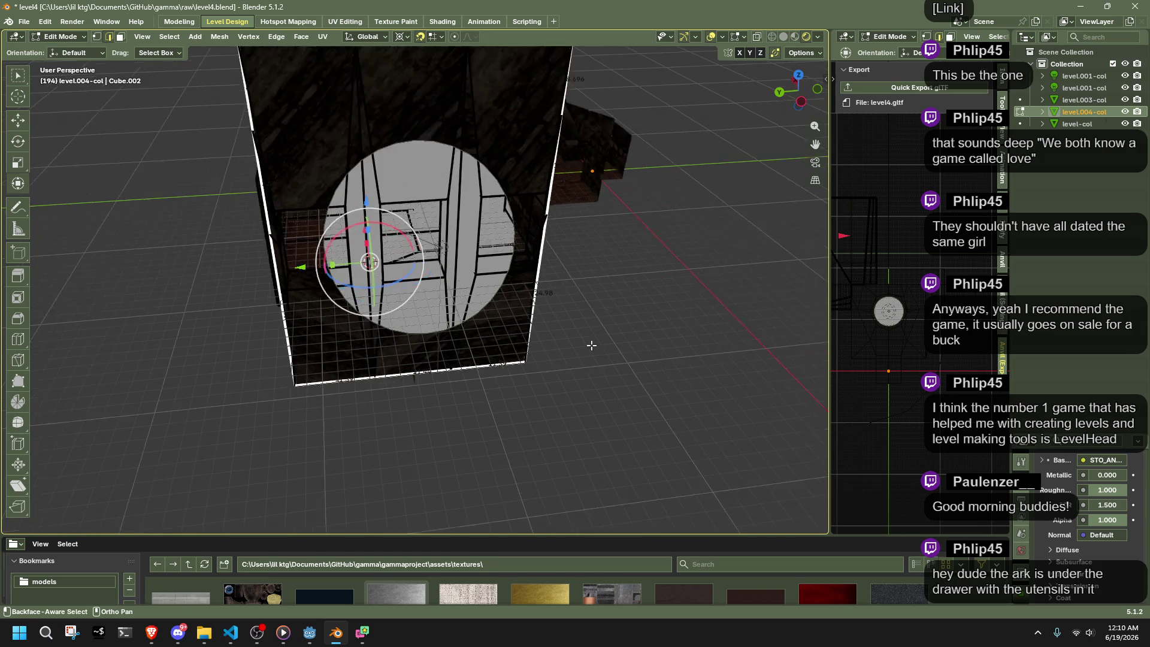
pyautogui.moveTo(539, 303)
pyautogui.keyDown('shift'); pyautogui.mouseDown(button='middle')
pyautogui.moveTo(552, 398)
pyautogui.moveTo(577, 418)
pyautogui.mouseUp(button='middle'); pyautogui.keyUp('shift')
pyautogui.keyDown('shift'); pyautogui.scroll(4, 577, 418); pyautogui.keyUp('shift')
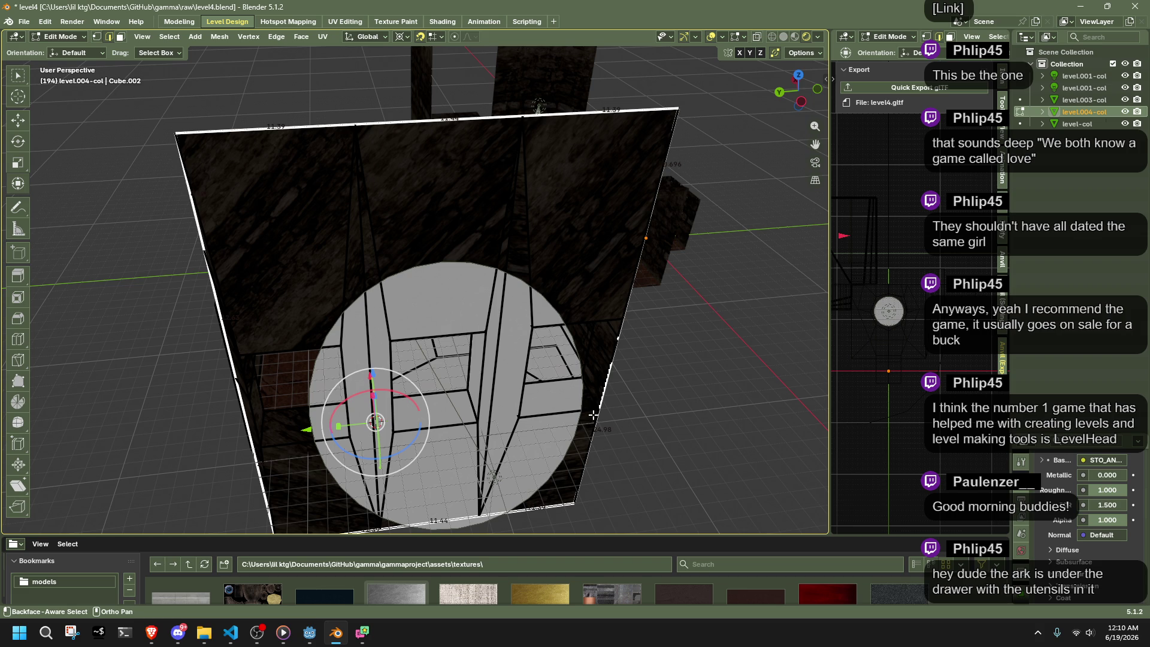
# - Widen the wall slightly along Y by a factor of about 1.09
pyautogui.hotkey('alt', 'Tab')
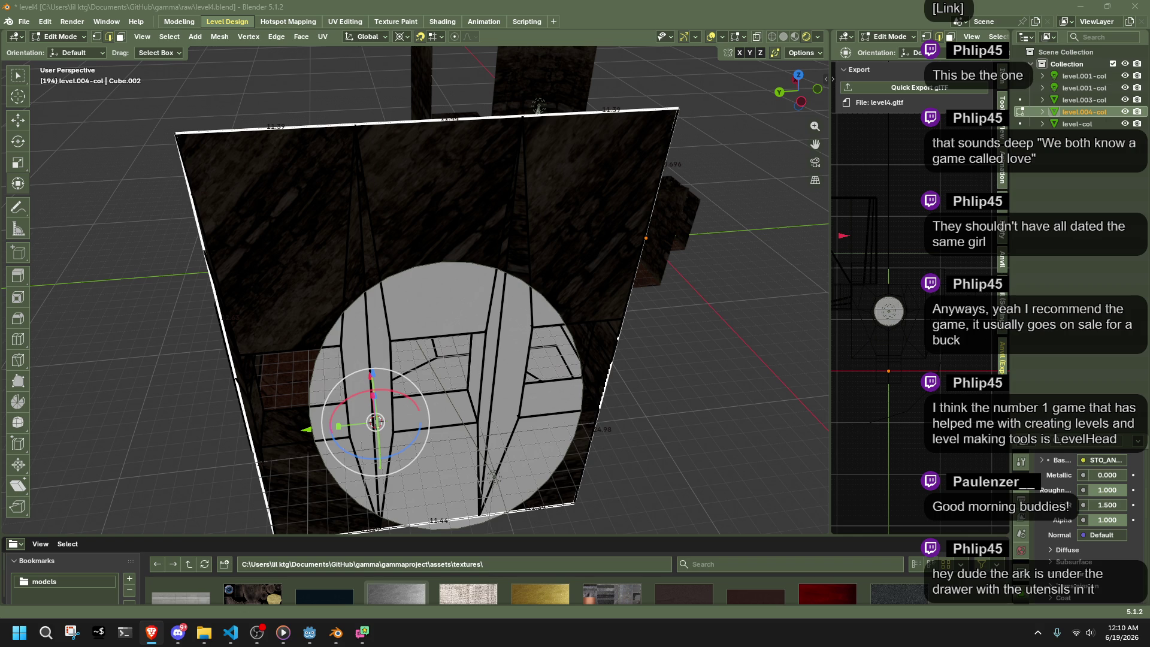
pyautogui.moveTo(640, 436)
pyautogui.mouseDown(button='middle')
pyautogui.moveTo(592, 389)
pyautogui.moveTo(589, 268)
pyautogui.mouseUp(button='middle')
pyautogui.press('s')
pyautogui.click(678, 297)
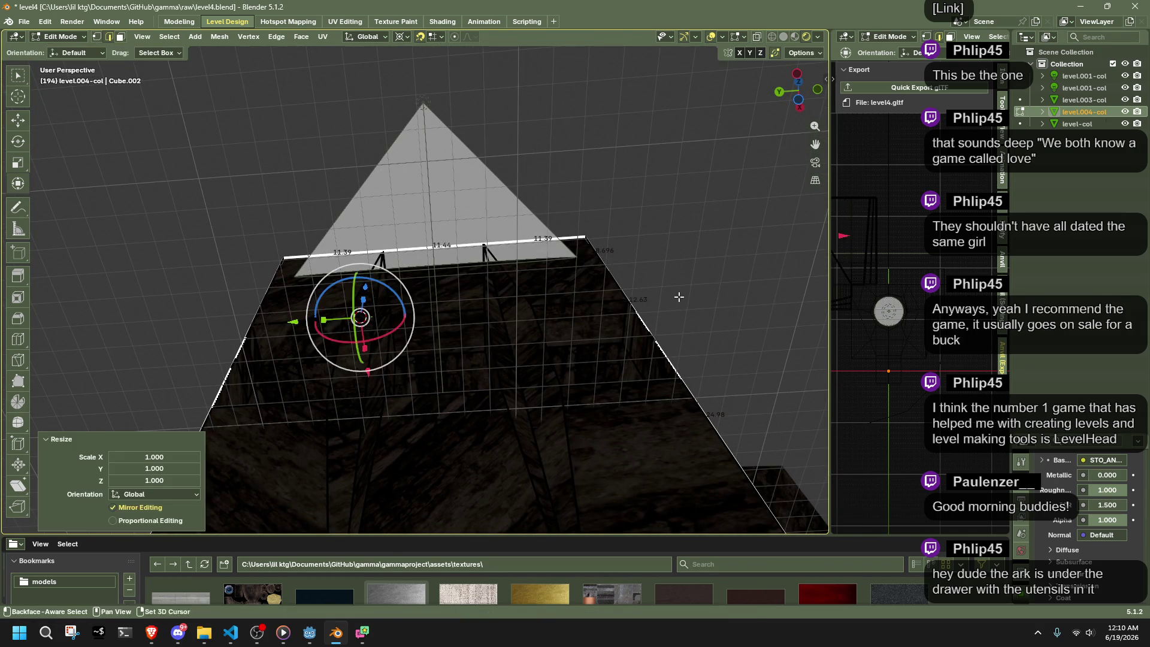
pyautogui.press('s')
pyautogui.press('y')
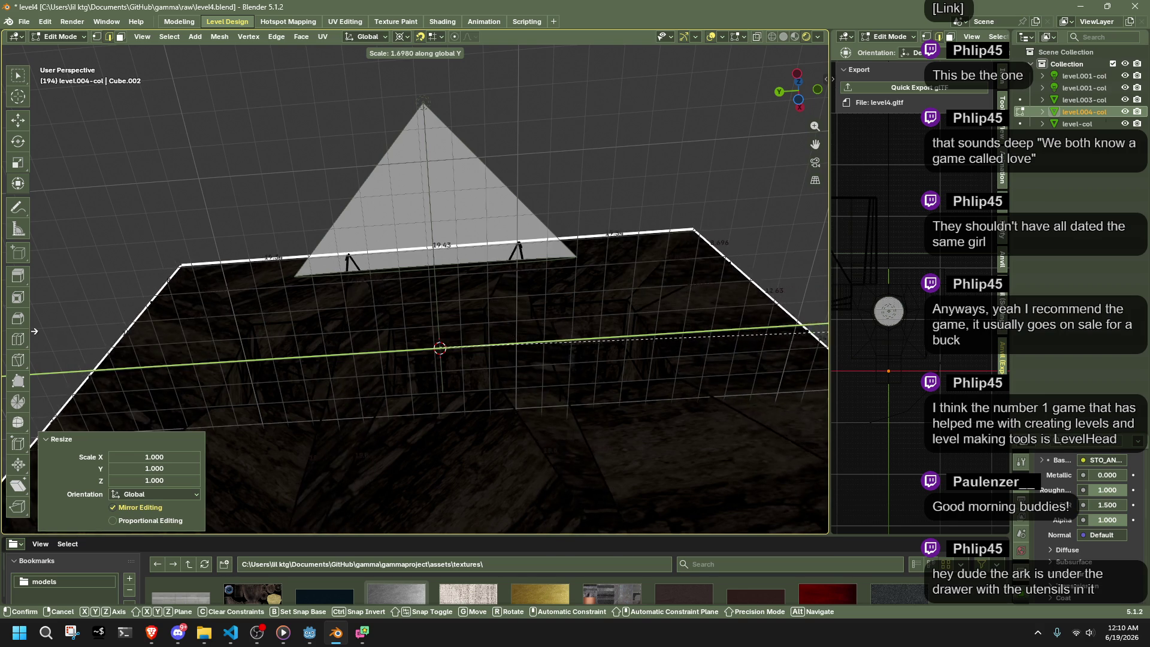
pyautogui.click(706, 314)
# - Select the whole wall panel and view it from an angle
pyautogui.moveTo(706, 313); pyautogui.dragTo(349, 242, button='middle')
pyautogui.click(372, 246)
pyautogui.moveTo(349, 242); pyautogui.dragTo(419, 270)
pyautogui.scroll(-4, 579, 500)
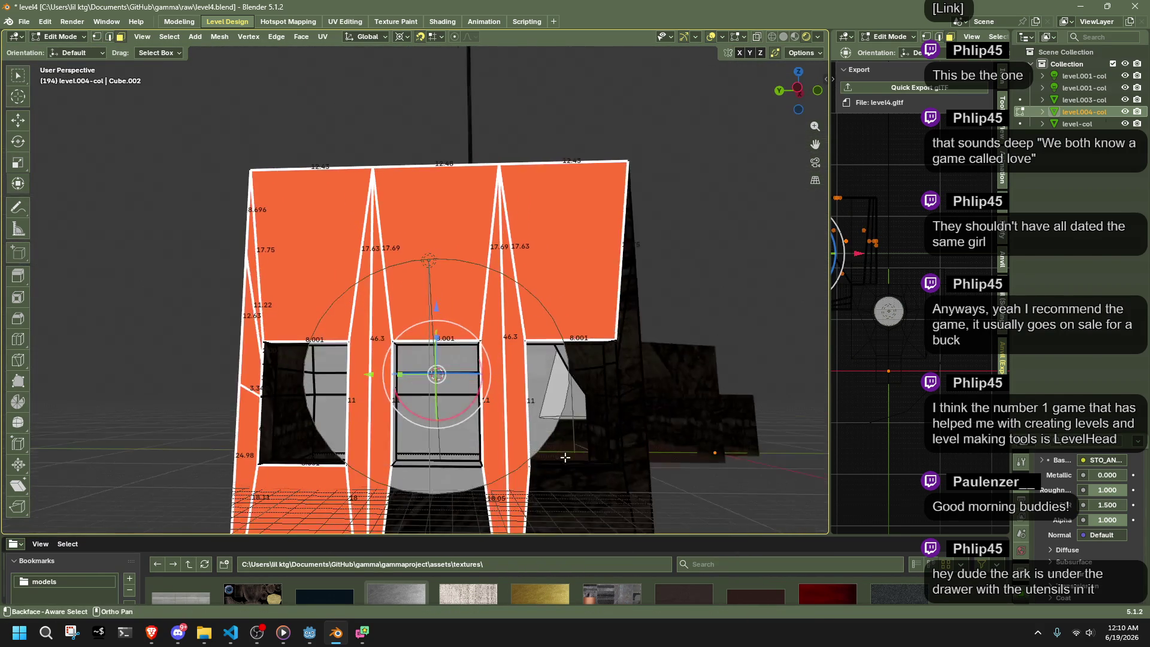
pyautogui.moveTo(579, 500)
pyautogui.mouseDown(button='middle')
pyautogui.moveTo(527, 333)
pyautogui.moveTo(727, 326)
pyautogui.moveTo(619, 344)
pyautogui.moveTo(726, 360)
pyautogui.moveTo(92, 356)
pyautogui.moveTo(182, 325)
pyautogui.moveTo(337, 347)
pyautogui.mouseUp(button='middle')
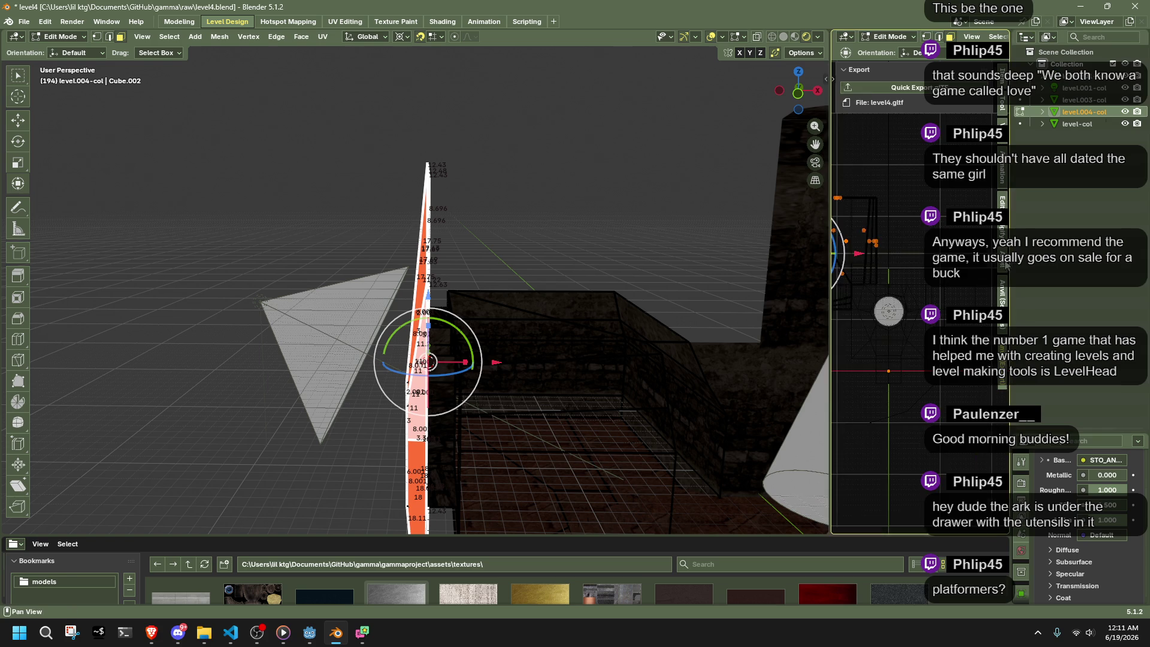
# - Select the whole wall mesh and average its normals
pyautogui.click(1001, 294)
pyautogui.moveTo(599, 359)
pyautogui.mouseDown(button='middle')
pyautogui.moveTo(652, 352)
pyautogui.moveTo(609, 352)
pyautogui.moveTo(644, 315)
pyautogui.moveTo(685, 312)
pyautogui.moveTo(611, 306)
pyautogui.moveTo(580, 224)
pyautogui.moveTo(446, 299)
pyautogui.moveTo(348, 307)
pyautogui.moveTo(312, 341)
pyautogui.mouseUp(button='middle')
pyautogui.press('Tab')
# - Re-average the wall mesh normals weighted by face area and return to Object Mode
pyautogui.press('Tab')
pyautogui.press('1')
pyautogui.press('3')
pyautogui.keyDown('shift'); pyautogui.rightClick(324, 329); pyautogui.keyUp('shift')
pyautogui.click(326, 413)
pyautogui.moveTo(327, 413)
pyautogui.mouseDown(button='middle')
pyautogui.moveTo(521, 417)
pyautogui.moveTo(632, 327)
pyautogui.moveTo(699, 329)
pyautogui.moveTo(564, 423)
pyautogui.moveTo(477, 458)
pyautogui.moveTo(333, 458)
pyautogui.moveTo(417, 470)
pyautogui.moveTo(527, 381)
pyautogui.mouseUp(button='middle')
pyautogui.press('a')
pyautogui.hotkey('alt', 'n')
pyautogui.moveTo(623, 340)
pyautogui.click(673, 350)
pyautogui.press('Tab')
pyautogui.press('Tab')
pyautogui.hotkey('alt', 'n')
pyautogui.moveTo(578, 381)
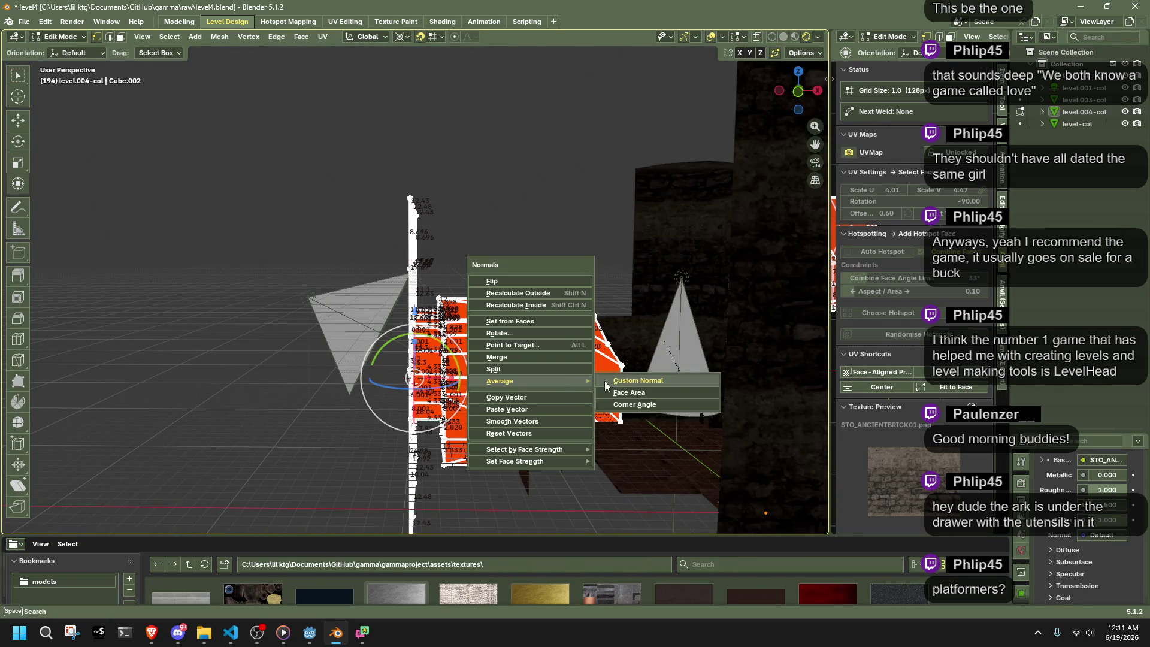
pyautogui.click(620, 393)
pyautogui.press('Tab')
pyautogui.moveTo(620, 393)
pyautogui.mouseDown(button='middle')
pyautogui.moveTo(519, 221)
pyautogui.moveTo(720, 120)
pyautogui.mouseUp(button='middle')
# - Save level4.blend and quick-export the level as level4.gltf for Godot
pyautogui.hotkey('ctrl', 's')
pyautogui.moveTo(747, 250)
pyautogui.mouseDown(button='middle')
pyautogui.moveTo(587, 285)
pyautogui.moveTo(485, 347)
pyautogui.moveTo(411, 346)
pyautogui.moveTo(391, 310)
pyautogui.moveTo(450, 269)
pyautogui.moveTo(599, 281)
pyautogui.mouseUp(button='middle')
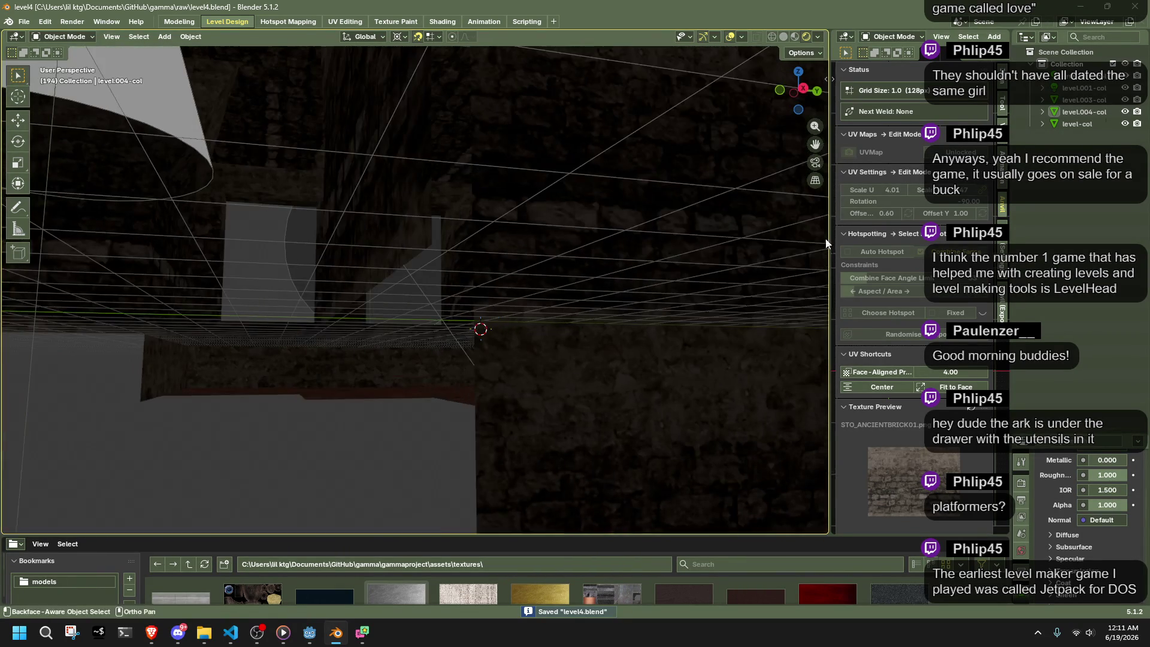
pyautogui.click(1002, 308)
pyautogui.click(889, 87)
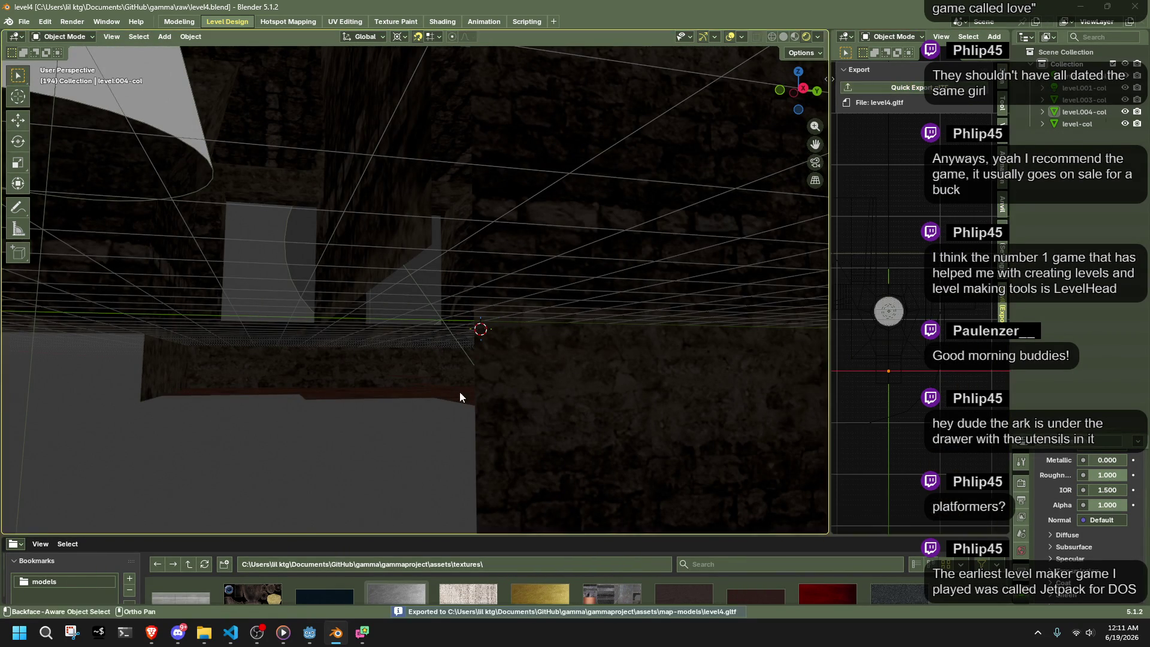
pyautogui.click(310, 633)
pyautogui.scroll(5, 649, 326)
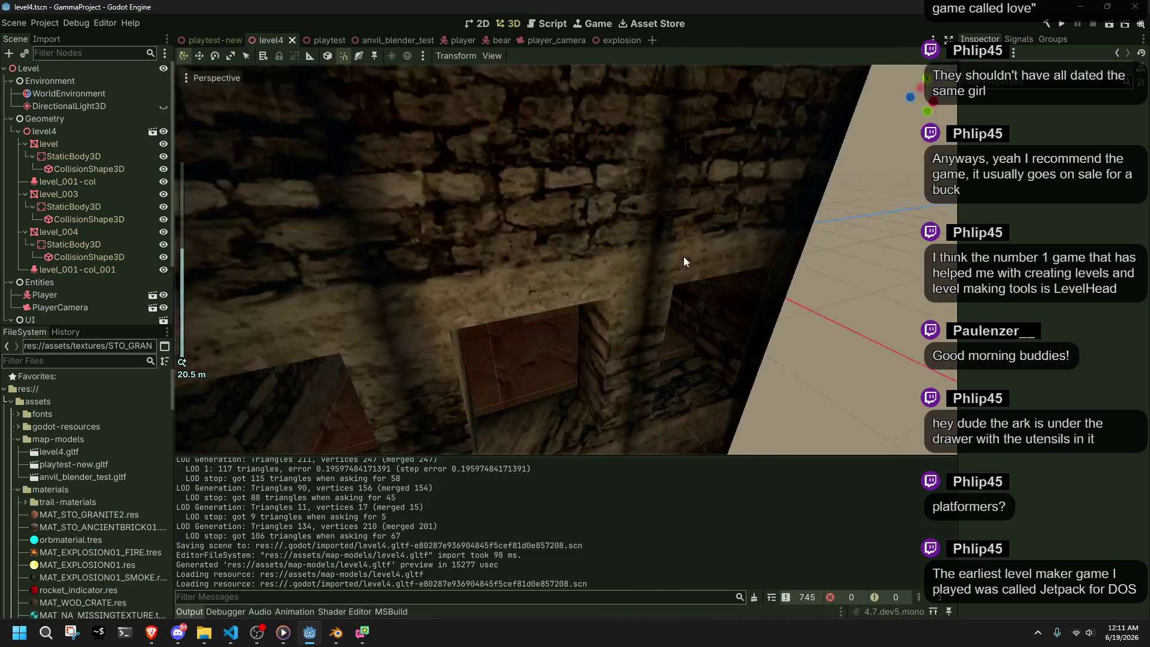
# - Inspect the reimported room walls and select DirectionalLight3D in the Scene tree
pyautogui.moveTo(673, 301)
pyautogui.mouseDown(button='middle')
pyautogui.moveTo(867, 290)
pyautogui.moveTo(346, 282)
pyautogui.moveTo(580, 280)
pyautogui.mouseUp(button='middle')
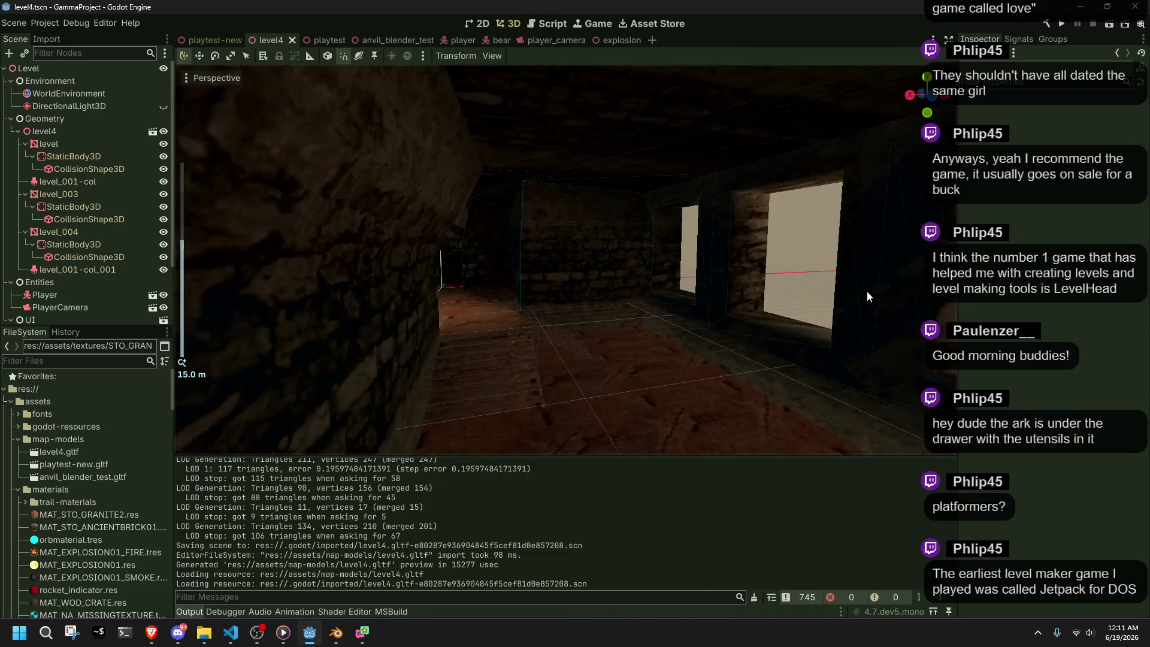
pyautogui.scroll(-3, 867, 290)
pyautogui.scroll(3, 609, 294)
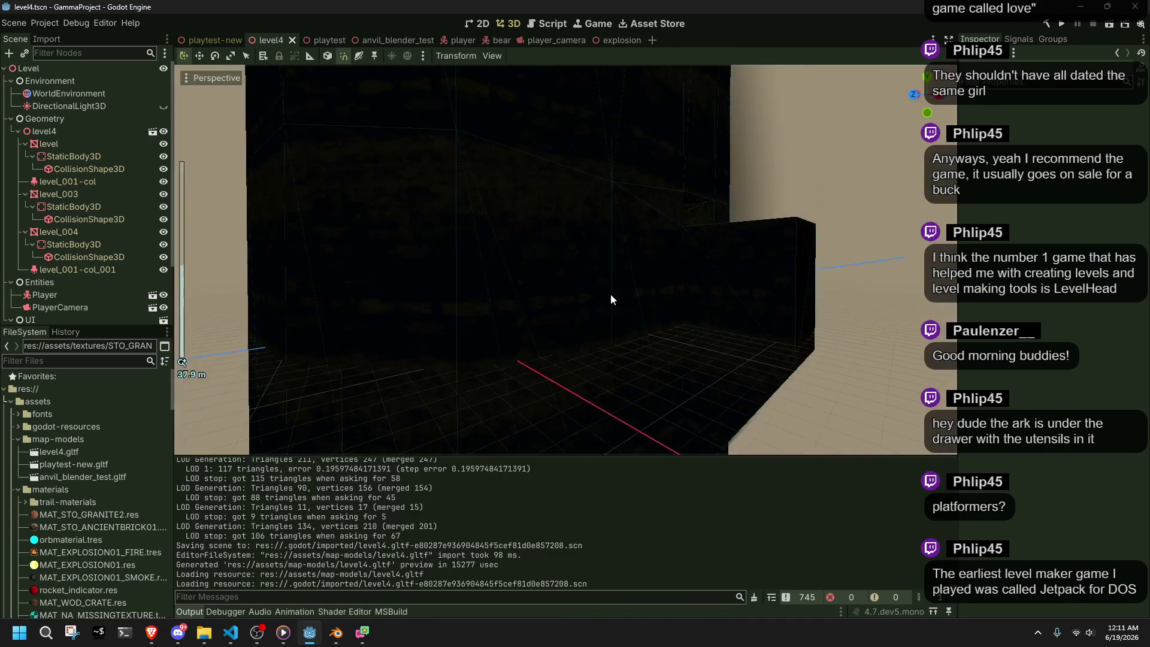
pyautogui.click(90, 106)
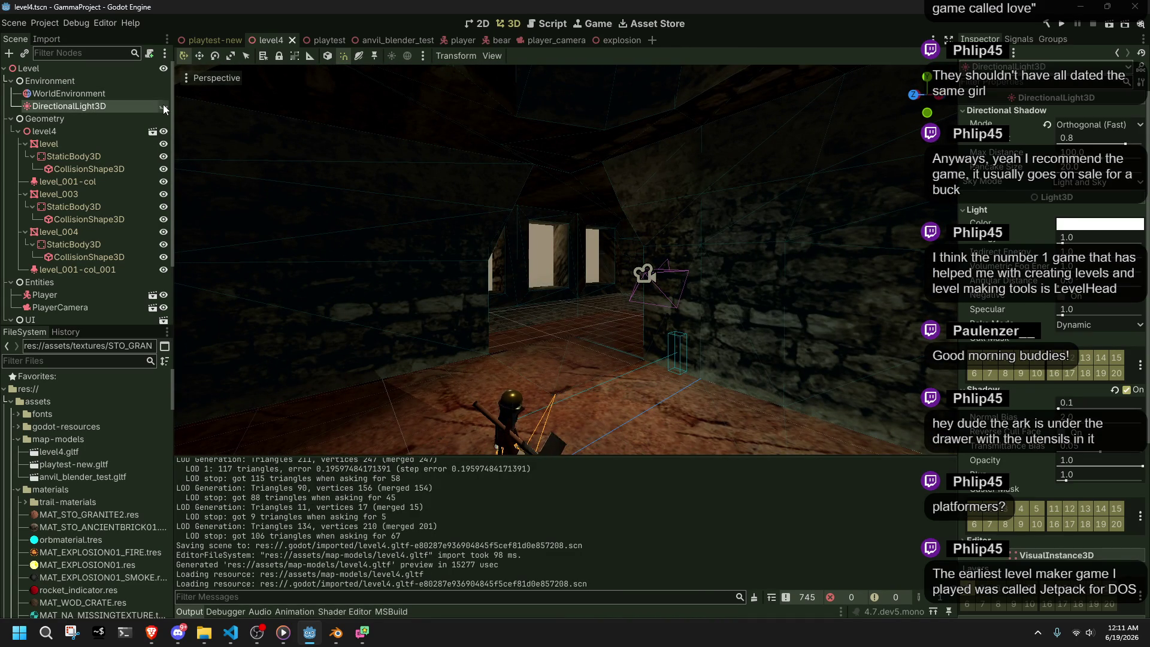
pyautogui.scroll(3, 479, 277)
pyautogui.moveTo(371, 180)
pyautogui.mouseDown(button='middle')
pyautogui.moveTo(479, 278)
pyautogui.moveTo(728, 271)
pyautogui.moveTo(405, 229)
pyautogui.moveTo(638, 263)
pyautogui.moveTo(542, 290)
pyautogui.mouseUp(button='middle')
pyautogui.scroll(-4, 638, 264)
pyautogui.scroll(-4, 638, 263)
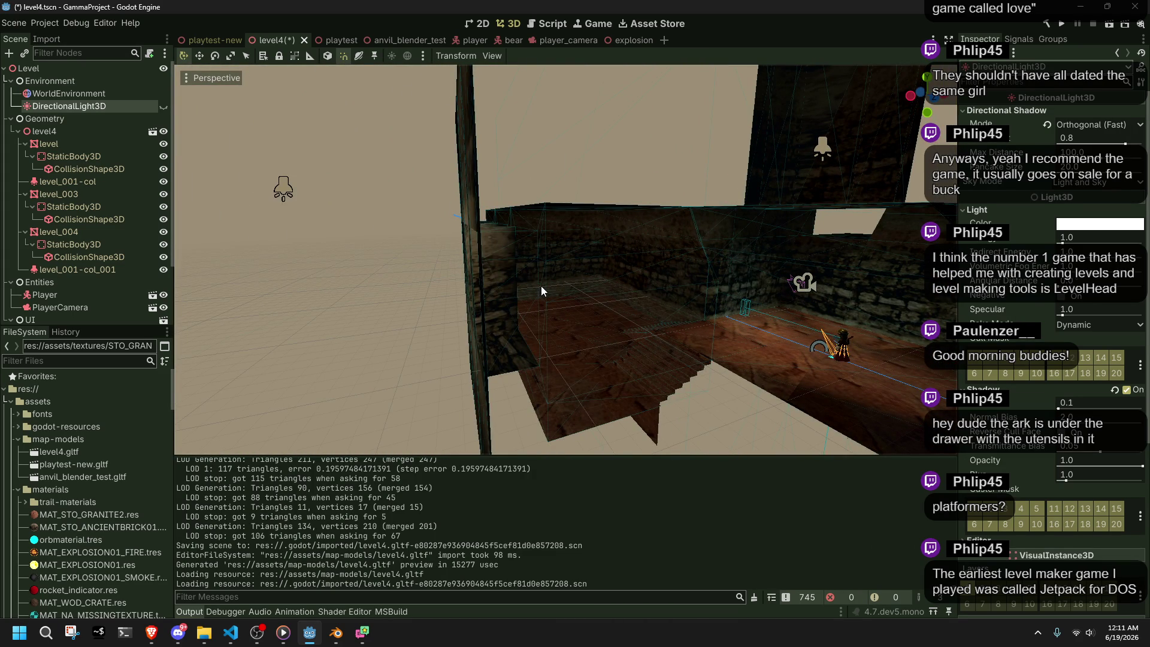
# - Orbit around the building and select level_004 to check its geometry
pyautogui.scroll(-3, 789, 288)
pyautogui.moveTo(788, 289)
pyautogui.mouseDown(button='middle')
pyautogui.moveTo(641, 260)
pyautogui.moveTo(775, 286)
pyautogui.moveTo(795, 301)
pyautogui.moveTo(706, 264)
pyautogui.mouseUp(button='middle')
pyautogui.scroll(8, 706, 264)
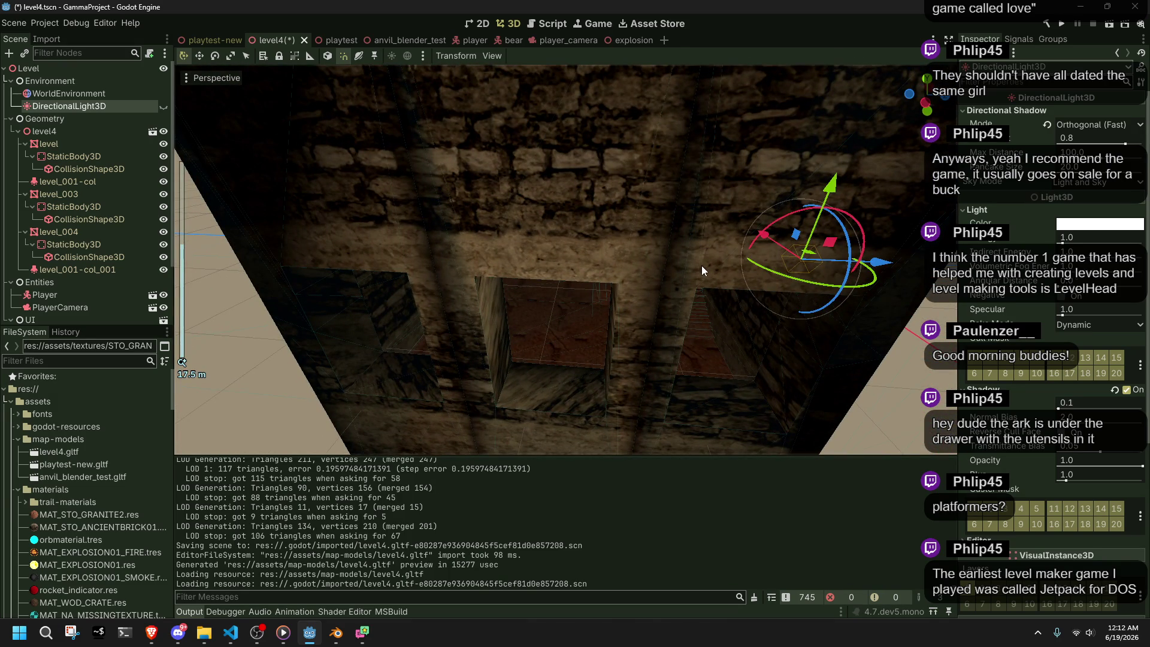
pyautogui.click(638, 234)
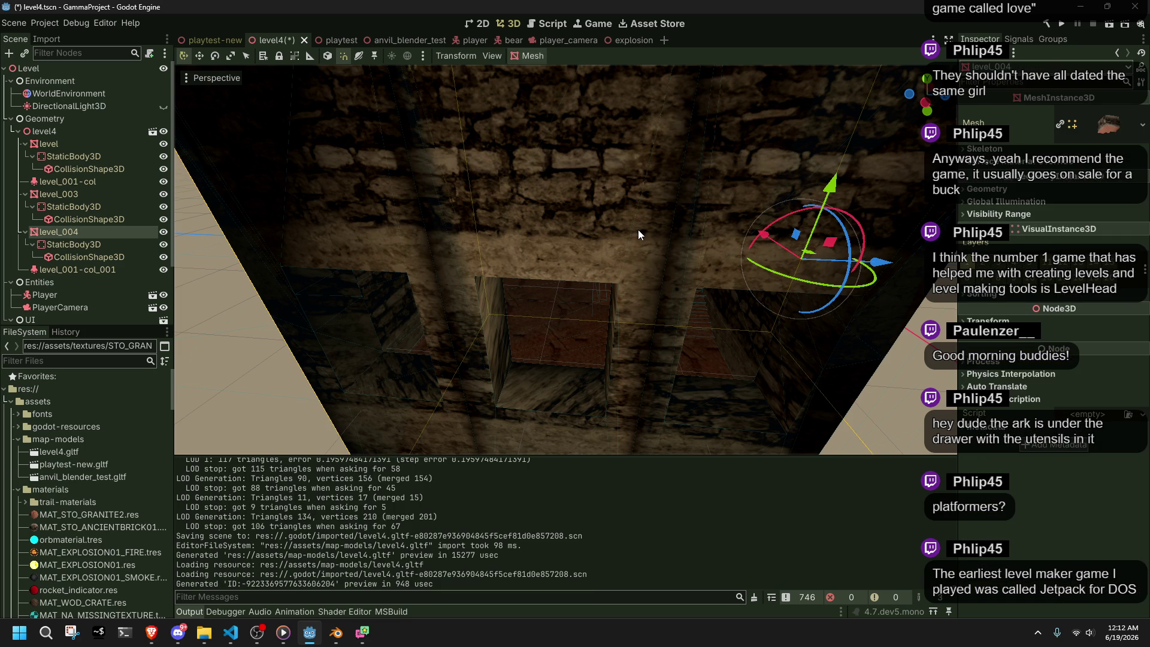
pyautogui.scroll(-5, 638, 229)
pyautogui.moveTo(641, 333); pyautogui.dragTo(523, 300, button='middle')
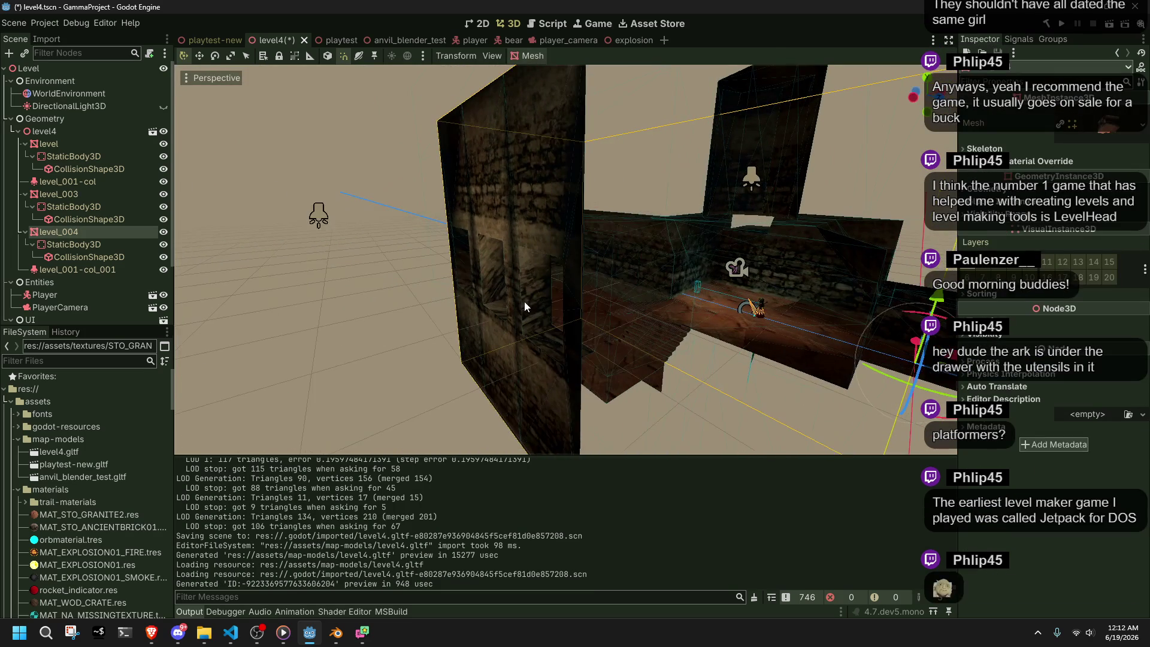
# - Back in Blender, select the wall collision object and enter Edit Mode
pyautogui.click(338, 639)
pyautogui.moveTo(465, 498)
pyautogui.mouseDown(button='middle')
pyautogui.moveTo(539, 357)
pyautogui.moveTo(521, 357)
pyautogui.moveTo(612, 375)
pyautogui.moveTo(597, 389)
pyautogui.moveTo(470, 398)
pyautogui.mouseUp(button='middle')
pyautogui.click(469, 398)
pyautogui.press('Tab')
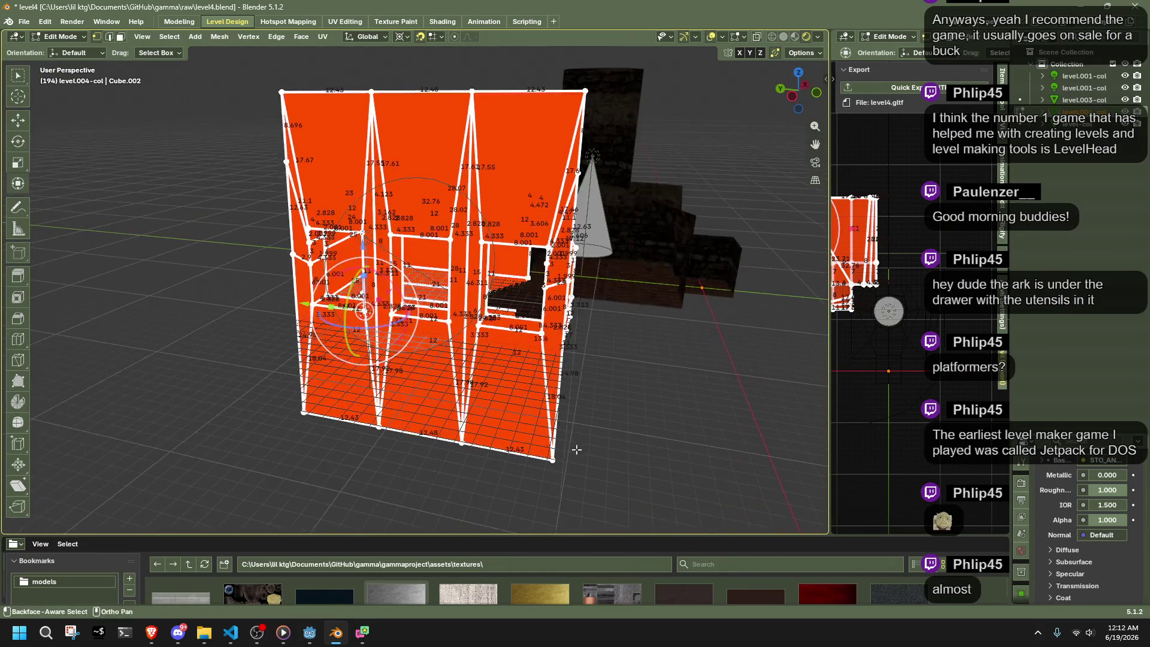
# - Select the wall's linked geometry, centre the 3D cursor on it, and scale it along Y
pyautogui.hotkey('alt', 'a')
pyautogui.press('l')
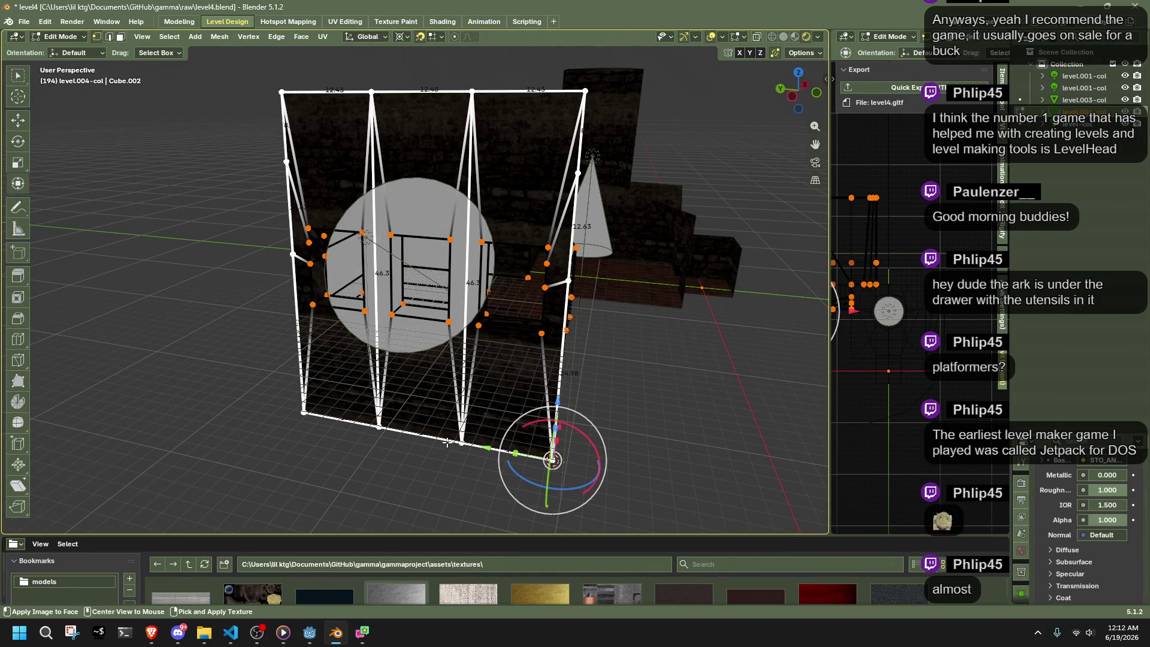
pyautogui.hotkey('shift', 's')
pyautogui.click(636, 389)
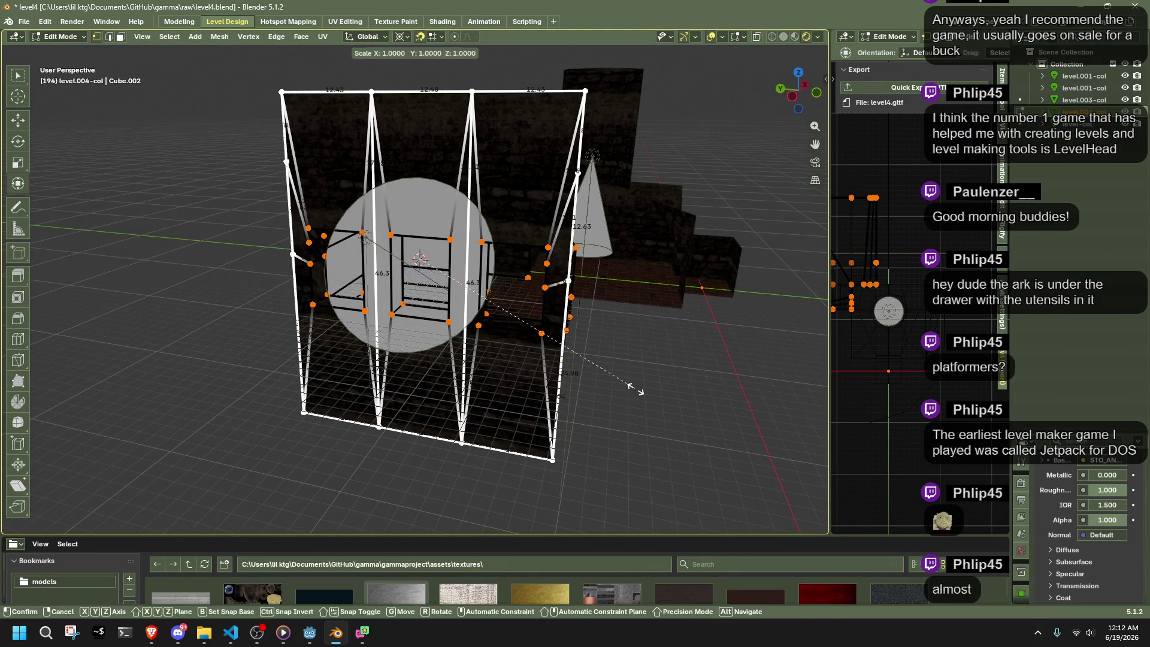
pyautogui.press('s')
pyautogui.press('Escape')
pyautogui.scroll(5, 490, 373)
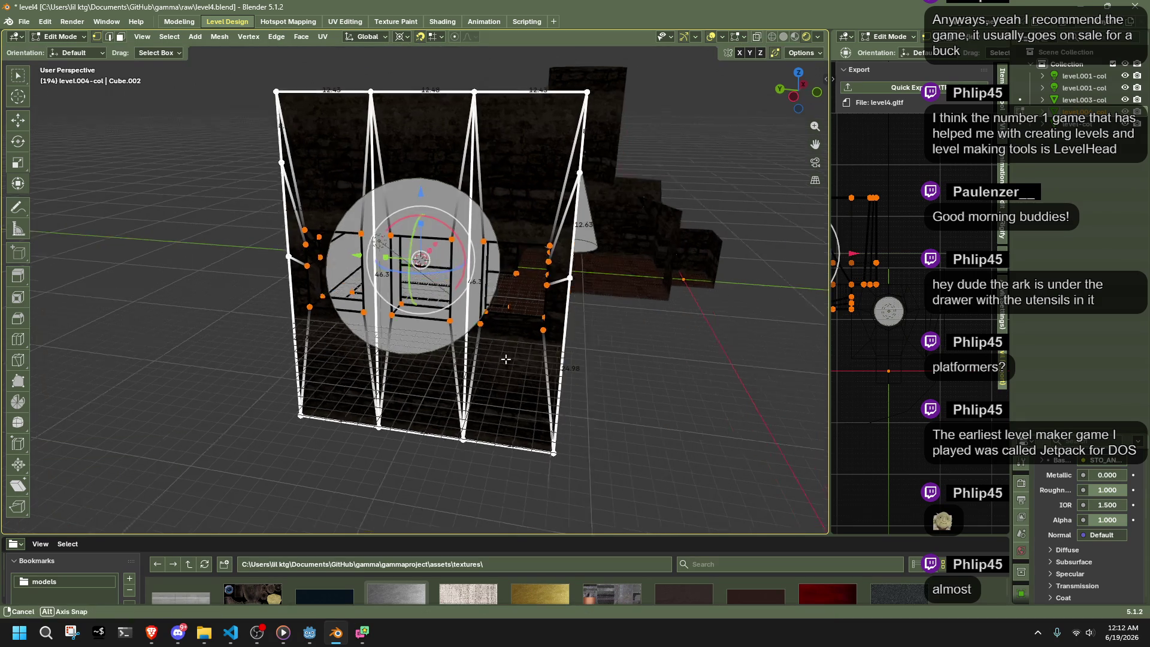
pyautogui.press('s')
pyautogui.press('y')
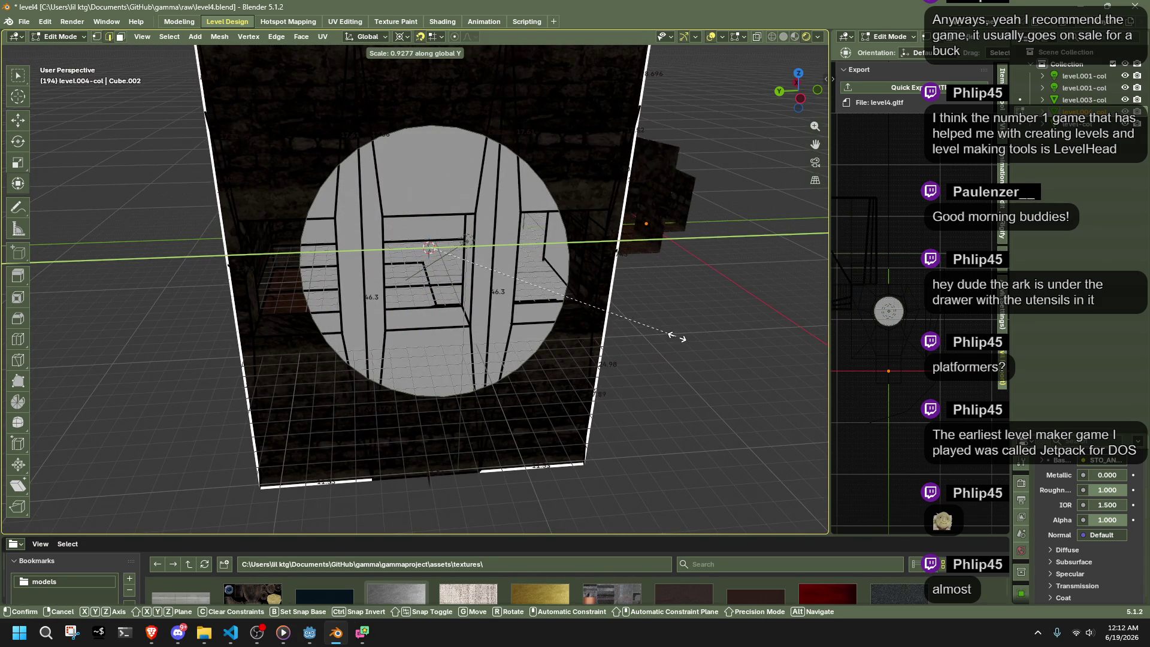
pyautogui.click(676, 337)
pyautogui.scroll(-3, 606, 316)
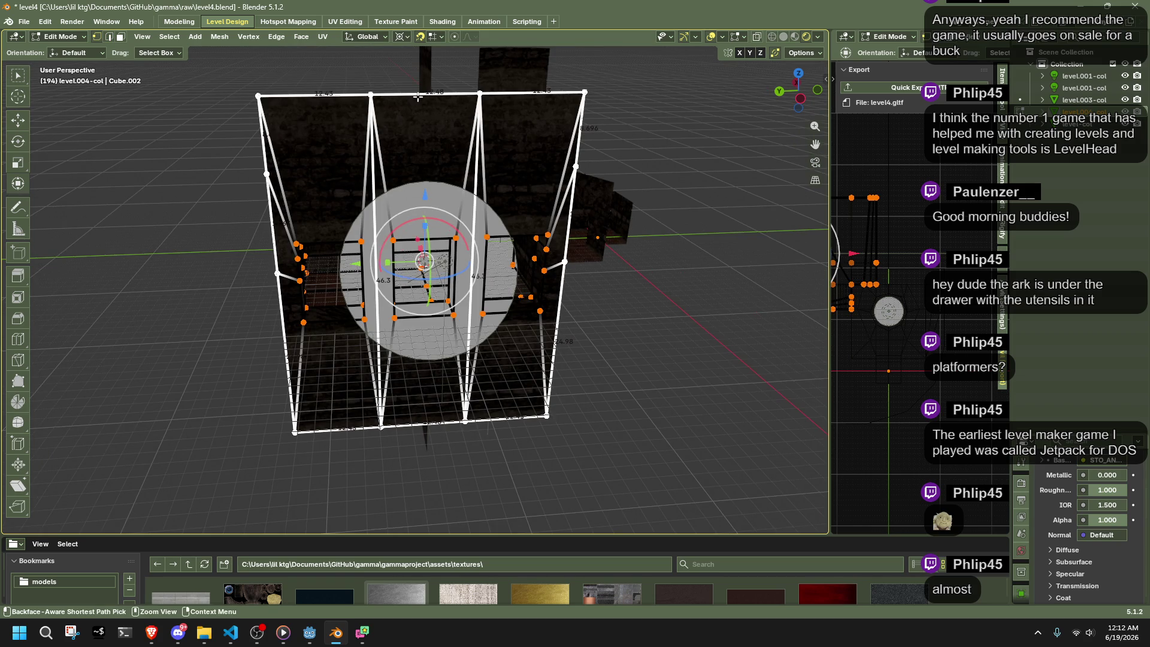
# - Select the outer wall frame vertices and scale them about 1.61× along Y
pyautogui.click(396, 94)
pyautogui.moveTo(235, 73)
pyautogui.mouseDown()
pyautogui.moveTo(274, 542)
pyautogui.moveTo(292, 556)
pyautogui.mouseUp()
pyautogui.keyDown('shift'); pyautogui.click(294, 431); pyautogui.keyUp('shift')
pyautogui.keyDown('shift'); pyautogui.click(546, 415); pyautogui.keyUp('shift')
pyautogui.keyDown('shift'); pyautogui.click(571, 178); pyautogui.keyUp('shift')
pyautogui.keyDown('shift'); pyautogui.click(580, 97); pyautogui.keyUp('shift')
pyautogui.press('s')
pyautogui.press('y')
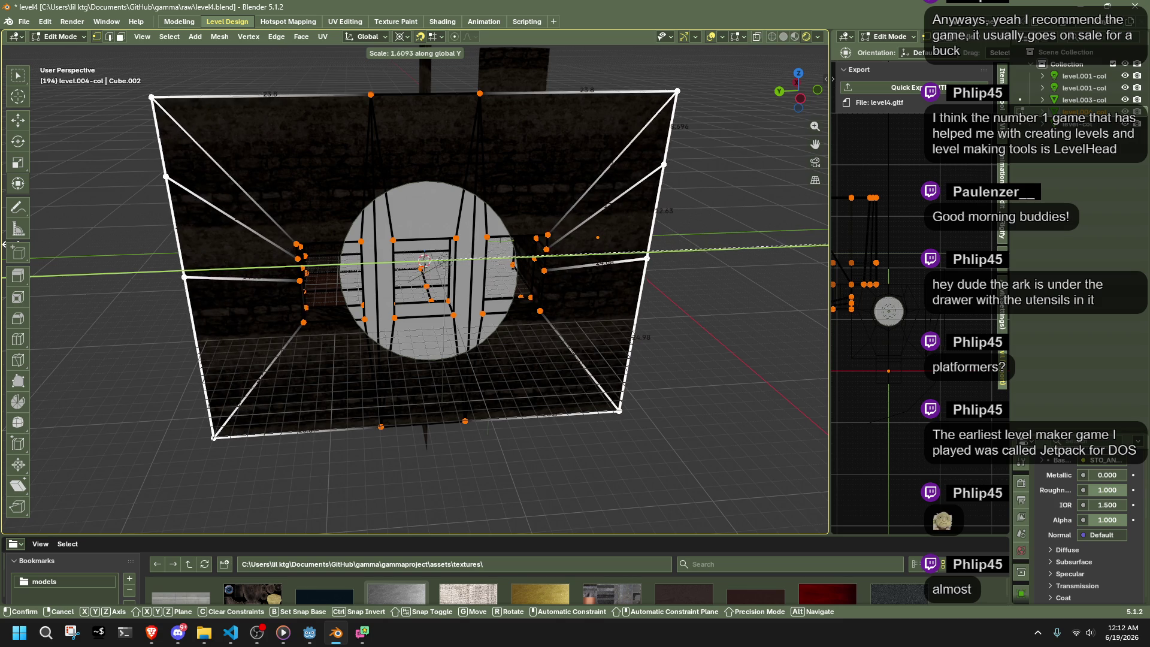
pyautogui.click(697, 346)
# - Return to Object Mode, check the widened wall, and save level4.blend
pyautogui.press('Tab')
pyautogui.moveTo(697, 346)
pyautogui.mouseDown(button='middle')
pyautogui.moveTo(663, 344)
pyautogui.moveTo(682, 471)
pyautogui.mouseUp(button='middle')
pyautogui.scroll(4, 680, 405)
pyautogui.hotkey('ctrl', 's')
pyautogui.moveTo(645, 390)
pyautogui.mouseDown(button='middle')
pyautogui.moveTo(611, 367)
pyautogui.moveTo(548, 383)
pyautogui.moveTo(525, 314)
pyautogui.mouseUp(button='middle')
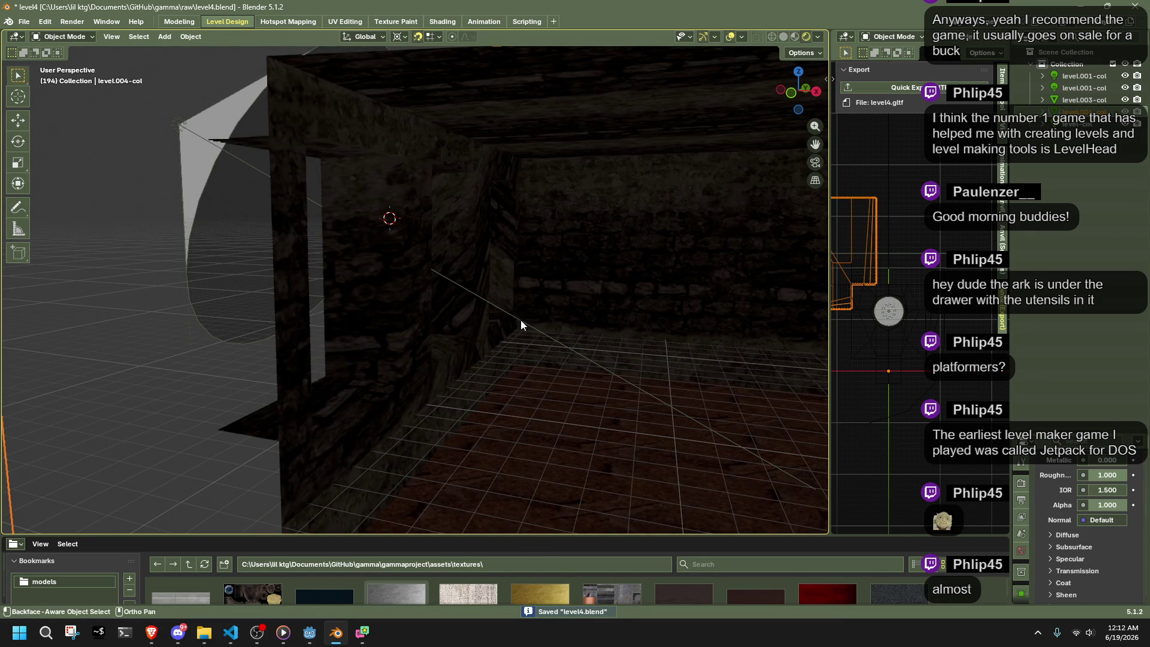
# - Raise the doorway spotlight's power to 2000
pyautogui.moveTo(267, 167)
pyautogui.mouseDown(button='middle')
pyautogui.moveTo(314, 260)
pyautogui.moveTo(142, 183)
pyautogui.mouseUp(button='middle')
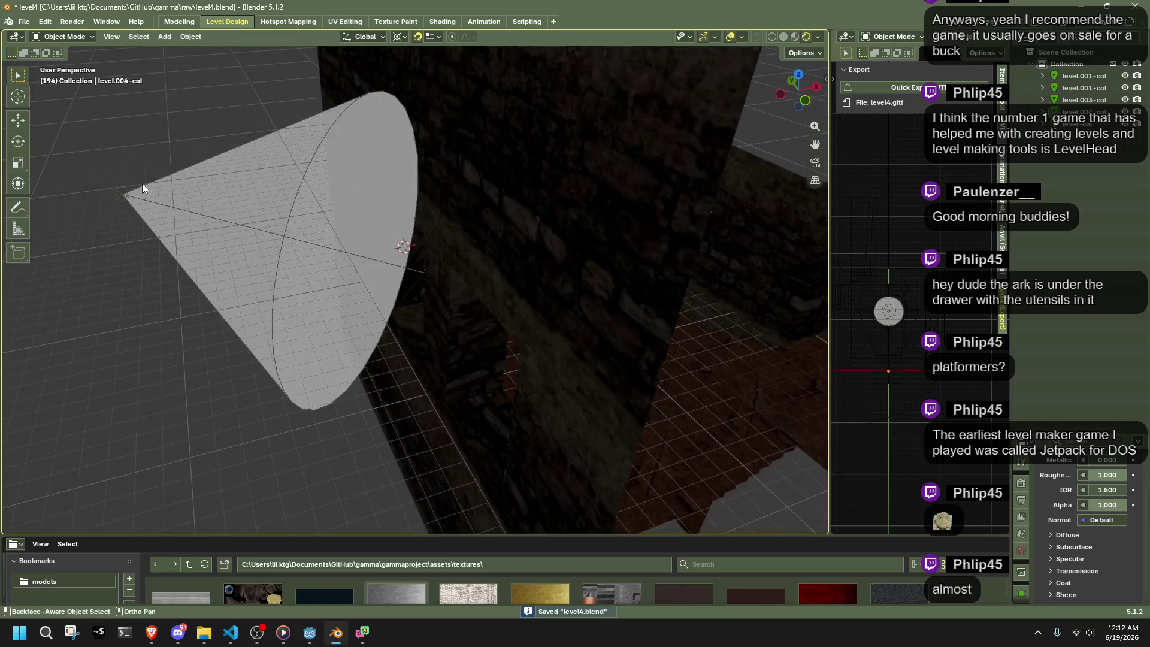
pyautogui.click(122, 192)
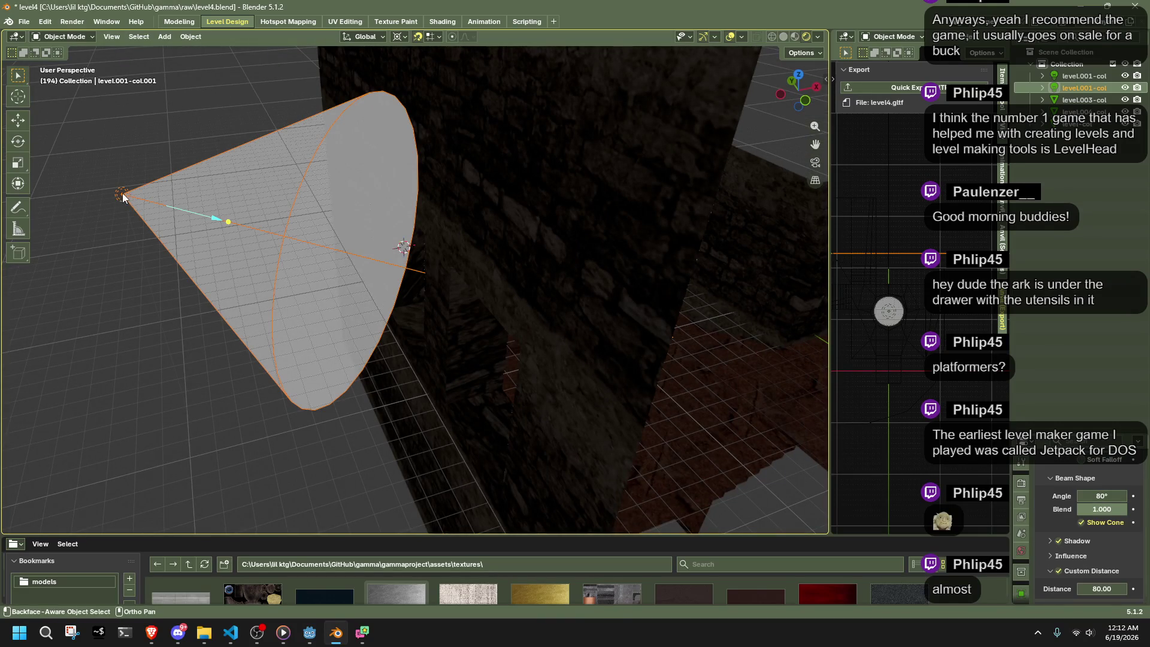
pyautogui.scroll(3, 1073, 508)
pyautogui.click(1098, 519)
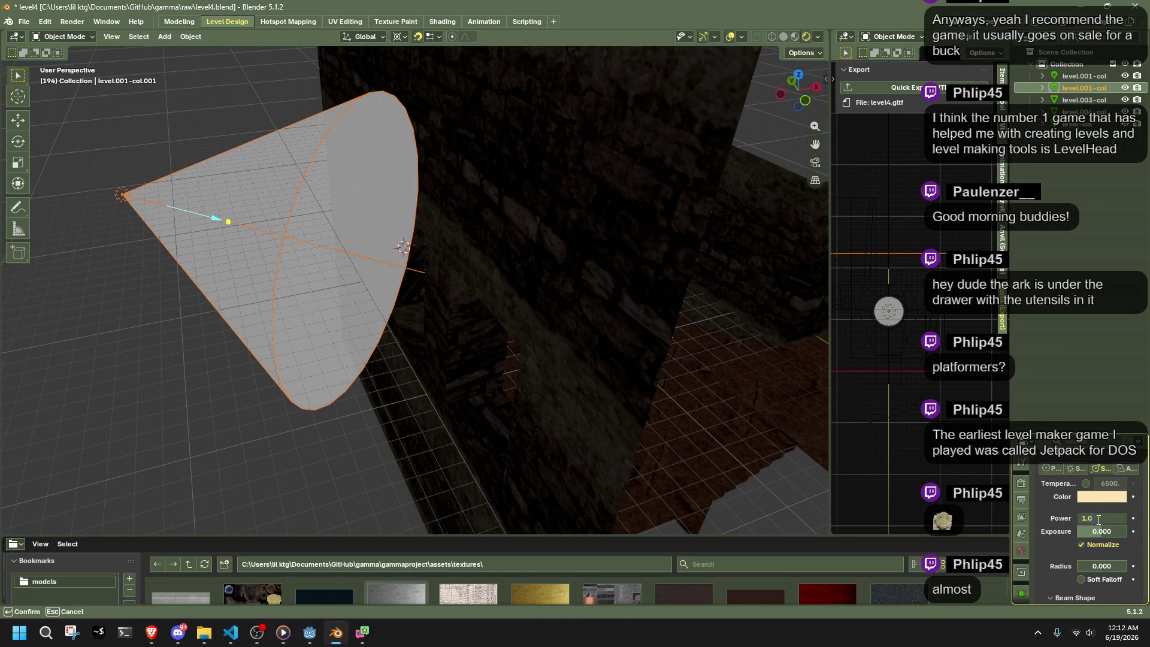
pyautogui.write('.0')
pyautogui.press('Return')
# - Revert the spotlight power to 100 and save level4.blend
pyautogui.moveTo(749, 389)
pyautogui.mouseDown(button='middle')
pyautogui.moveTo(686, 358)
pyautogui.moveTo(655, 322)
pyautogui.moveTo(613, 339)
pyautogui.moveTo(659, 339)
pyautogui.moveTo(616, 355)
pyautogui.mouseUp(button='middle')
pyautogui.hotkey('ctrl', 'z')
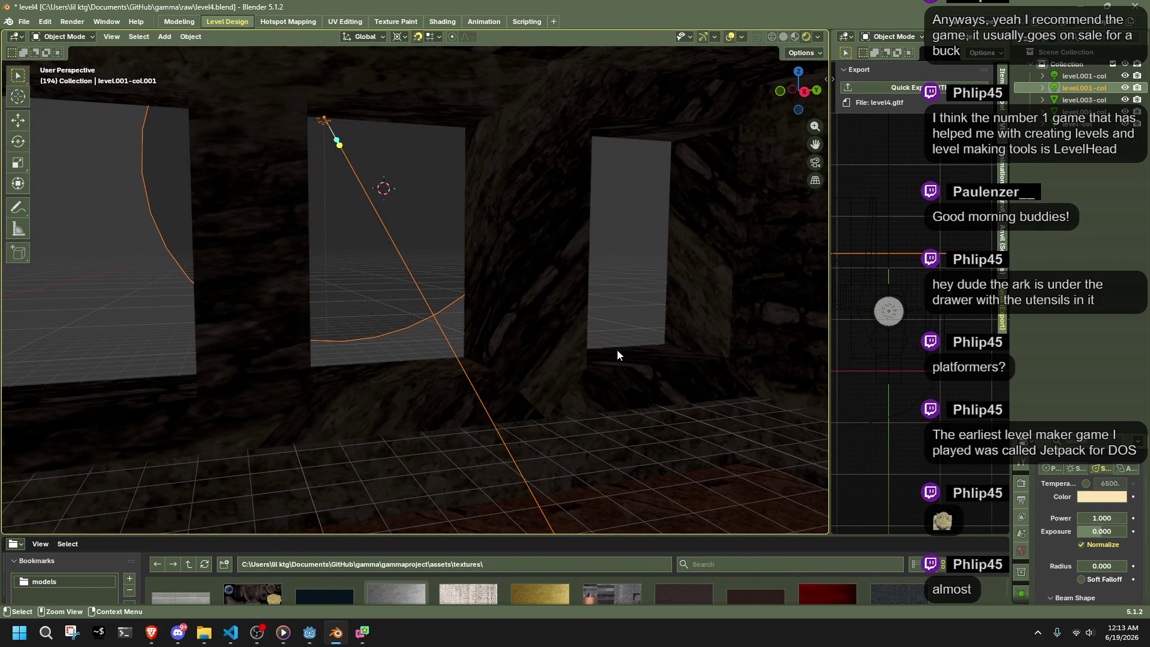
pyautogui.hotkey('ctrl', 's')
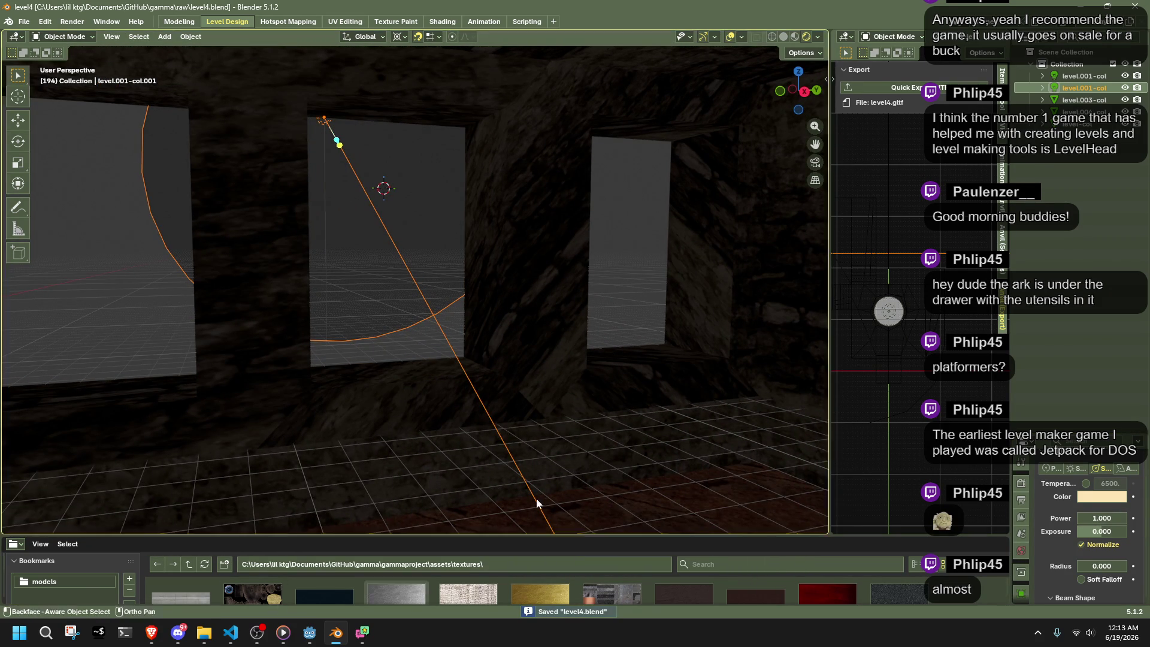
# - In Godot, select and frame the level_001-col_001 spotlight
pyautogui.click(316, 630)
pyautogui.click(318, 215)
pyautogui.press('f')
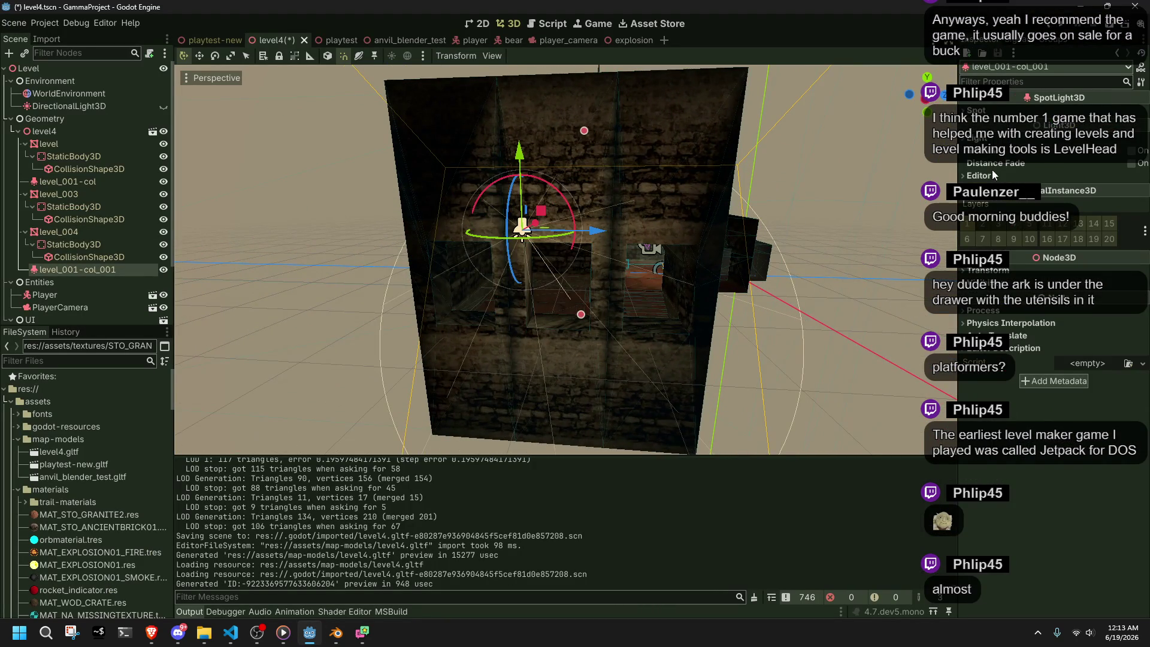
# - Disable shadows on the level_001-col_001 SpotLight3D, then go back to Blender
pyautogui.scroll(5, 726, 303)
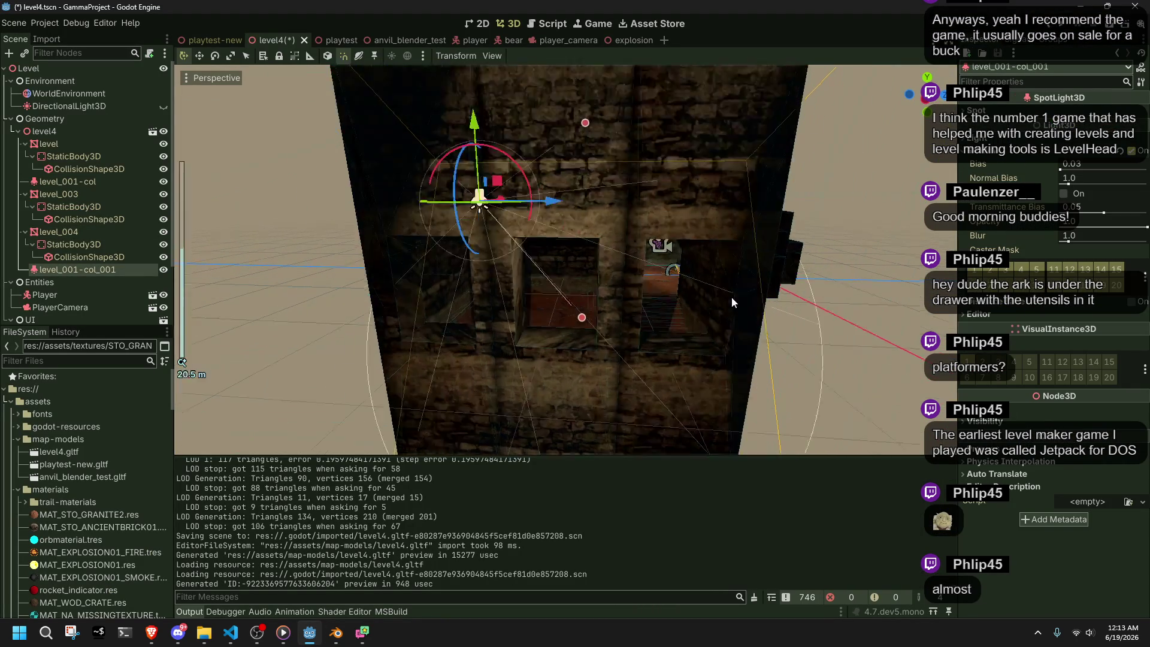
pyautogui.scroll(-10, 726, 308)
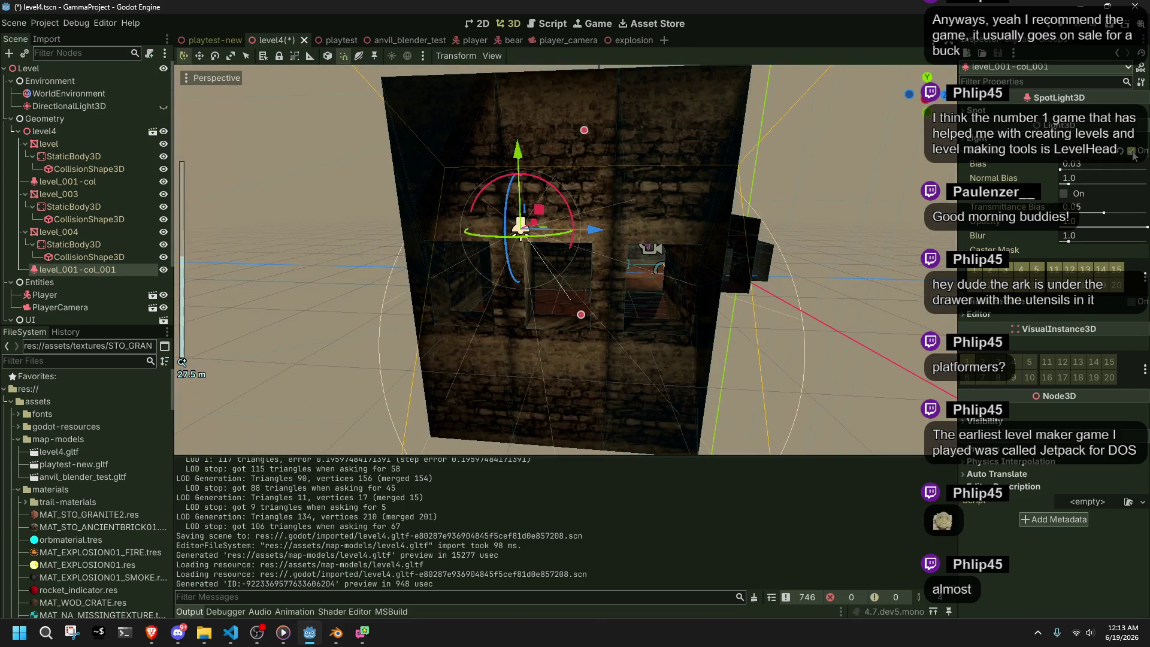
pyautogui.click(1131, 151)
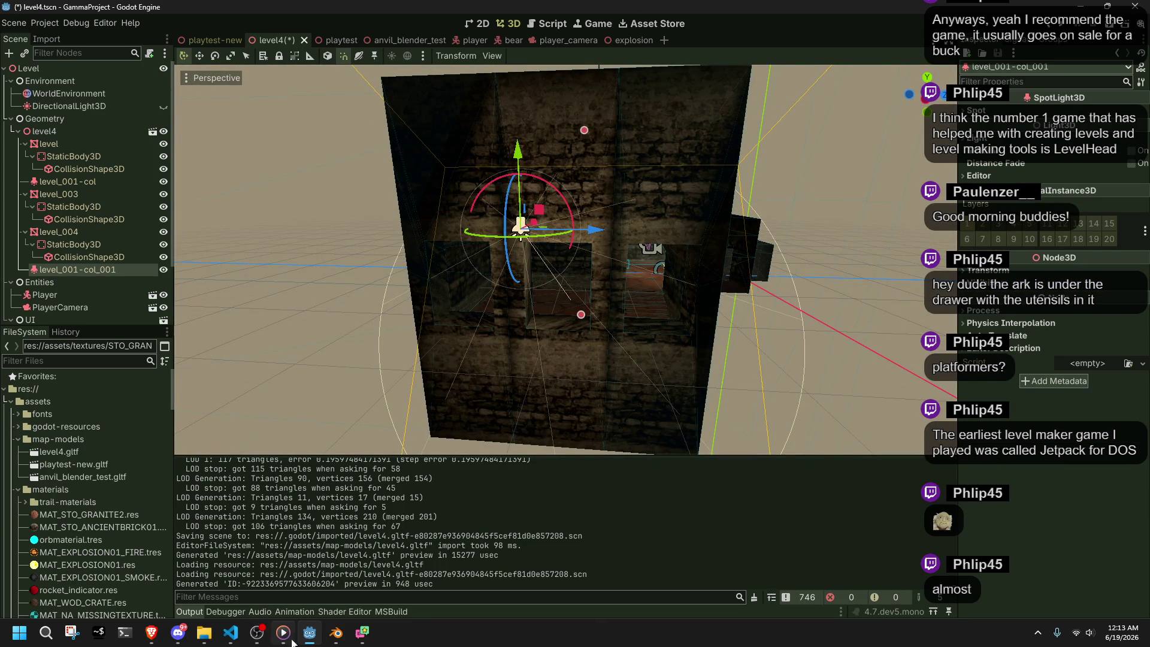
pyautogui.click(334, 633)
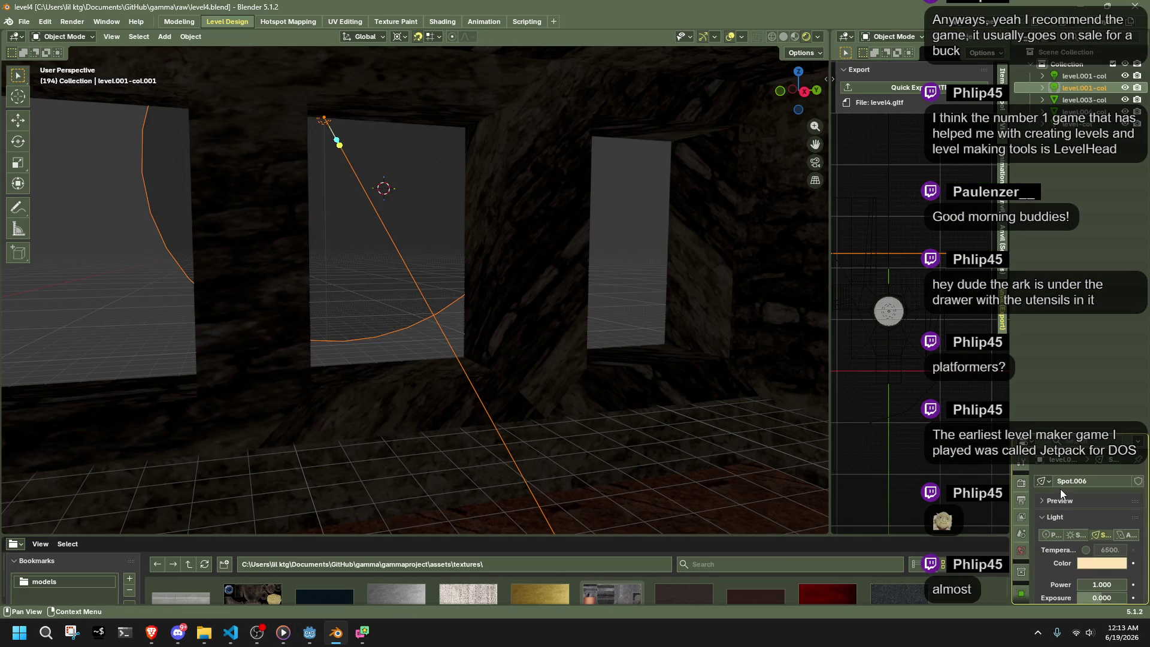
# - Review the spotlight, save level4.blend and quick-export level4.gltf
pyautogui.scroll(-8, 1045, 527)
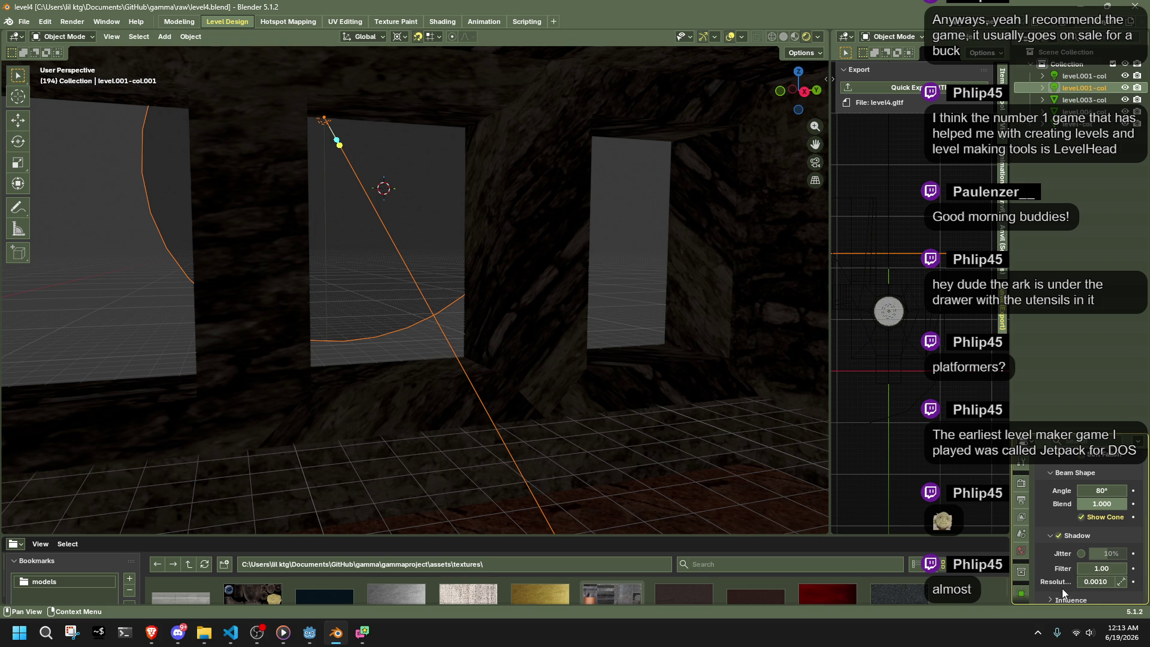
pyautogui.scroll(10, 443, 316)
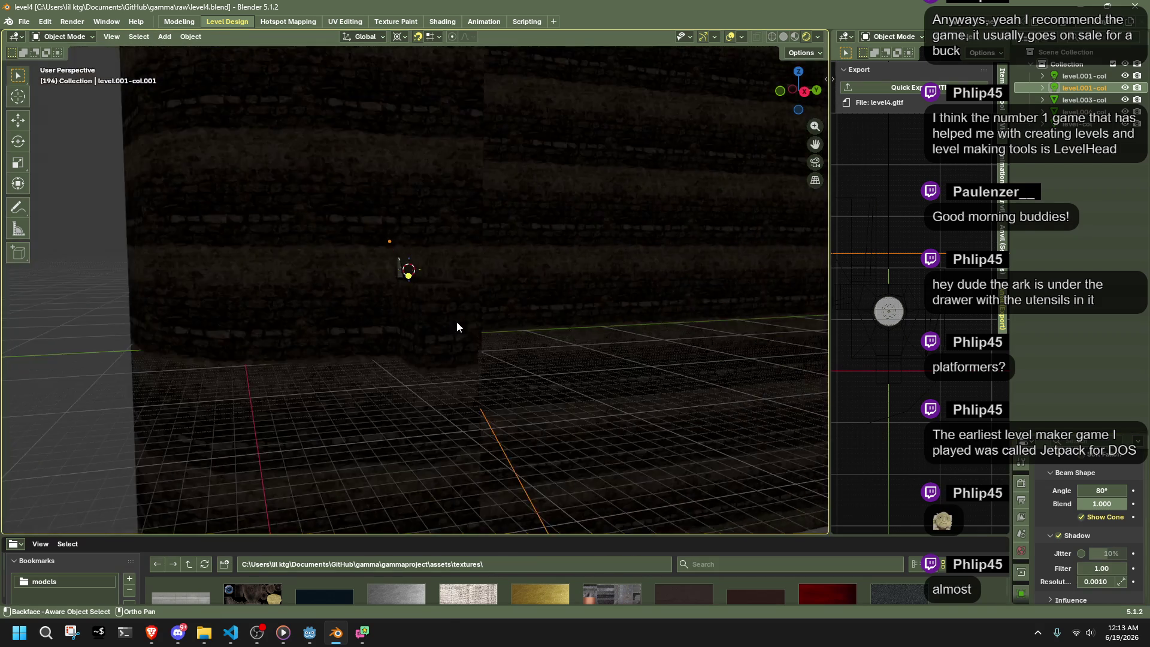
pyautogui.scroll(-6, 604, 408)
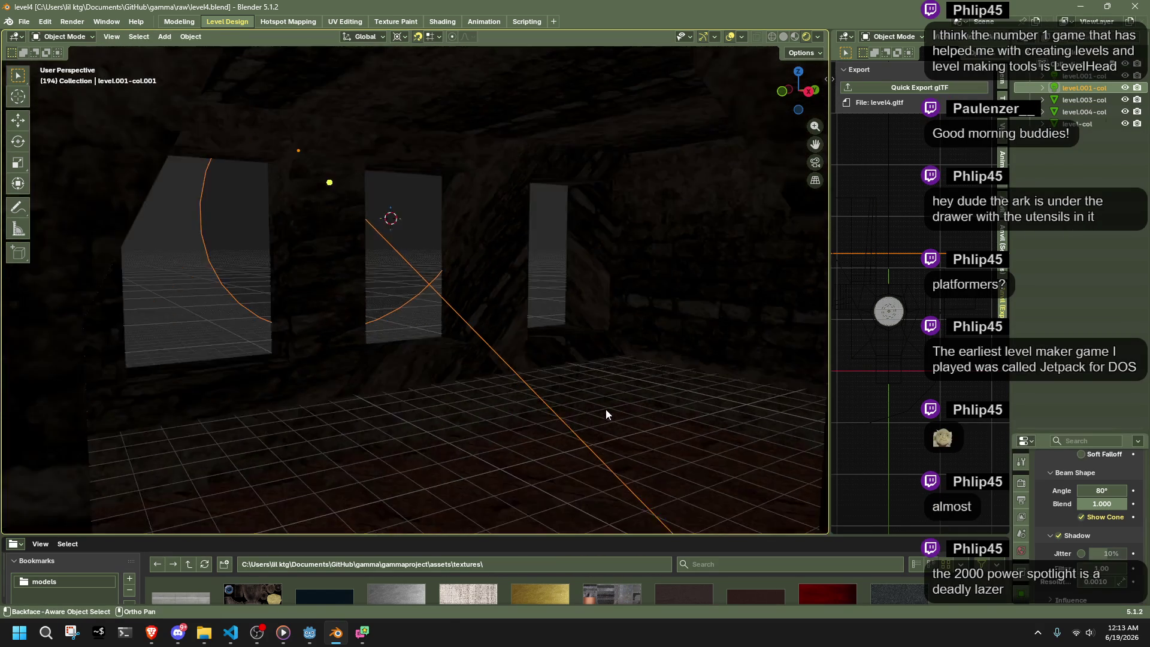
pyautogui.scroll(-5, 606, 408)
pyautogui.moveTo(703, 389)
pyautogui.mouseDown(button='middle')
pyautogui.moveTo(743, 418)
pyautogui.moveTo(577, 364)
pyautogui.mouseUp(button='middle')
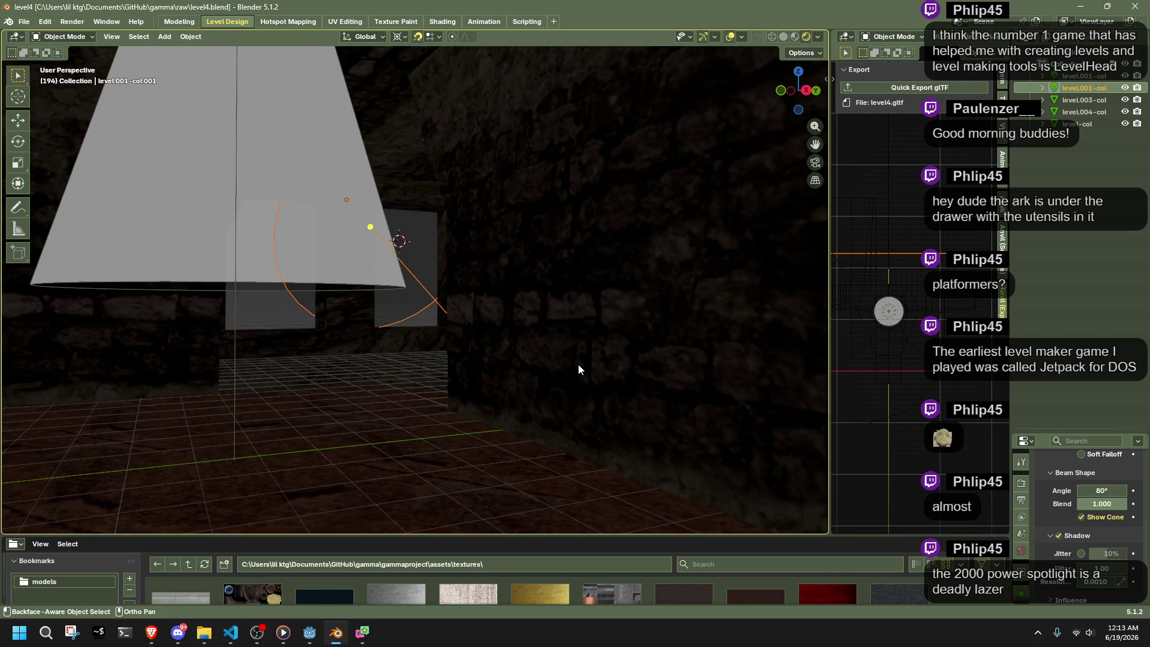
pyautogui.scroll(5, 579, 363)
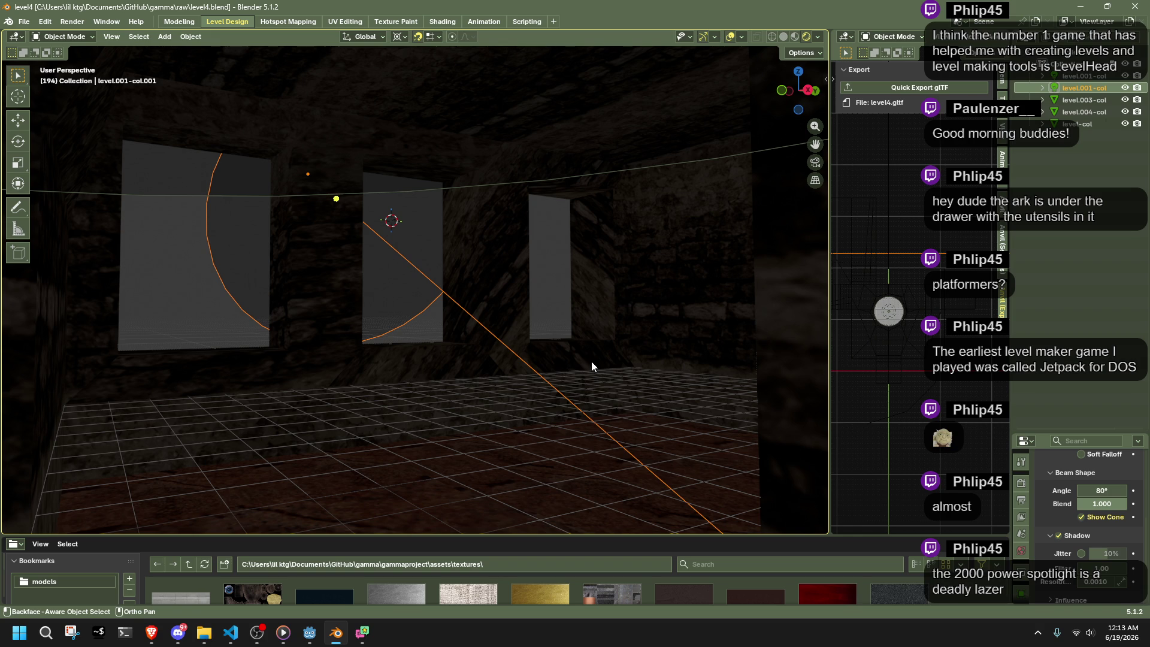
pyautogui.hotkey('ctrl', 's')
pyautogui.click(964, 91)
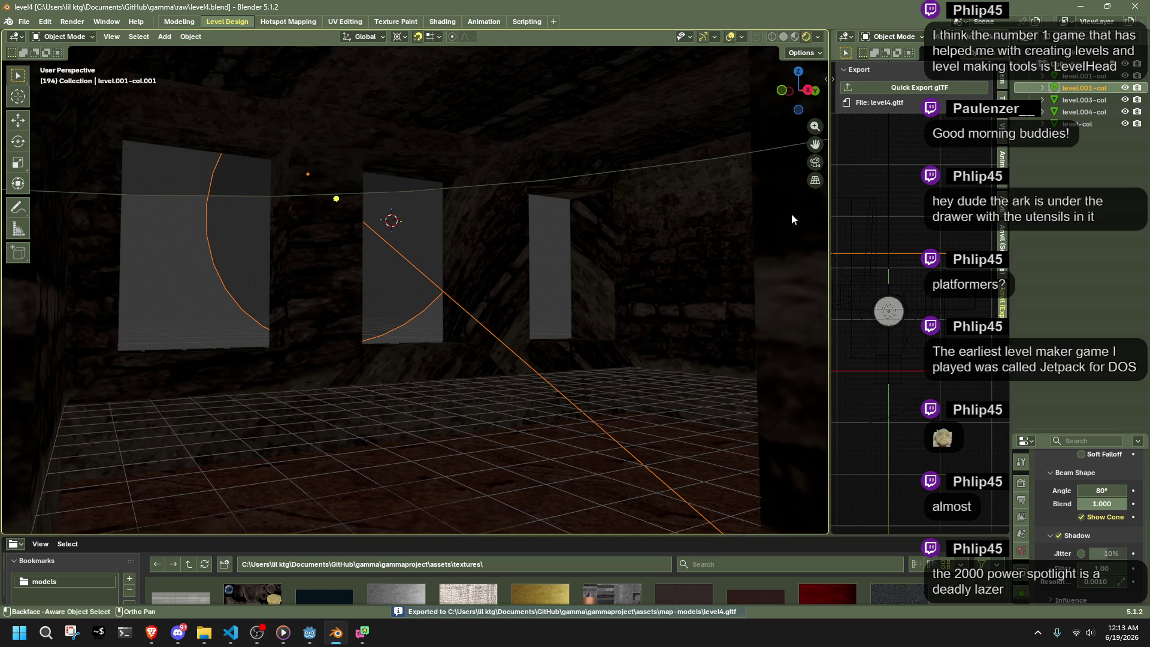
# - Re-export level4.gltf after reviewing the room, then switch to Godot to reload it
pyautogui.scroll(-4, 603, 339)
pyautogui.scroll(4, 603, 339)
pyautogui.moveTo(602, 339); pyautogui.dragTo(925, 24, button='middle')
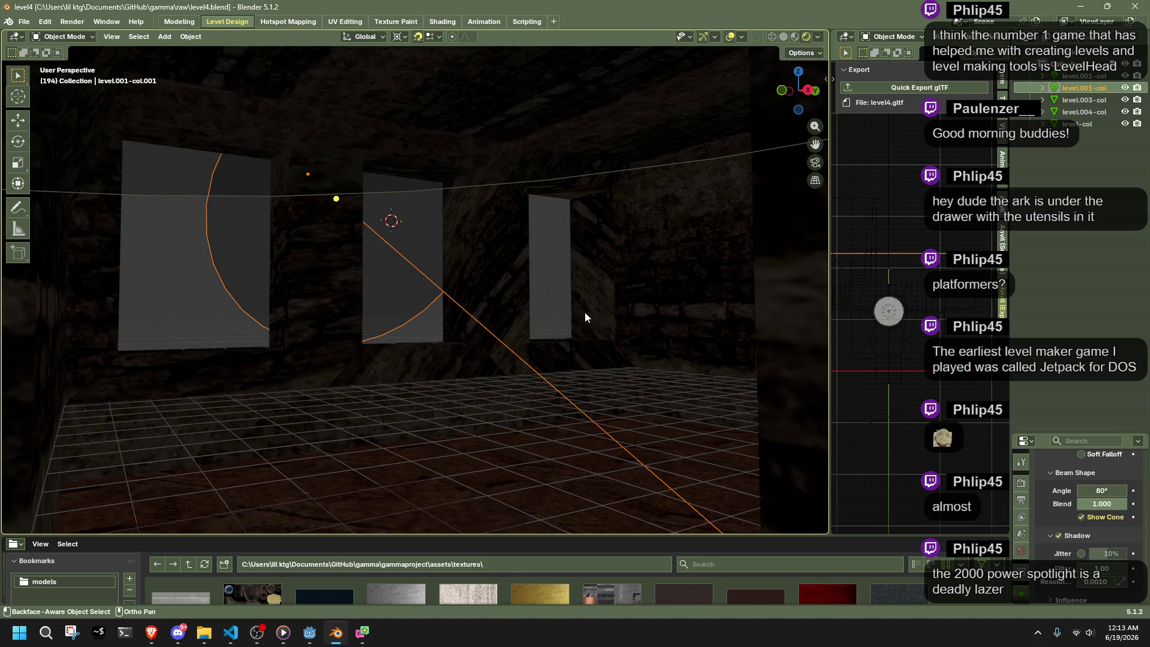
pyautogui.moveTo(585, 312)
pyautogui.mouseDown(button='middle')
pyautogui.moveTo(605, 281)
pyautogui.moveTo(635, 287)
pyautogui.mouseUp(button='middle')
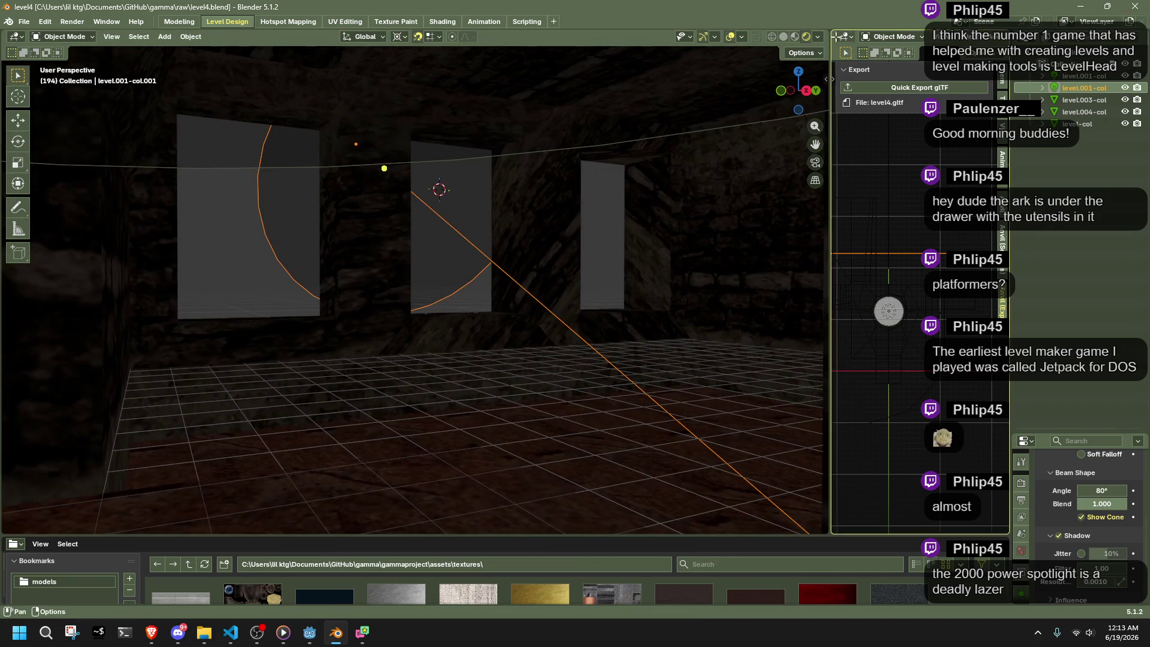
pyautogui.click(919, 87)
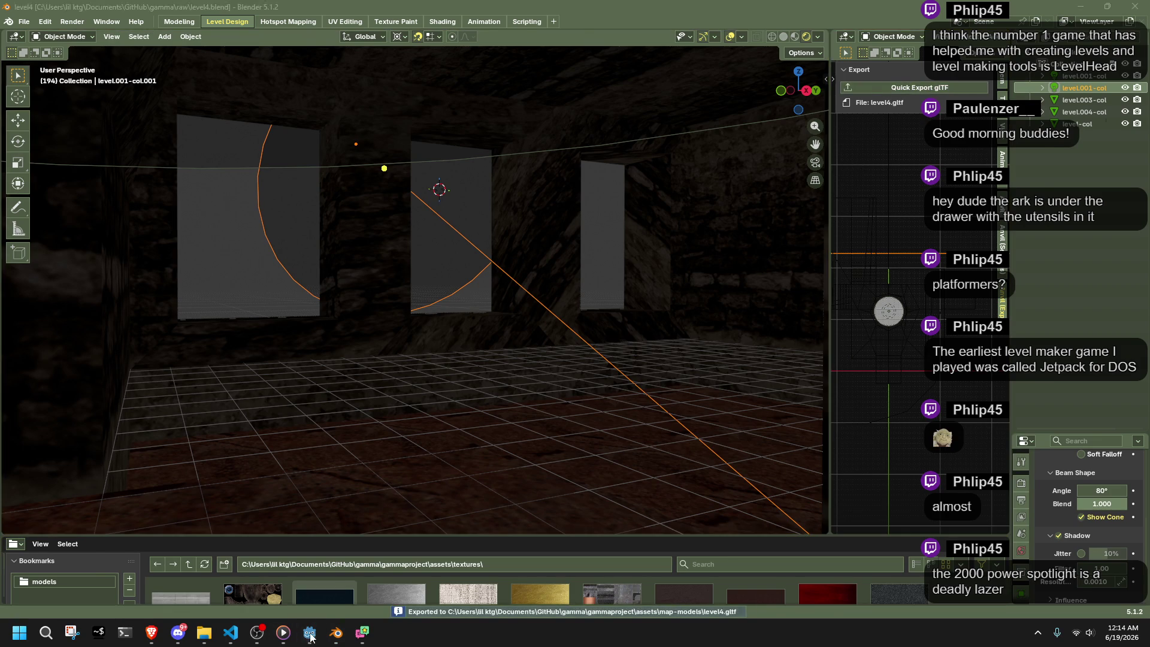
pyautogui.click(309, 633)
pyautogui.moveTo(641, 345)
pyautogui.mouseDown(button='middle')
pyautogui.moveTo(520, 355)
pyautogui.moveTo(485, 384)
pyautogui.mouseUp(button='middle')
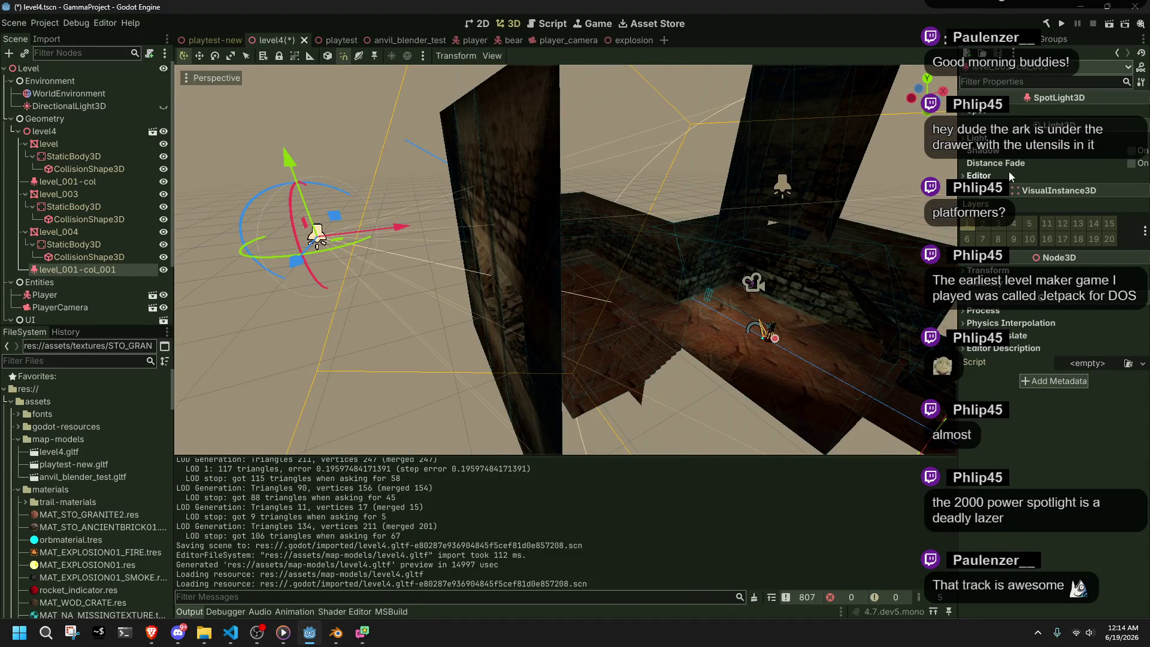
# - Re-enable the spotlight's shadows and save level4.tscn
pyautogui.click(1130, 150)
pyautogui.scroll(5, 714, 351)
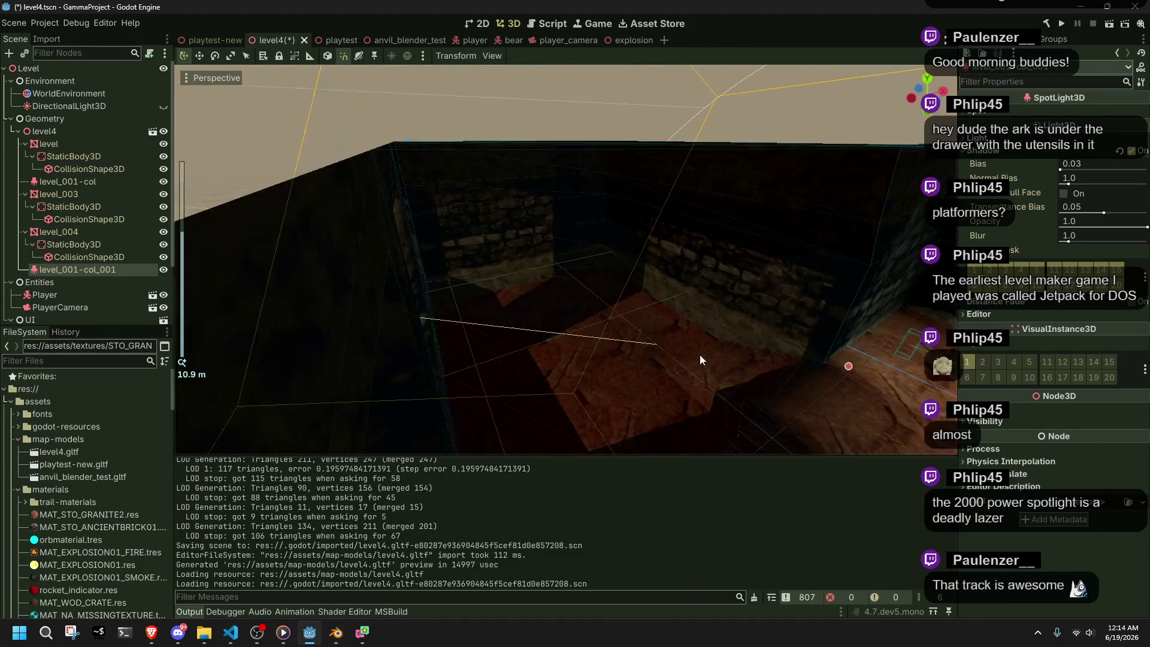
pyautogui.scroll(-10, 645, 359)
pyautogui.moveTo(648, 359)
pyautogui.mouseDown(button='middle')
pyautogui.moveTo(844, 337)
pyautogui.moveTo(762, 318)
pyautogui.moveTo(631, 314)
pyautogui.moveTo(651, 339)
pyautogui.moveTo(428, 387)
pyautogui.moveTo(329, 530)
pyautogui.mouseUp(button='middle')
pyautogui.hotkey('ctrl', 's')
pyautogui.scroll(-2, 651, 339)
pyautogui.click(400, 361)
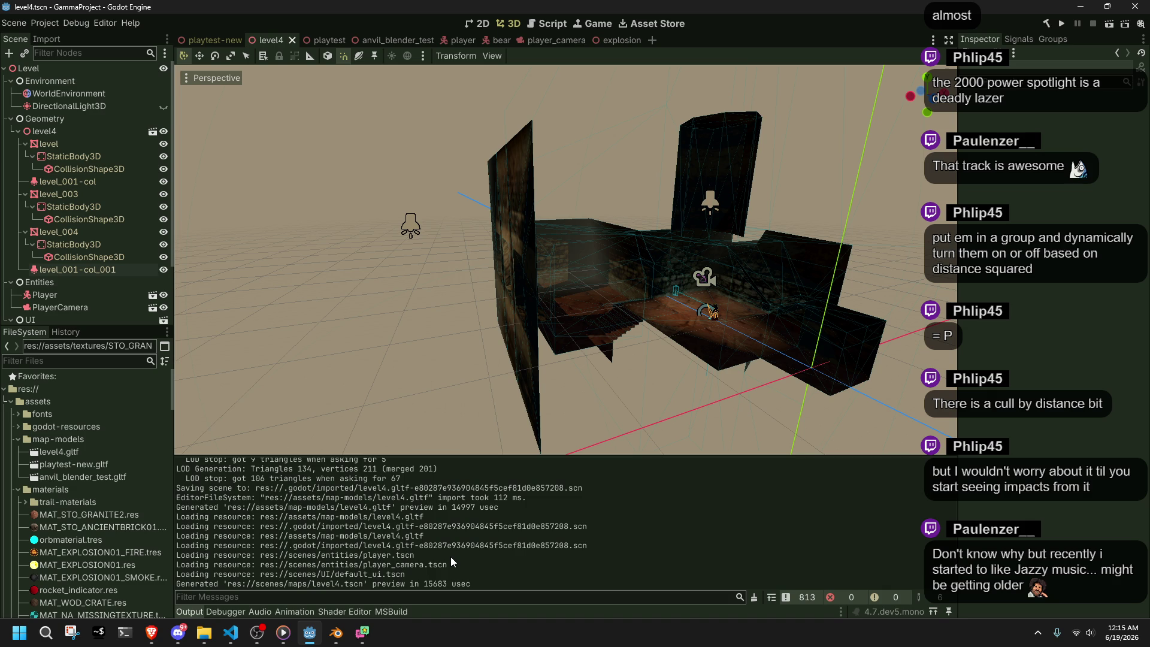
# - Review the lit level interior, then bring up the Media Player window
pyautogui.moveTo(745, 386)
pyautogui.mouseDown(button='middle')
pyautogui.moveTo(656, 347)
pyautogui.moveTo(580, 332)
pyautogui.moveTo(674, 323)
pyautogui.mouseUp(button='middle')
pyautogui.scroll(-5, 719, 317)
pyautogui.moveTo(756, 315)
pyautogui.mouseDown(button='middle')
pyautogui.moveTo(637, 358)
pyautogui.moveTo(679, 364)
pyautogui.mouseUp(button='middle')
pyautogui.scroll(-3, 668, 343)
pyautogui.scroll(5, 669, 346)
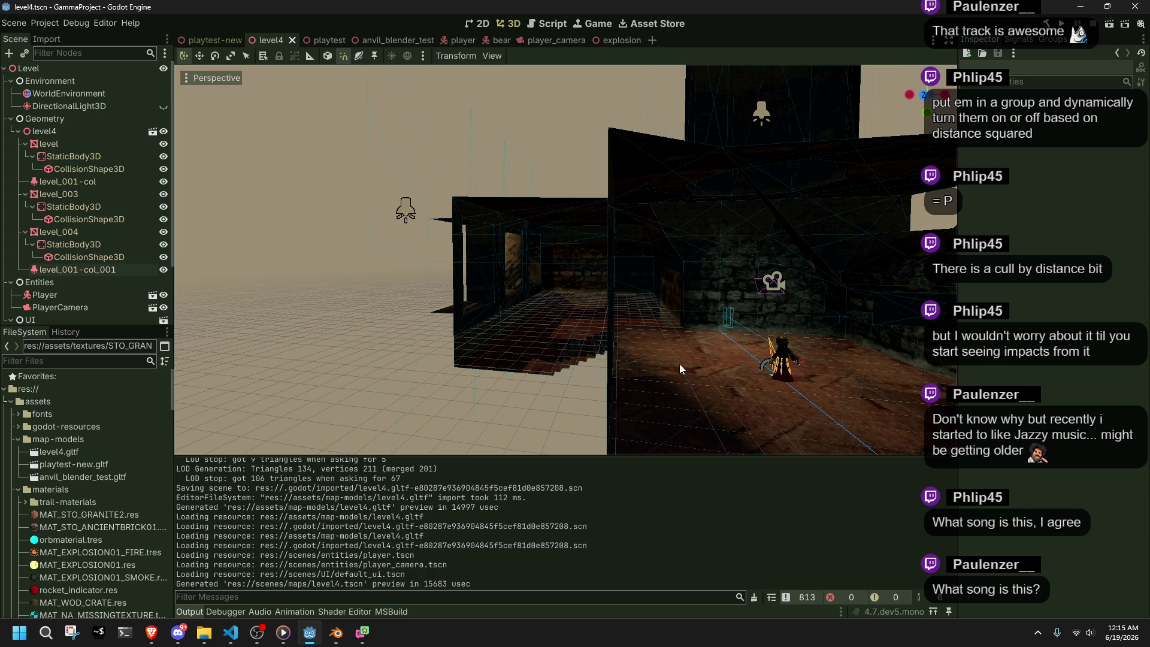
pyautogui.hotkey('alt', 'Tab')
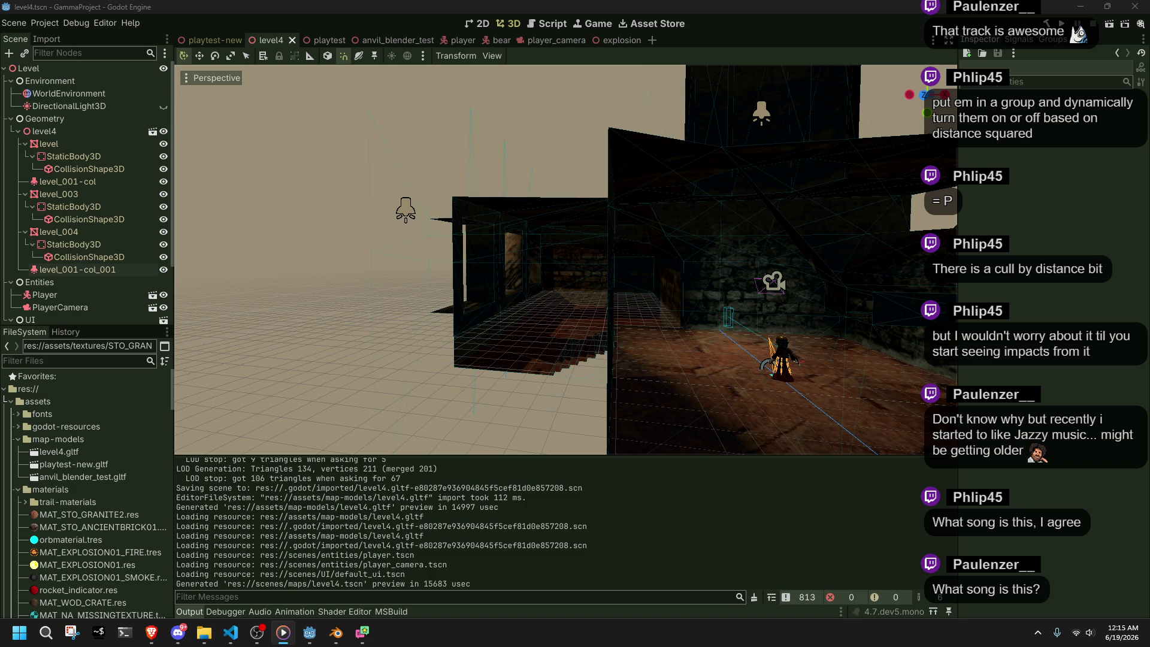
pyautogui.hotkey('alt', 'Tab')
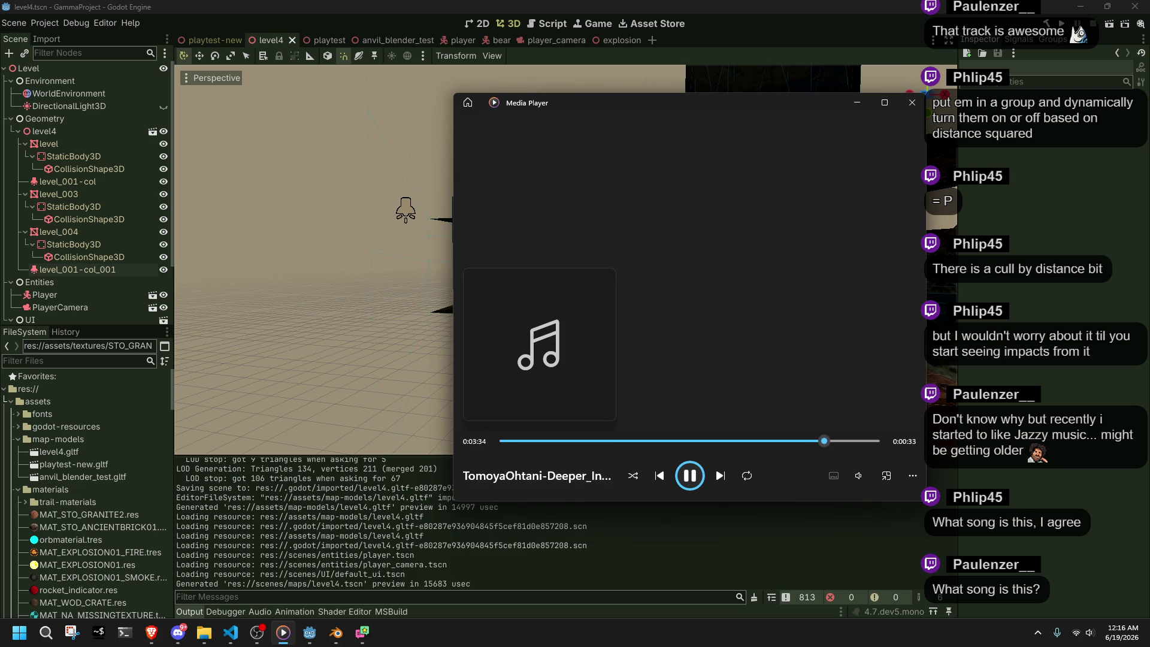
# - Pause the TomoyaOhtani-Deeper track in Media Player and switch to the browser
pyautogui.hotkey('alt', 'Tab')
pyautogui.hotkey('alt', 'Tab')
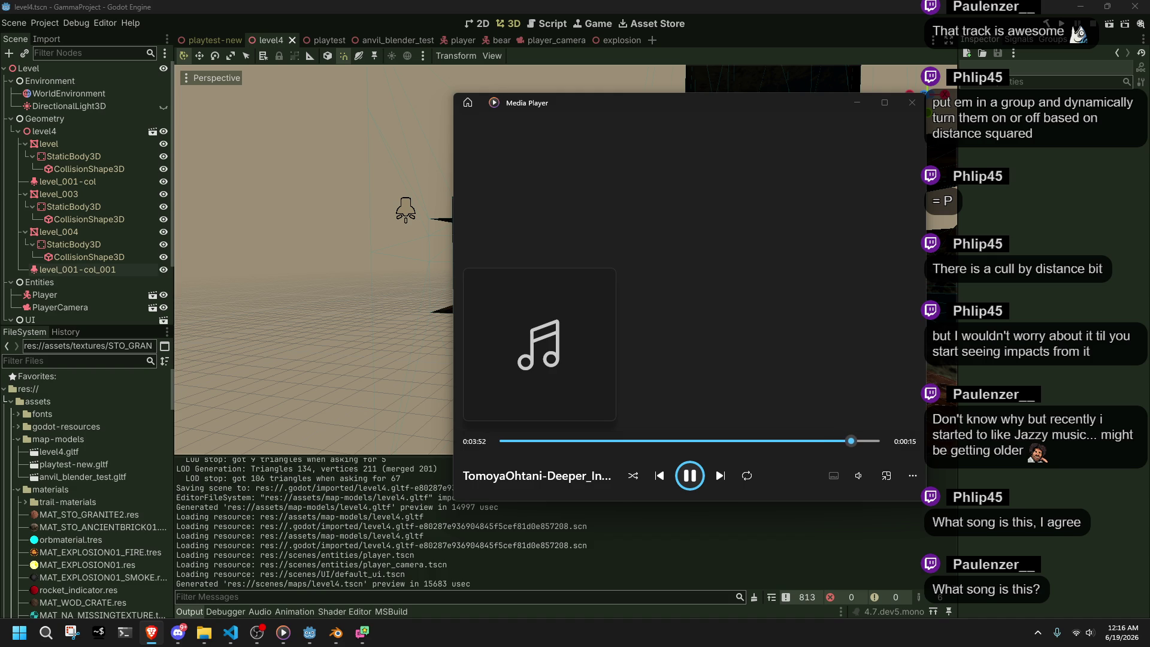
pyautogui.click(689, 476)
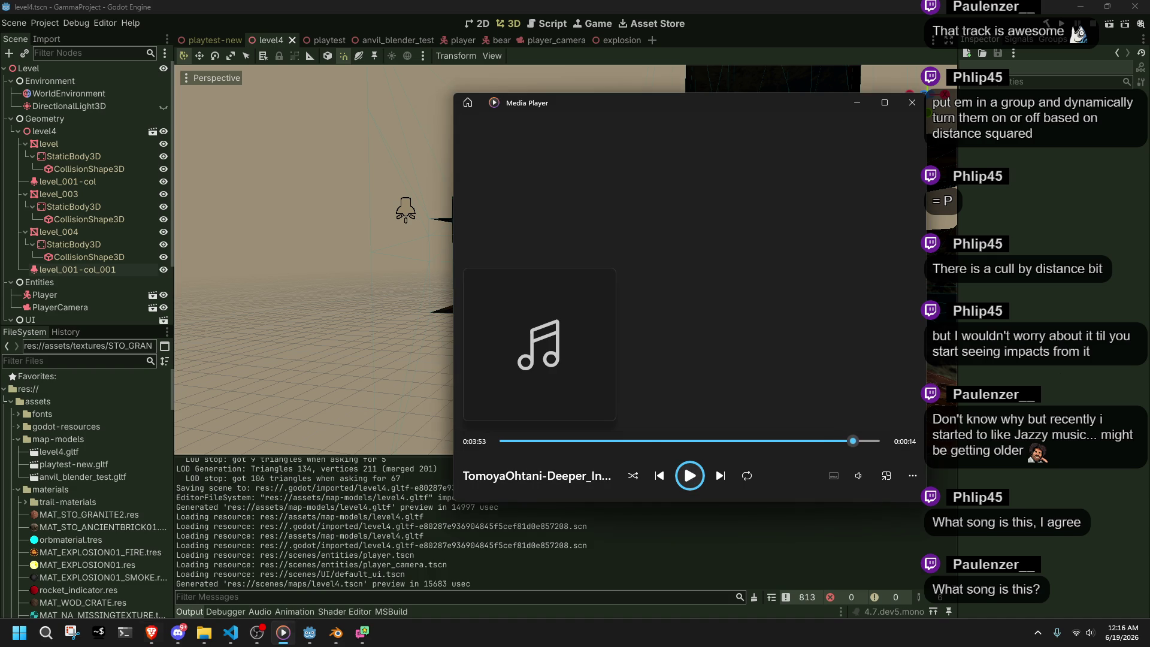
pyautogui.hotkey('alt', 'Tab')
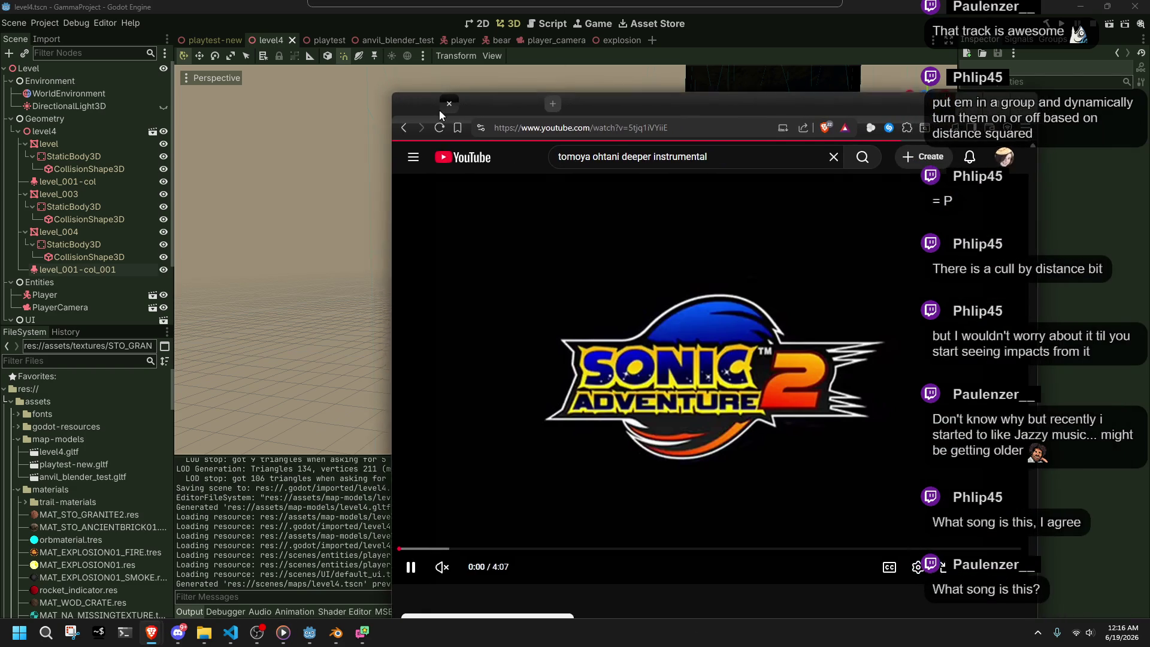
# - Unmute the Deeper (Instrumental Edit) video, read its full description, then close the browser
pyautogui.click(432, 562)
pyautogui.scroll(-2, 607, 564)
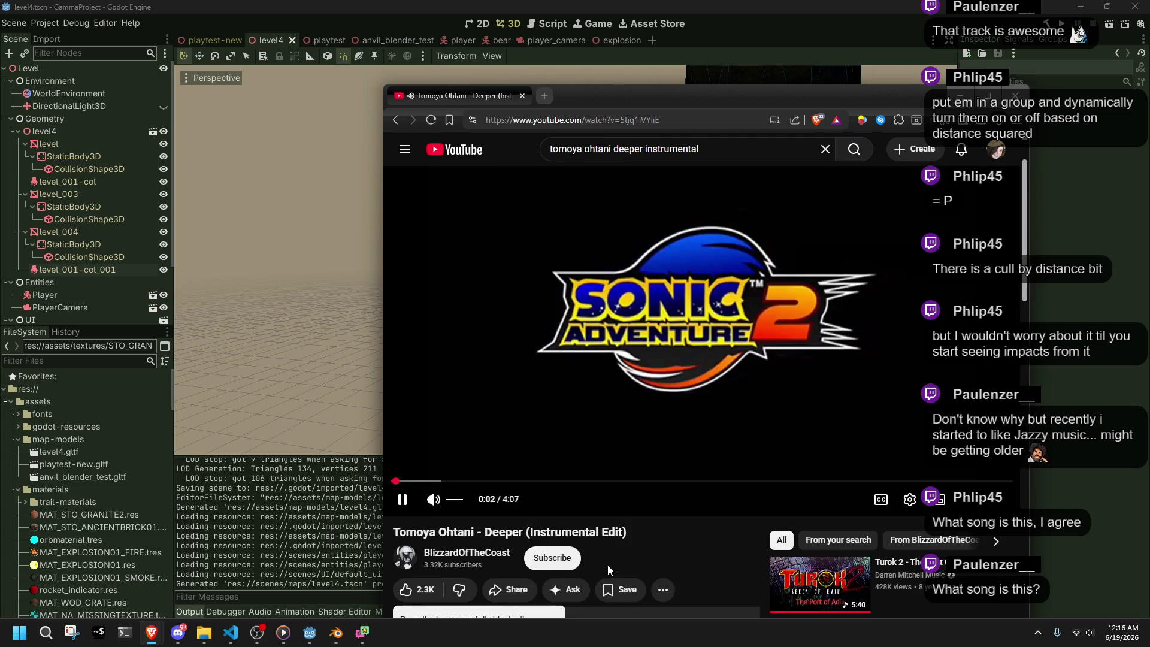
pyautogui.scroll(-4, 608, 572)
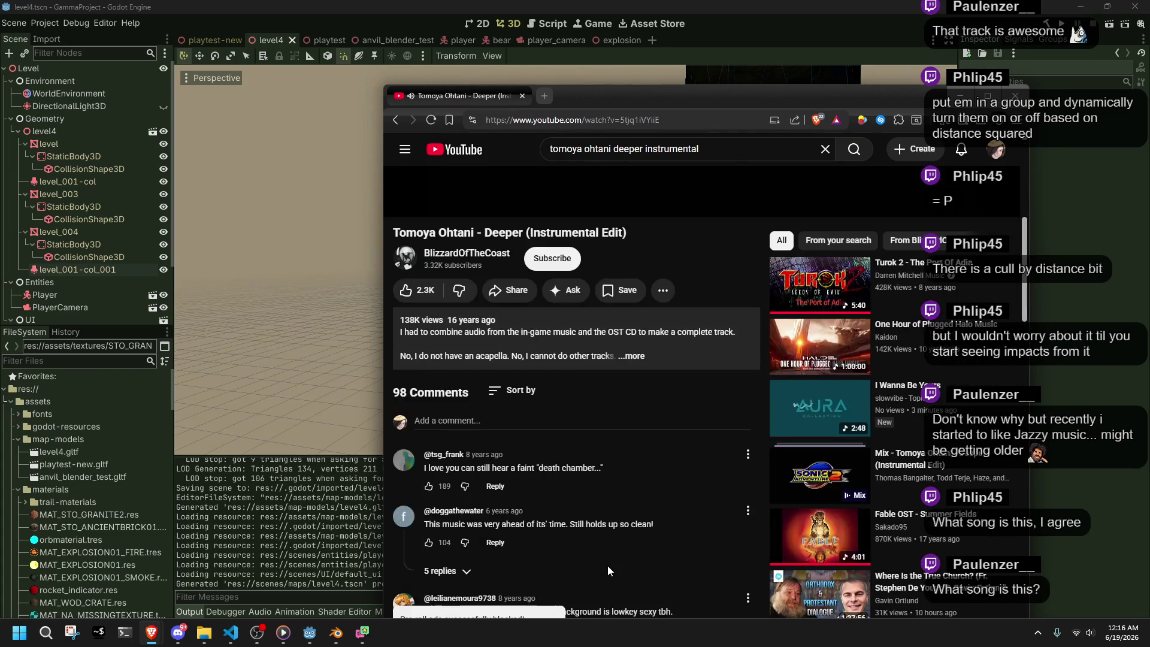
pyautogui.click(530, 358)
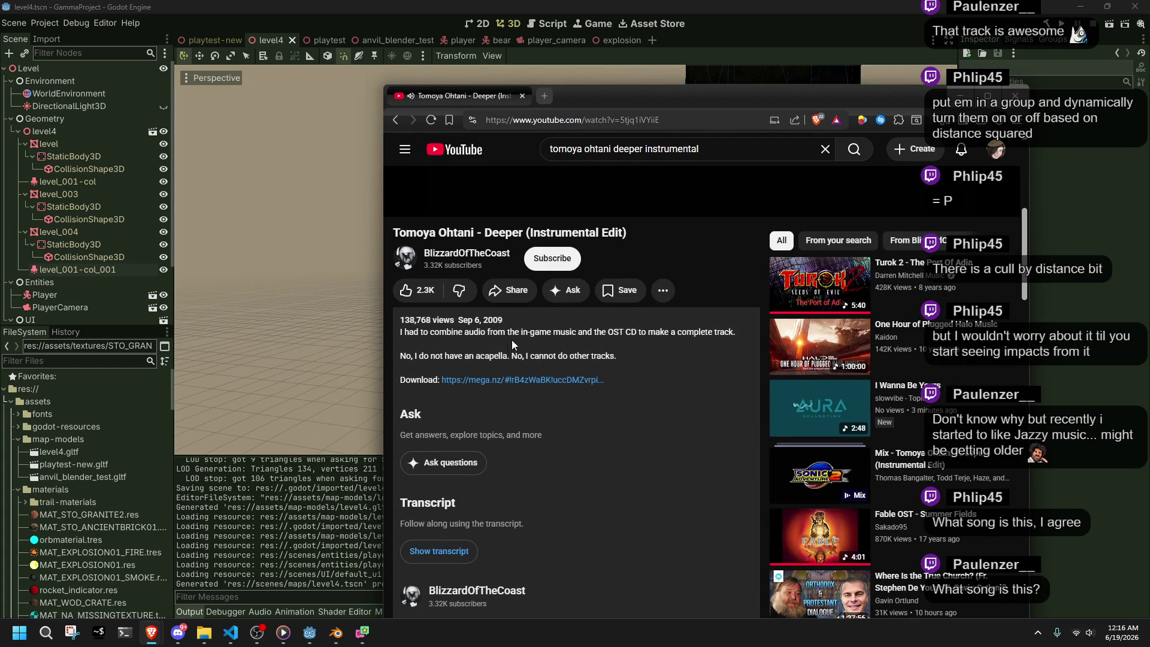
pyautogui.scroll(-4, 638, 410)
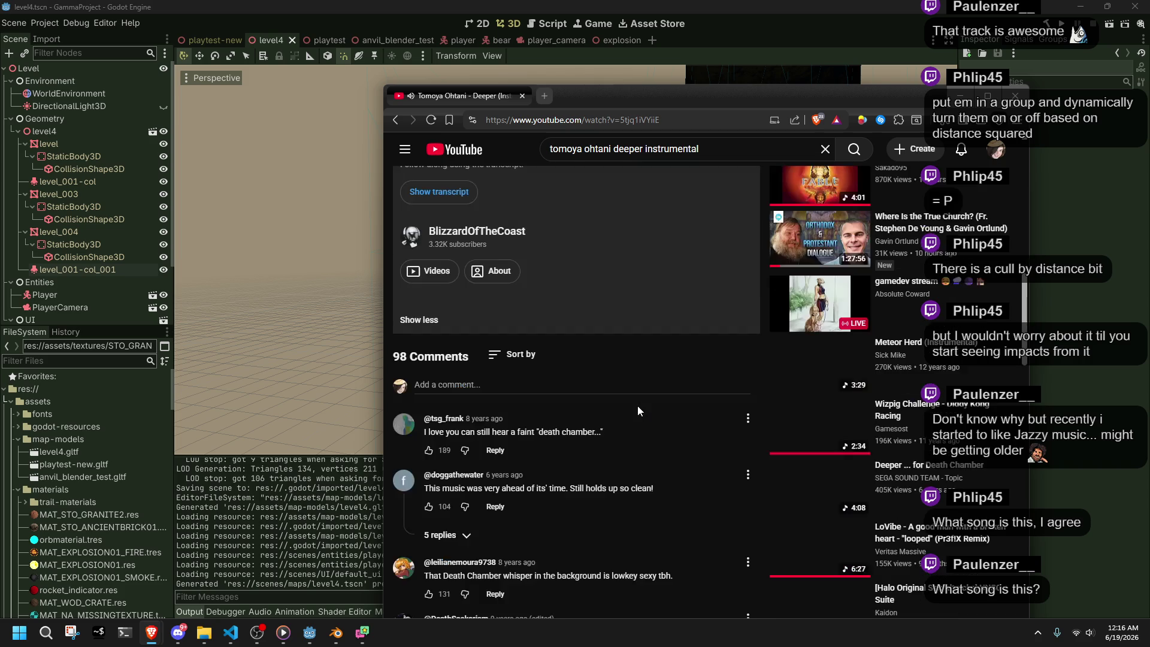
pyautogui.scroll(3, 637, 410)
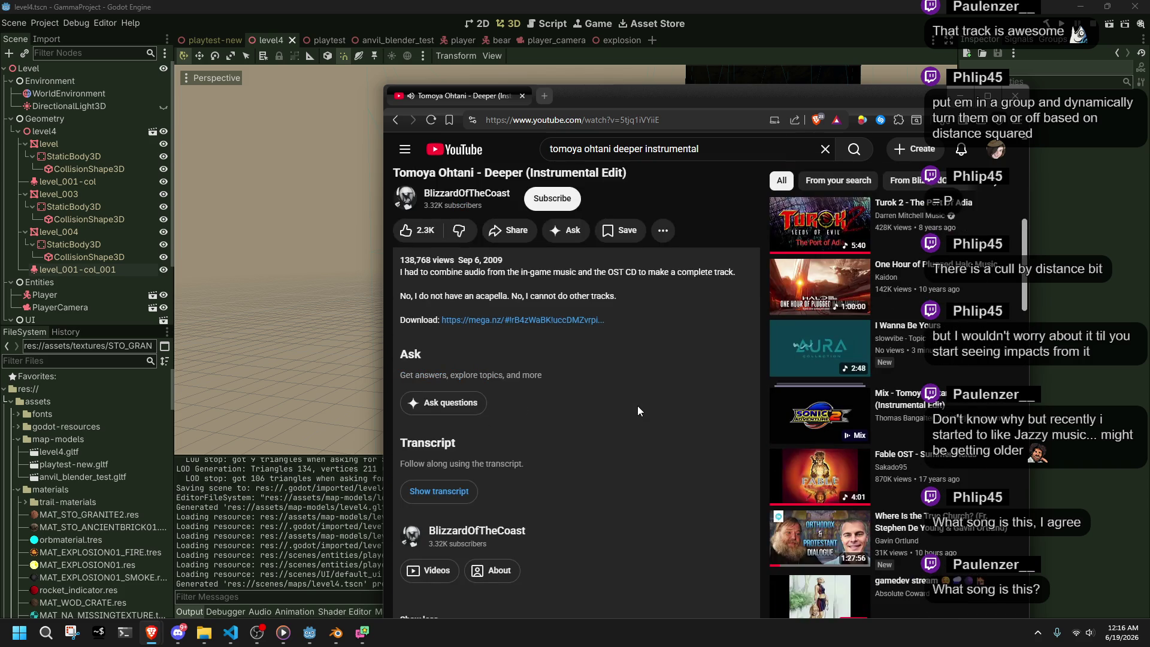
pyautogui.scroll(7, 637, 410)
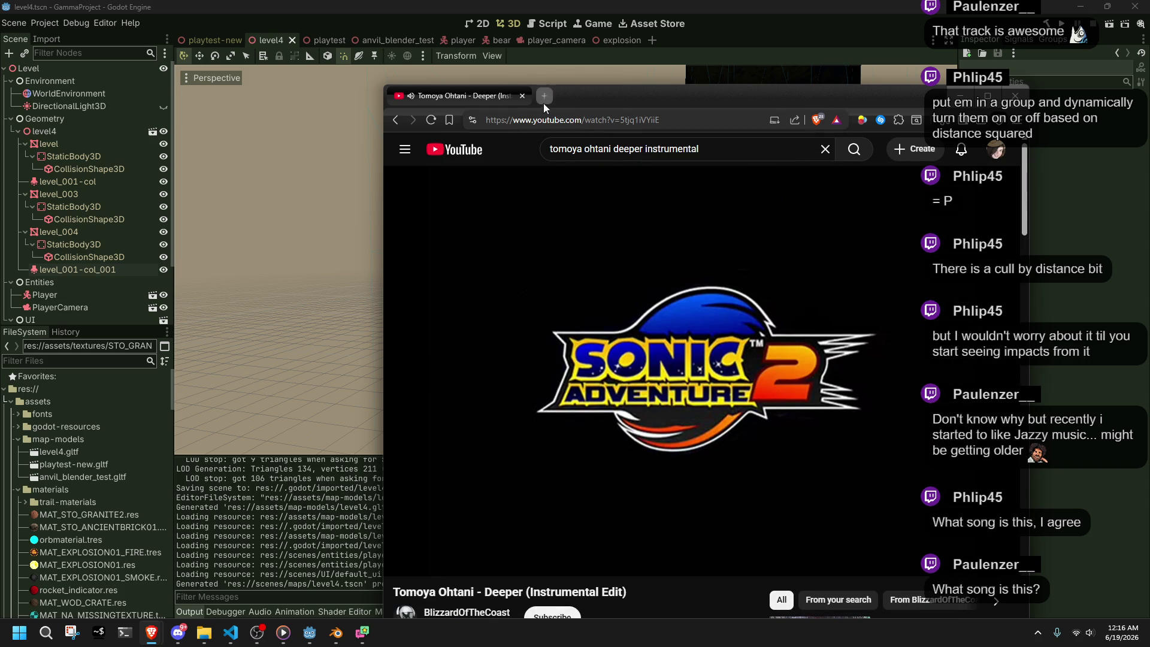
pyautogui.click(523, 96)
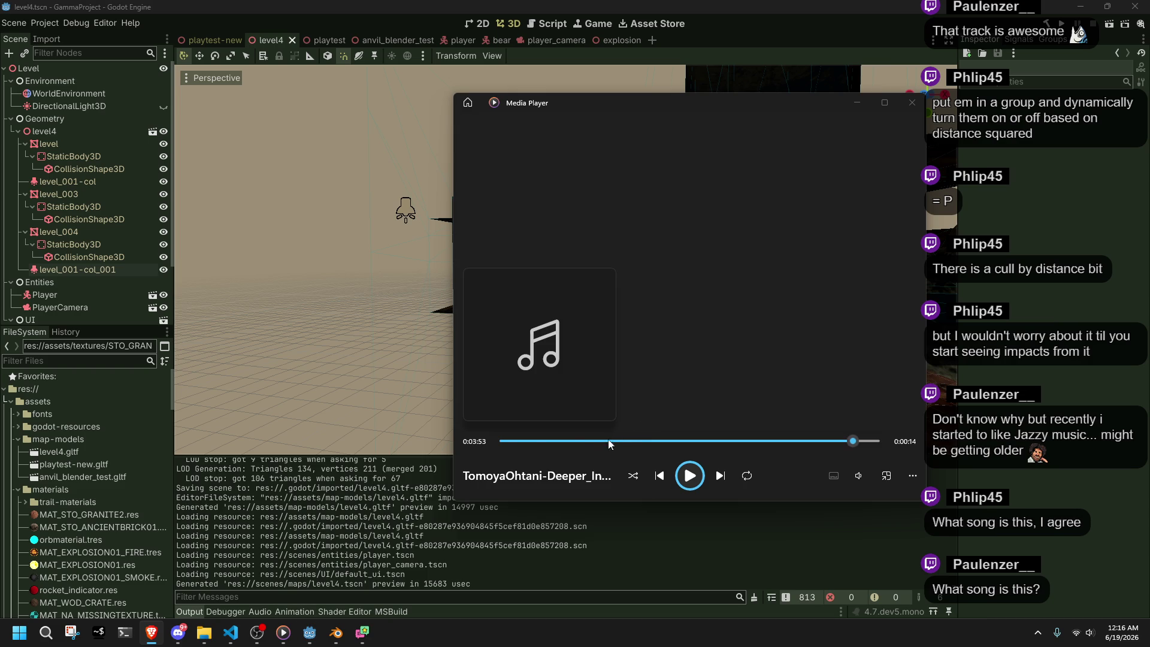
# - Restart the TomoyaOhtani-Deeper track from the beginning and return to Godot
pyautogui.click(509, 441)
pyautogui.click(689, 476)
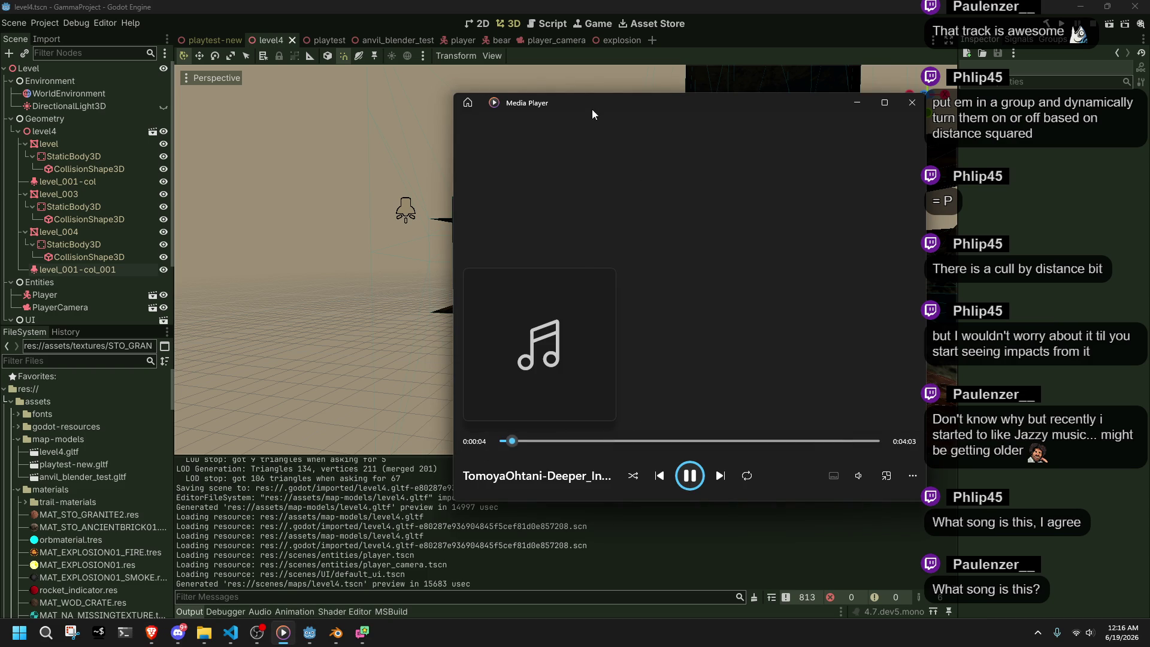
pyautogui.hotkey('alt', 'Tab')
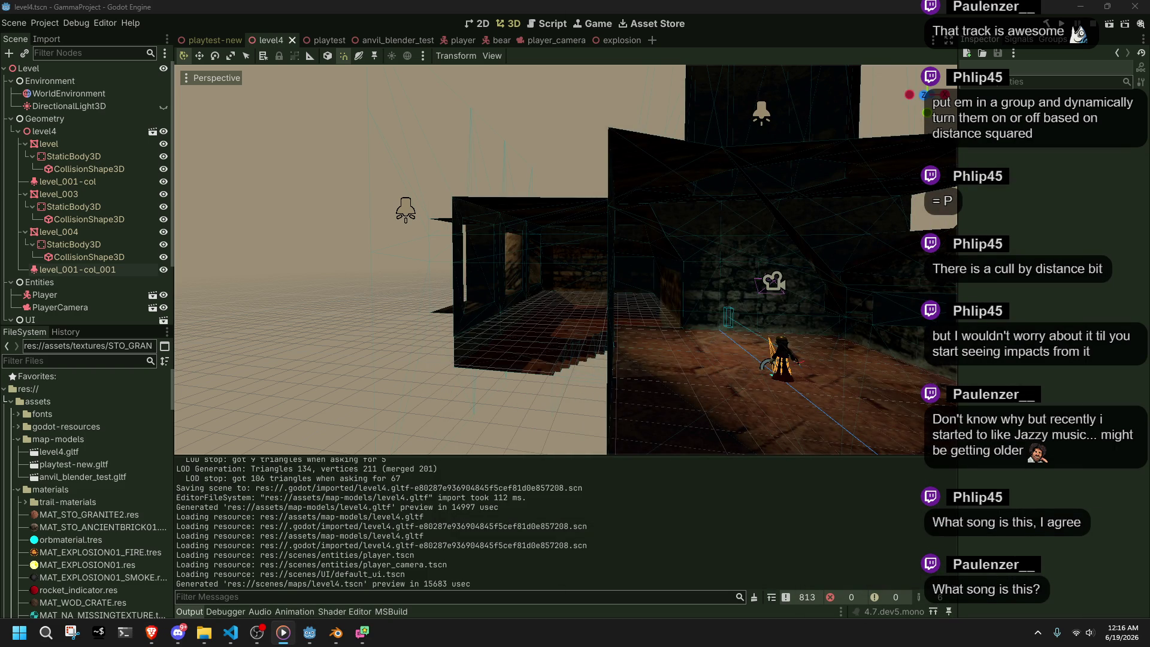
# - Playtest level4 by running the project and moving the character forward, then stop it
pyautogui.hotkey('alt', 'Tab')
pyautogui.moveTo(670, 368)
pyautogui.mouseDown(button='middle')
pyautogui.moveTo(527, 327)
pyautogui.moveTo(599, 354)
pyautogui.moveTo(515, 411)
pyautogui.moveTo(402, 390)
pyautogui.moveTo(825, 332)
pyautogui.moveTo(785, 339)
pyautogui.moveTo(551, 308)
pyautogui.mouseUp(button='middle')
pyautogui.scroll(-3, 403, 377)
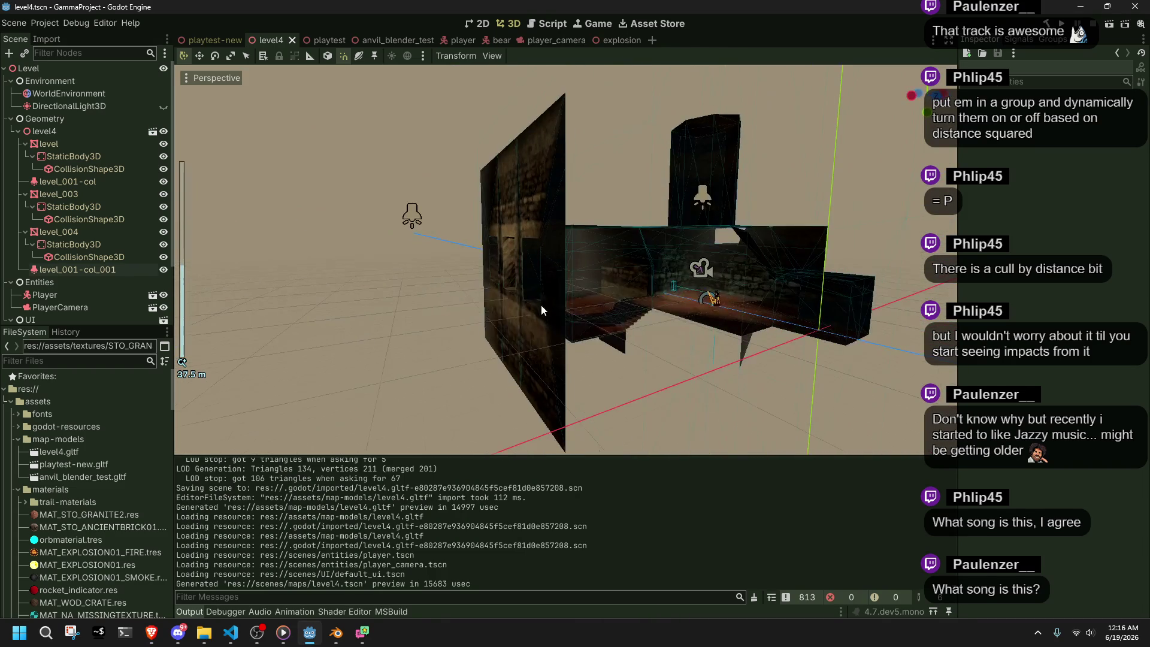
pyautogui.click(1109, 26)
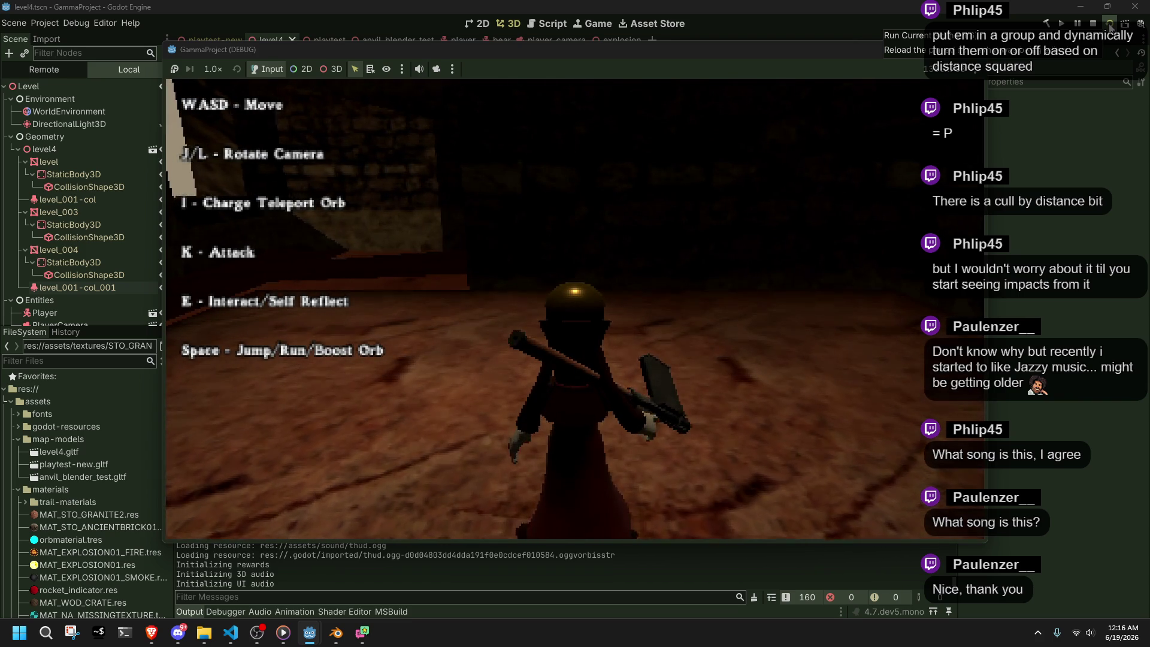
pyautogui.press('w')
pyautogui.press('w')
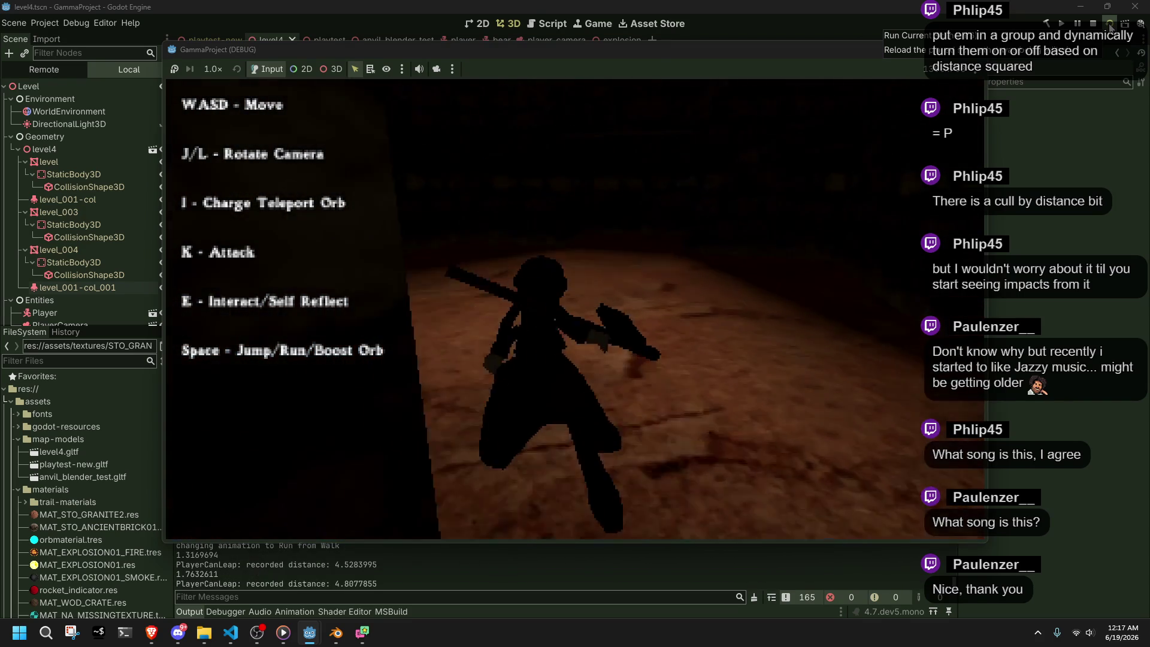
pyautogui.press('F8')
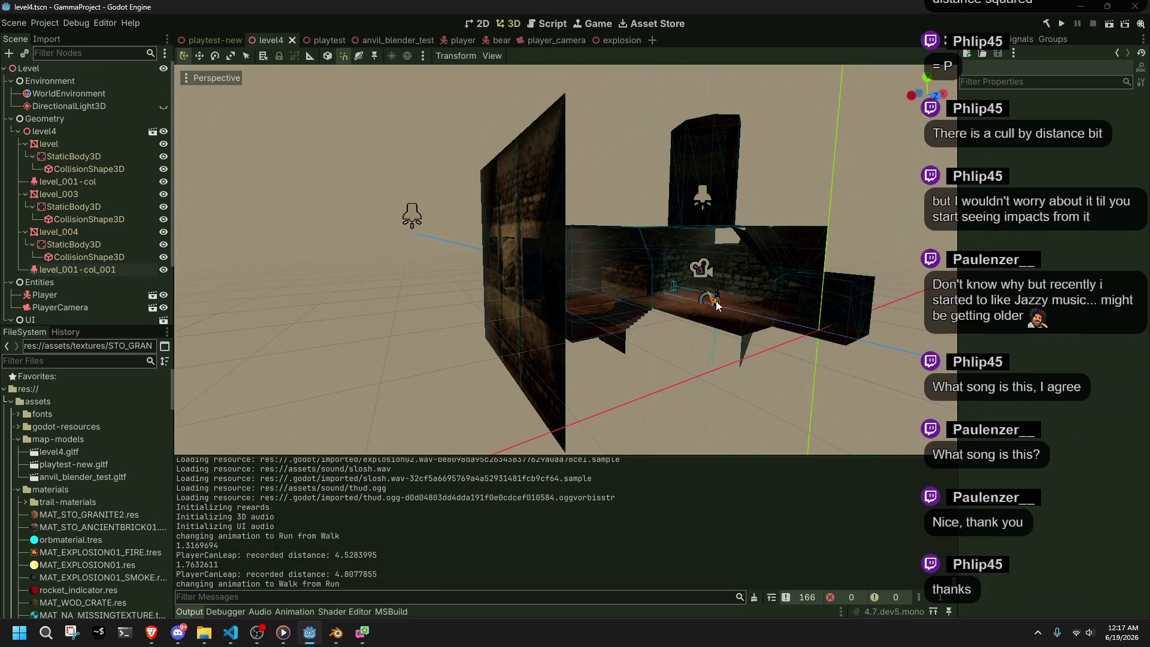
# - Move the Player 10 units along Z and relaunch the scene with F6
pyautogui.click(728, 300)
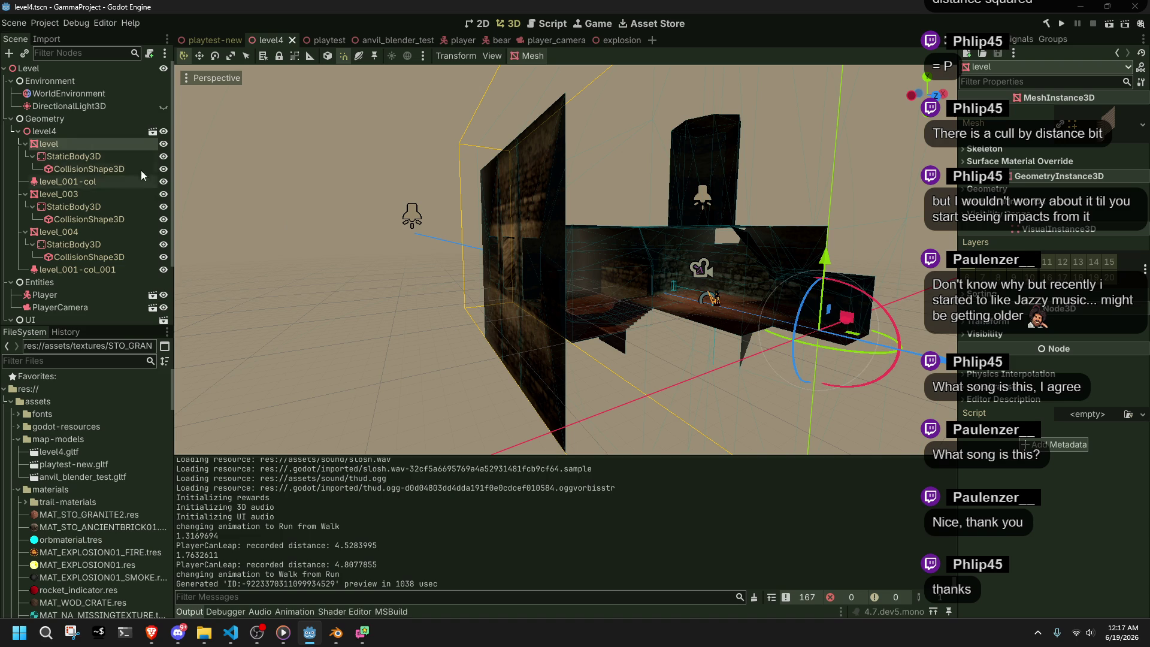
pyautogui.click(85, 293)
pyautogui.moveTo(802, 328); pyautogui.dragTo(937, 359)
pyautogui.press('F6')
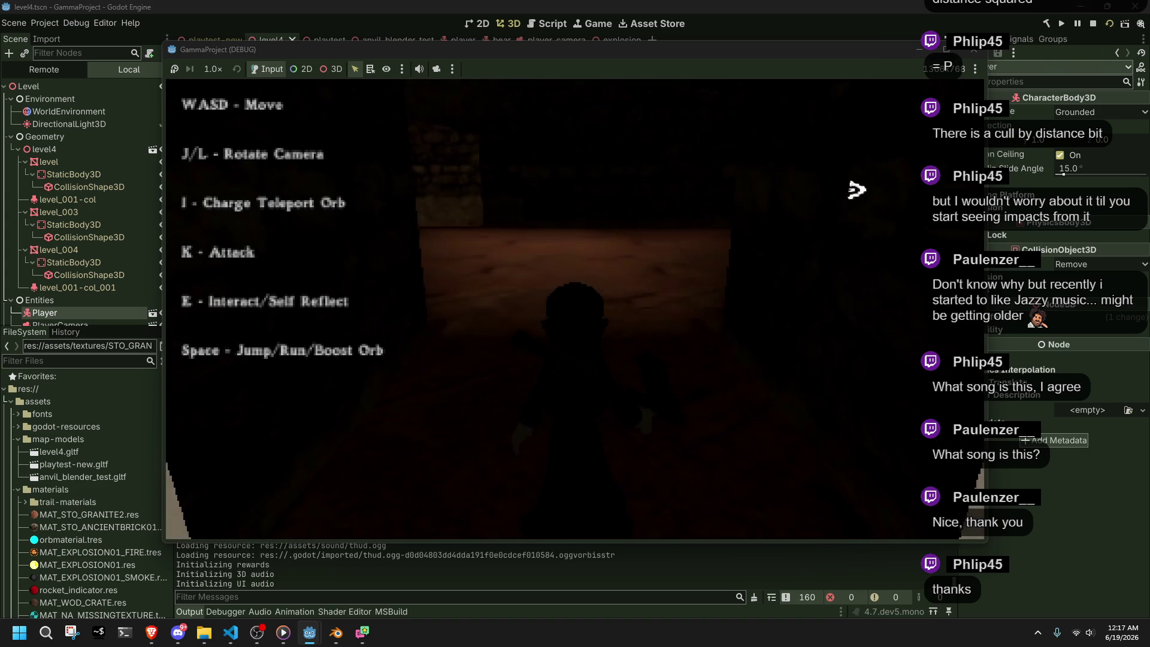
# - Run the character across the floor toward the wall and corridor, swinging the camera left and right
pyautogui.press('w')
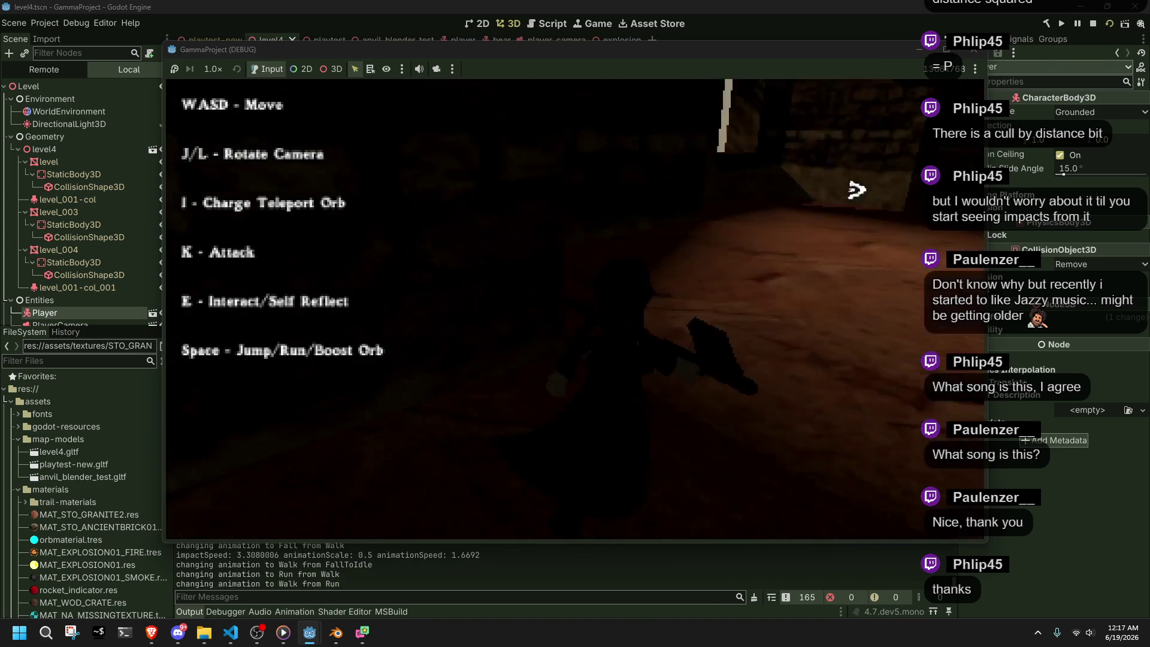
pyautogui.press('w')
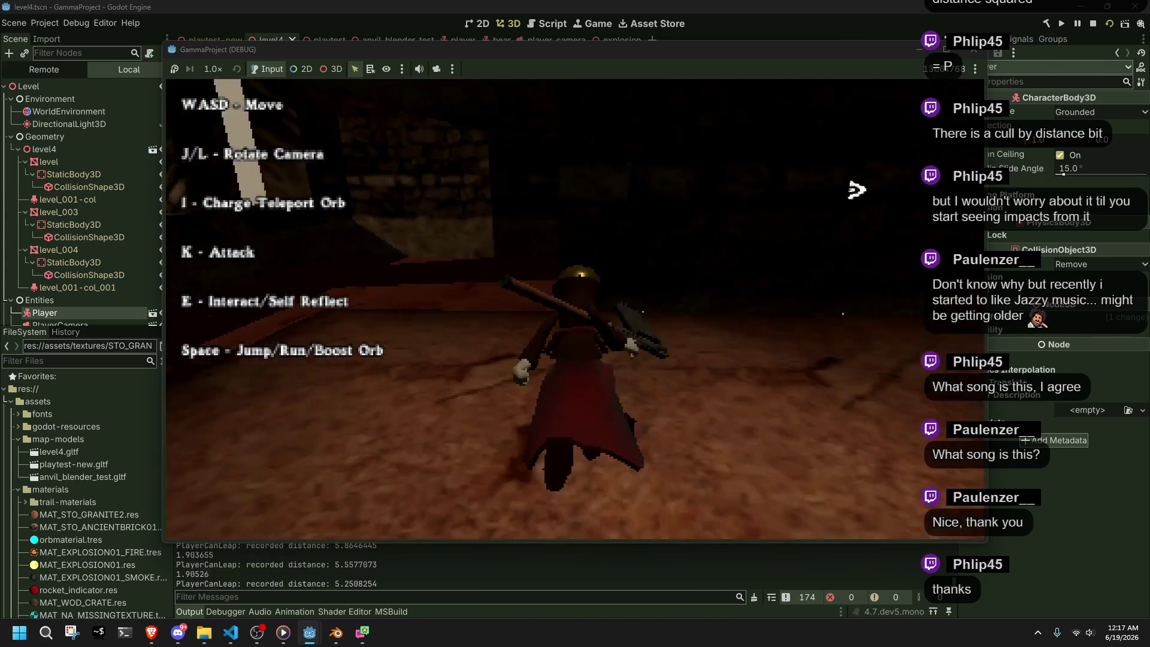
pyautogui.press('w')
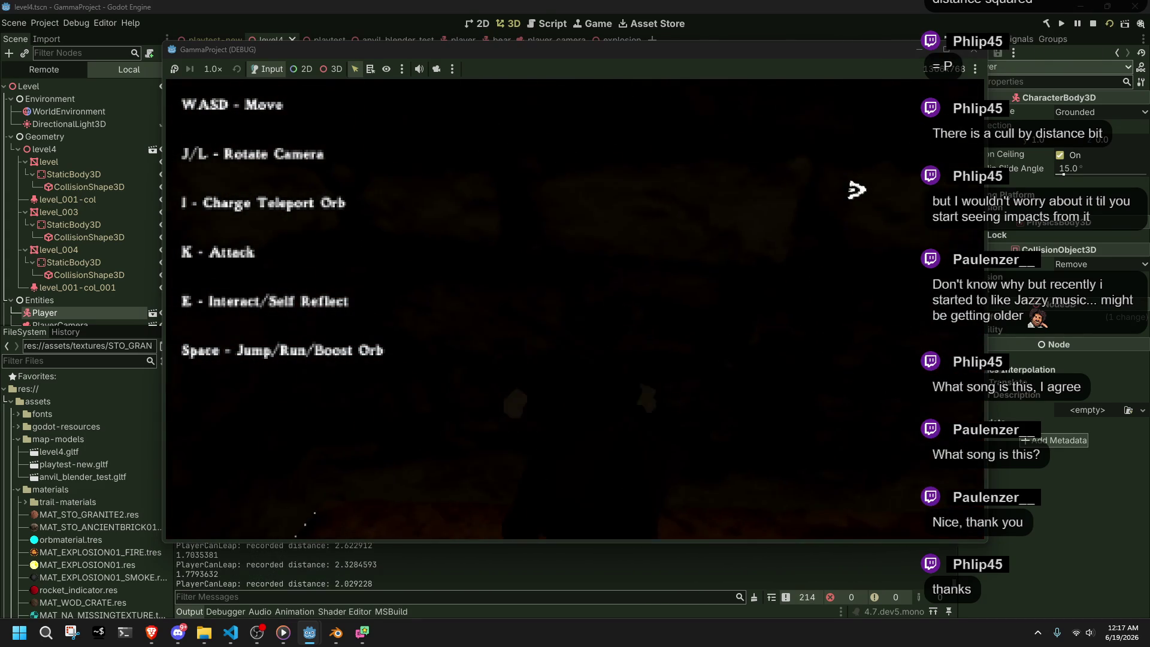
pyautogui.press('w')
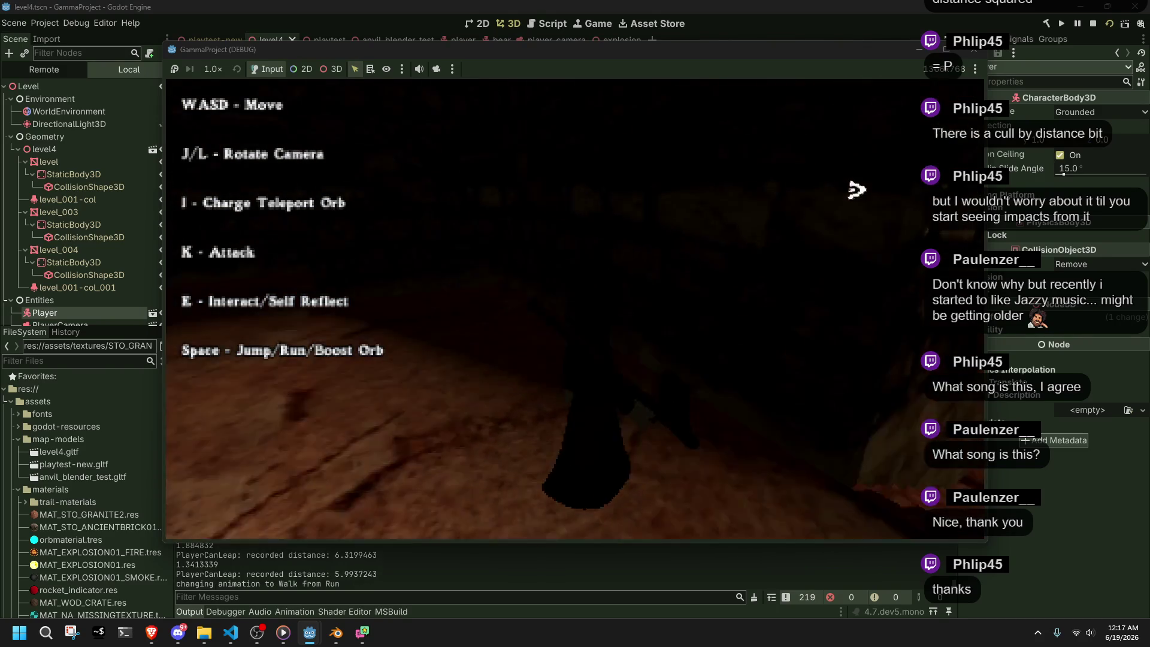
pyautogui.press('w')
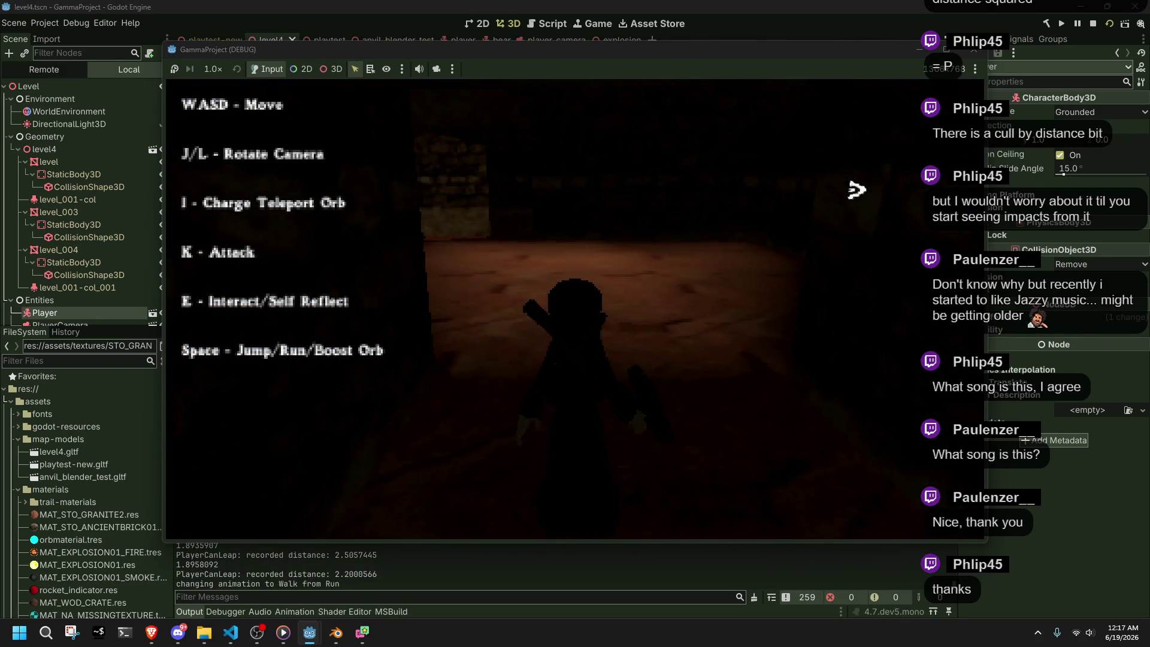
pyautogui.press('j')
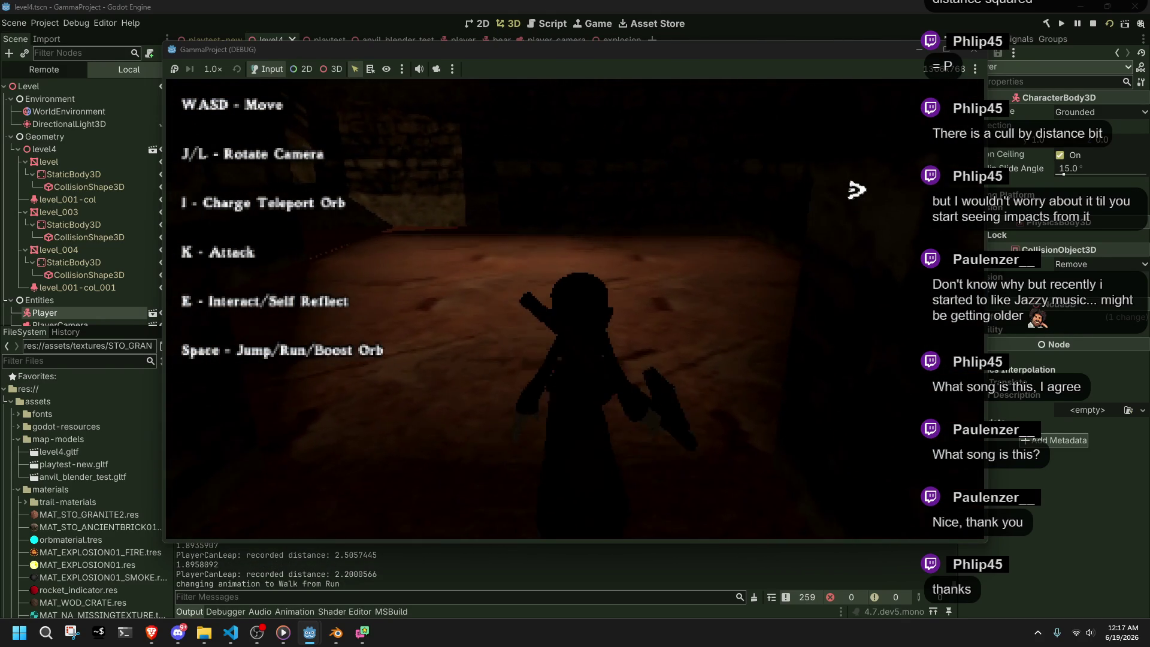
pyautogui.press('l')
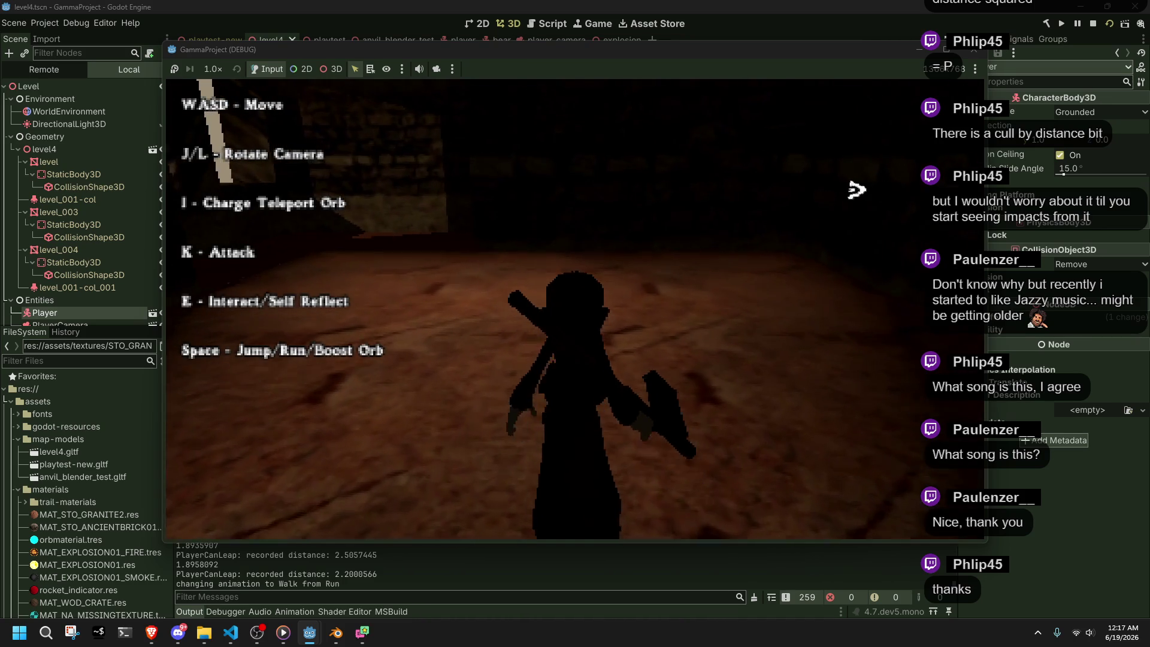
# - Run back under the openings, rotate the camera toward the brick wall and stairs, then switch to Brave
pyautogui.press('a')
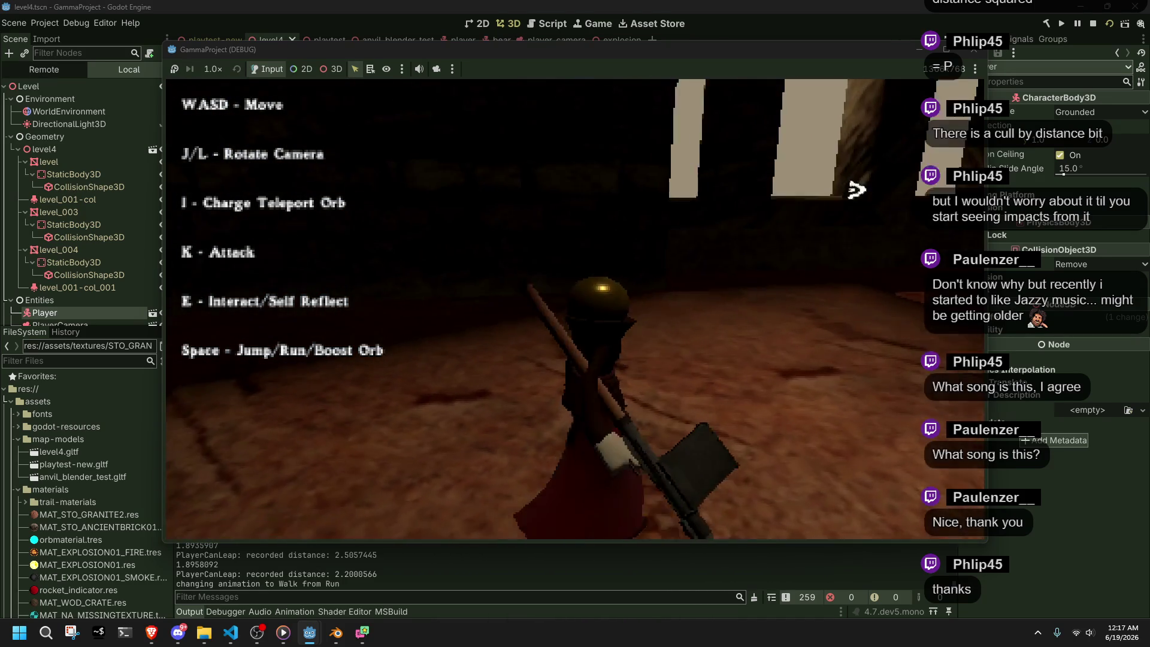
pyautogui.press('w')
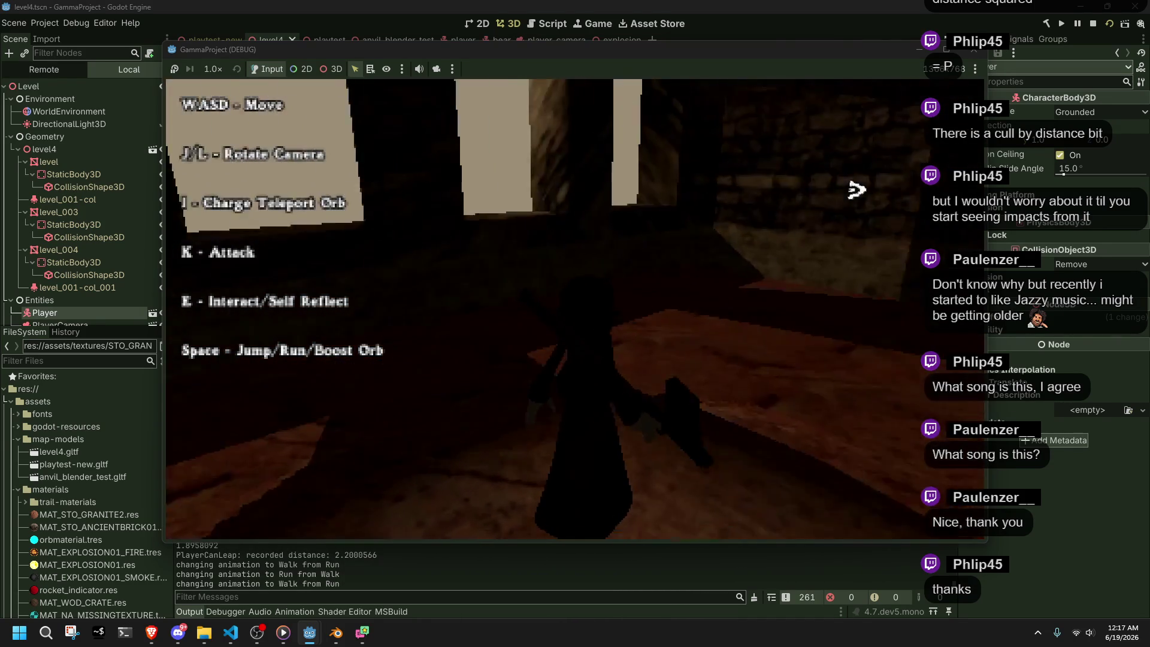
pyautogui.press('l')
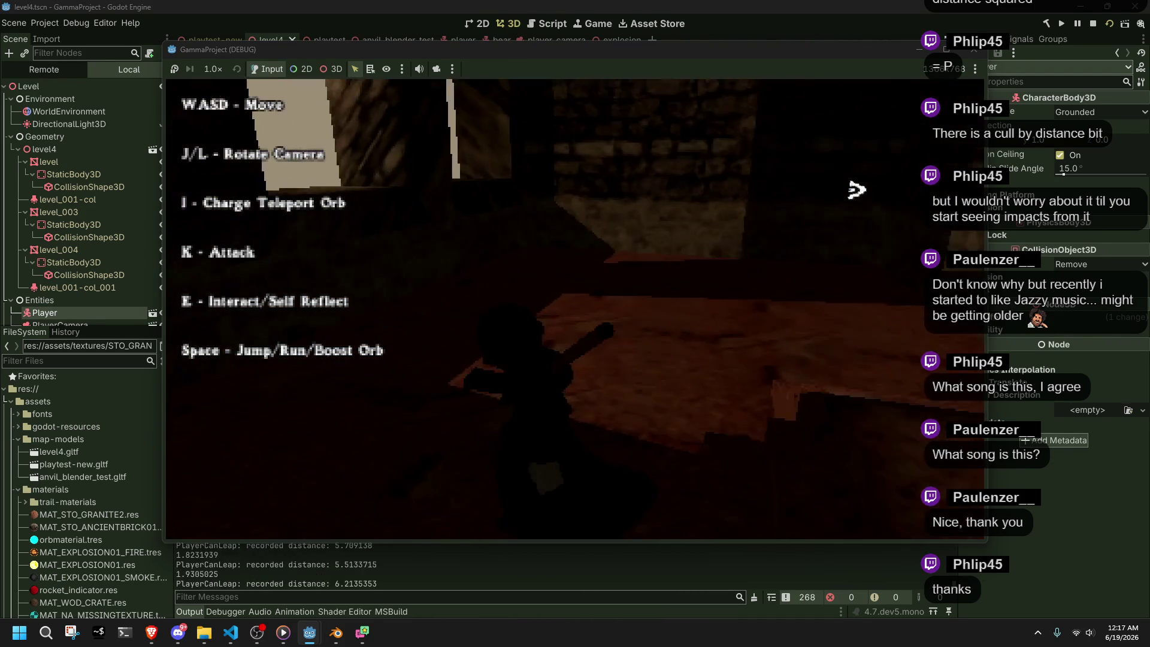
pyautogui.press('w')
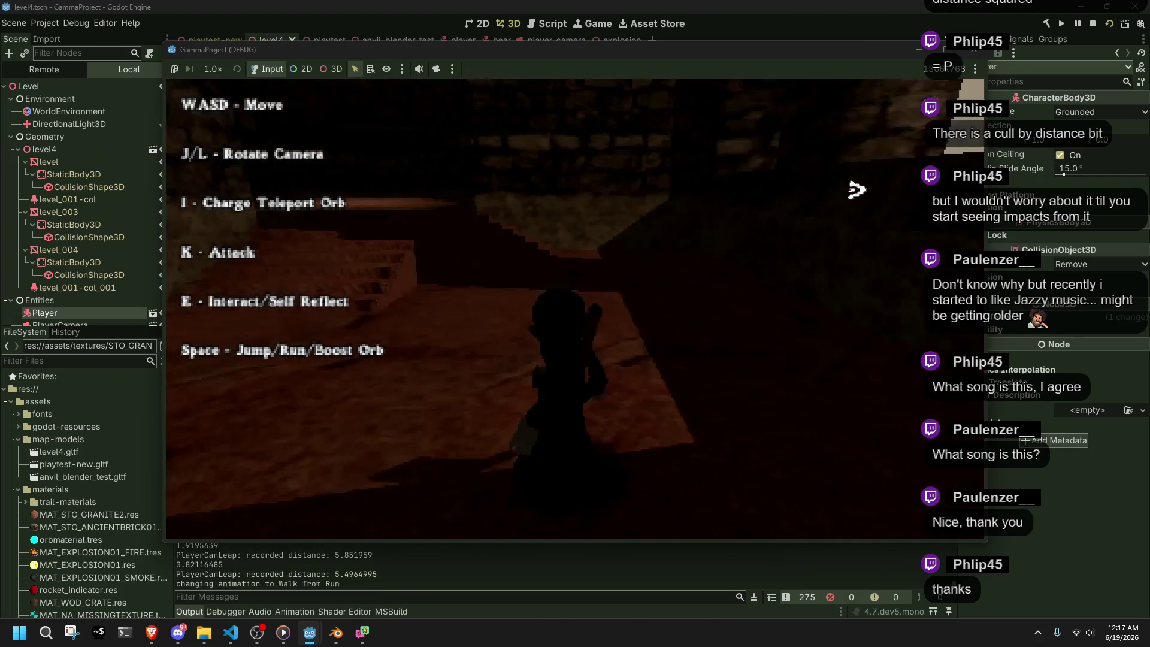
pyautogui.press('w')
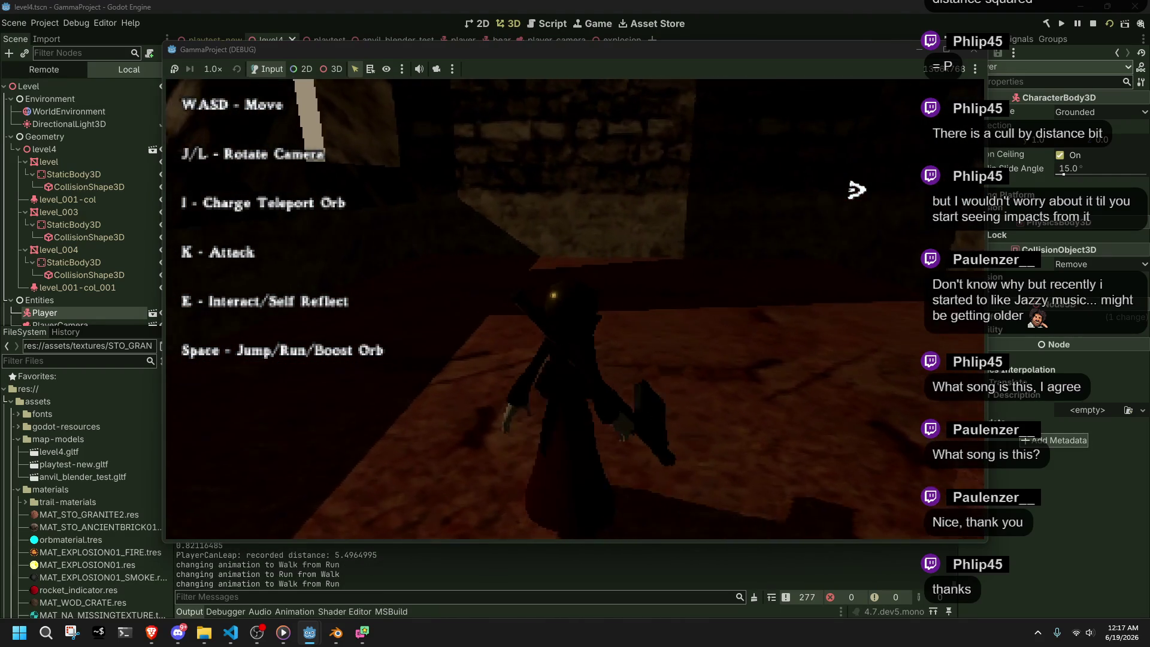
pyautogui.press('l')
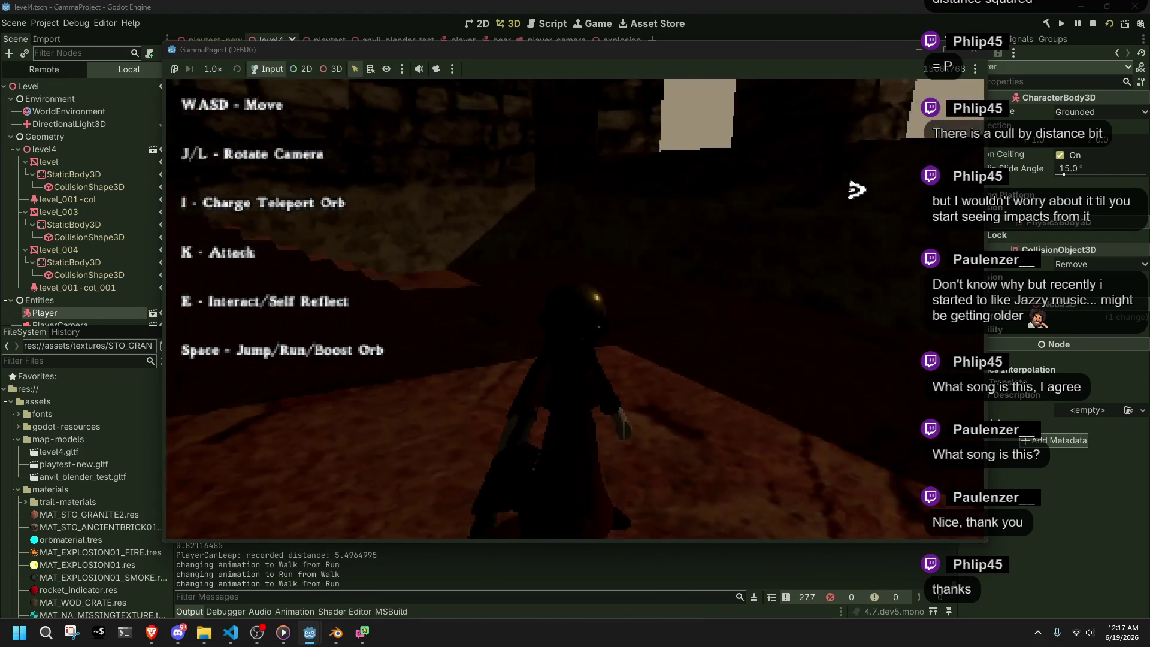
pyautogui.press('l')
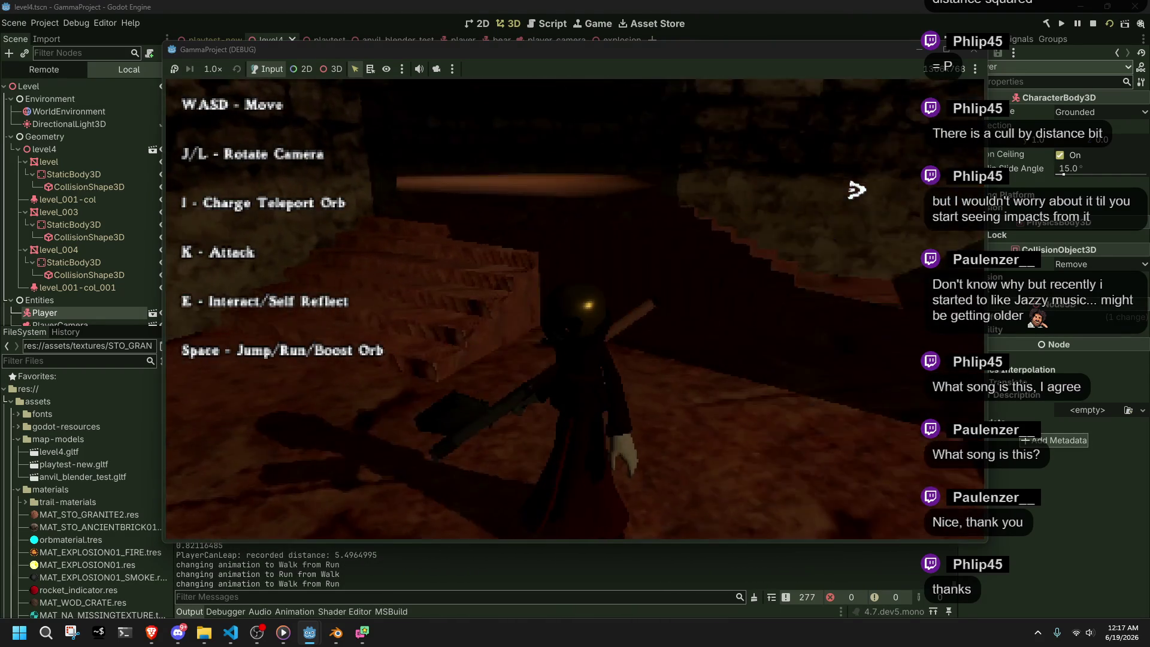
pyautogui.press('l')
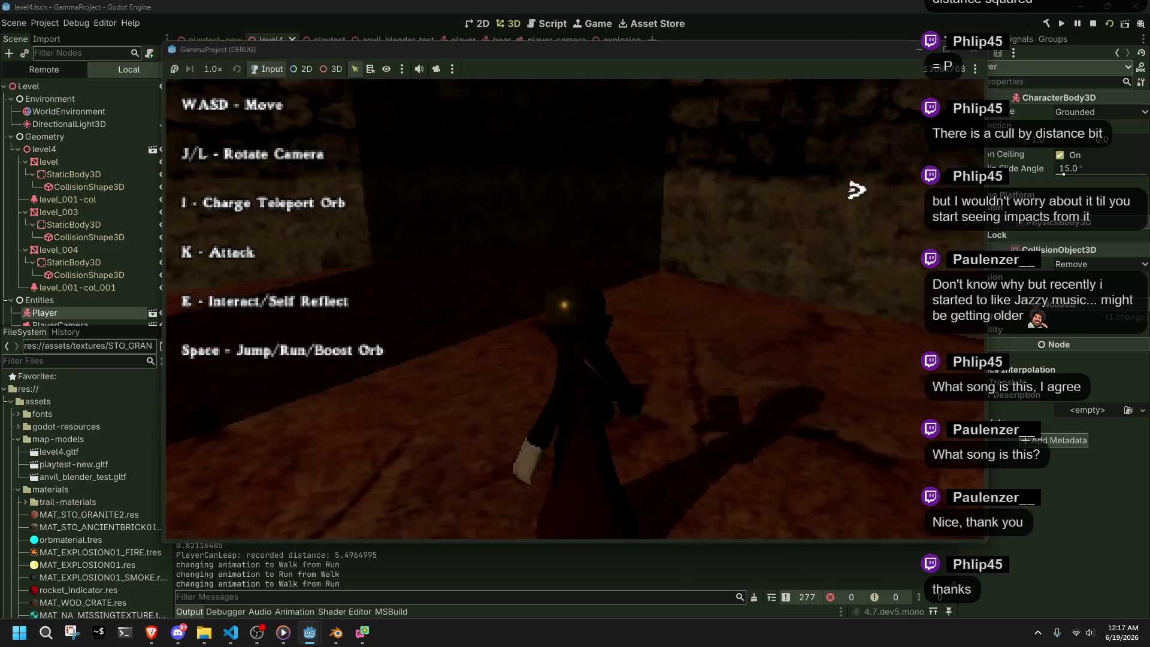
pyautogui.press('l')
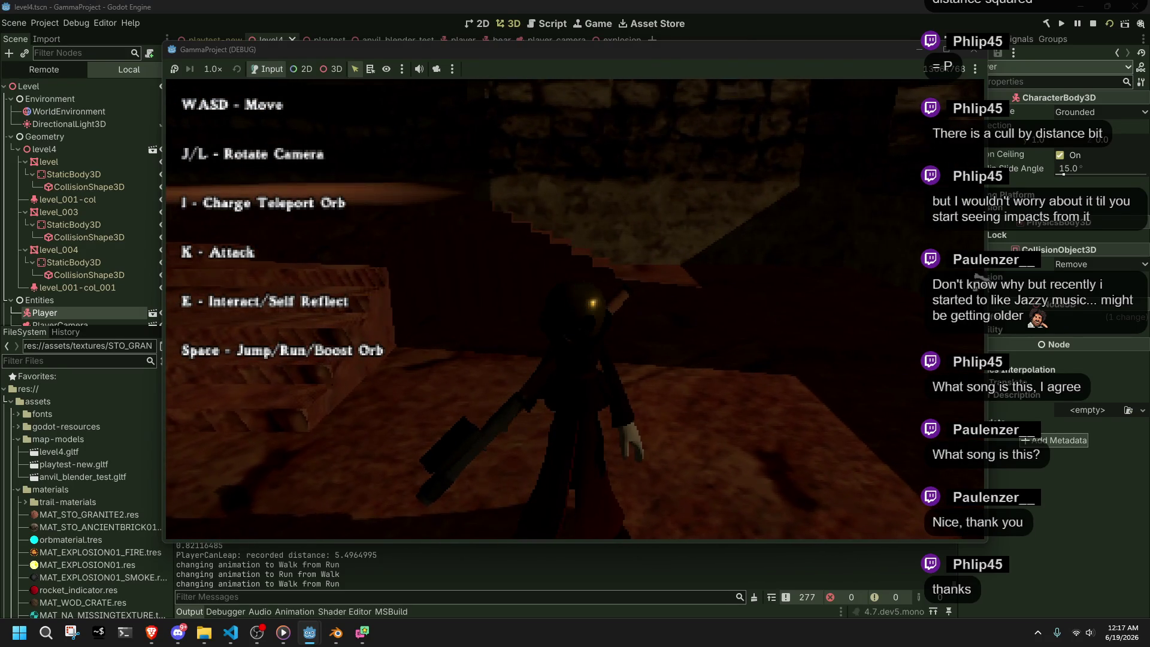
pyautogui.hotkey('alt', 'Tab')
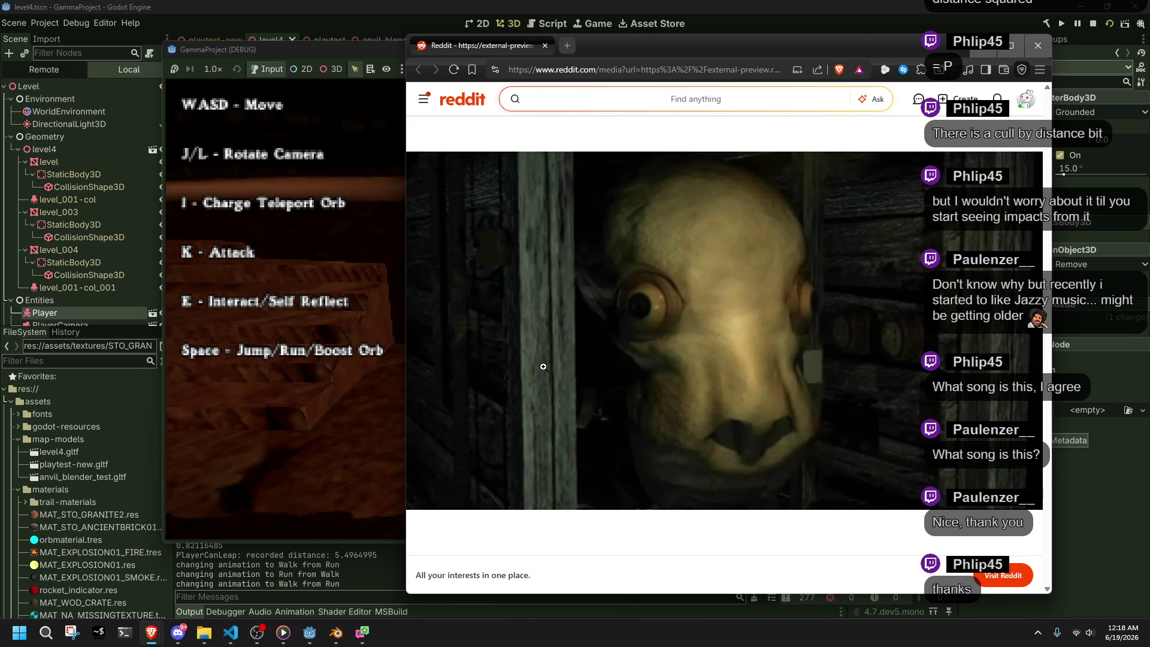
# - Nudge the Brave window left, zoom the garage10.png reference image, then close that window
pyautogui.moveTo(632, 26)
pyautogui.mouseDown()
pyautogui.moveTo(758, 196)
pyautogui.moveTo(771, 115)
pyautogui.moveTo(620, 10)
pyautogui.moveTo(610, 28)
pyautogui.mouseUp()
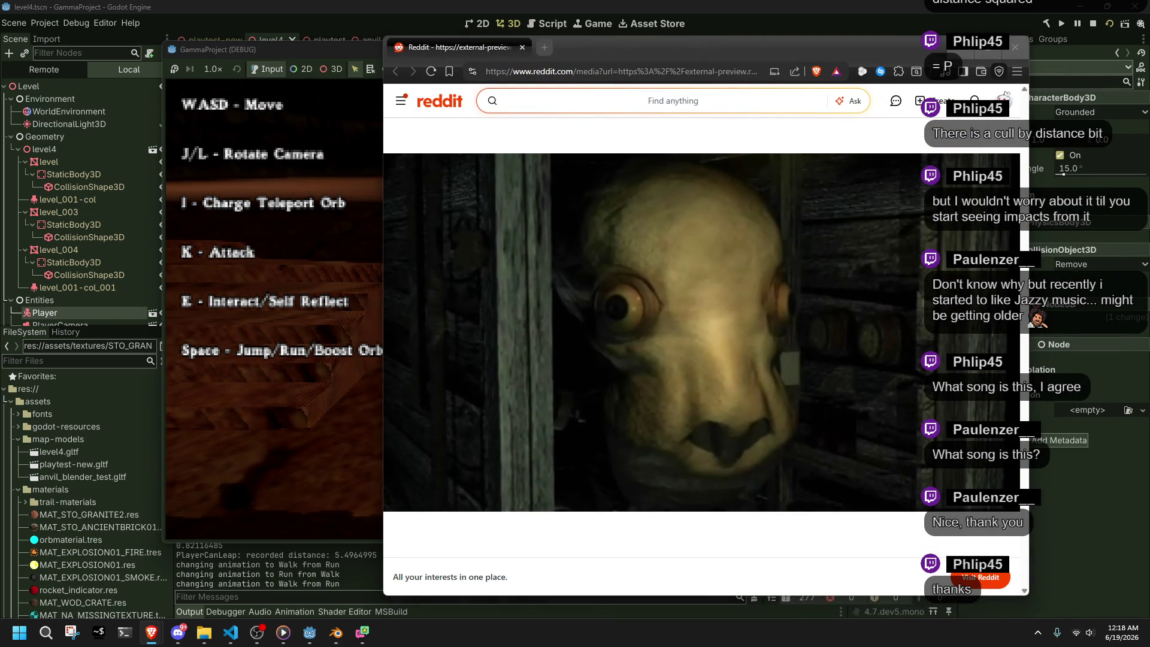
pyautogui.hotkey('alt', 'Tab')
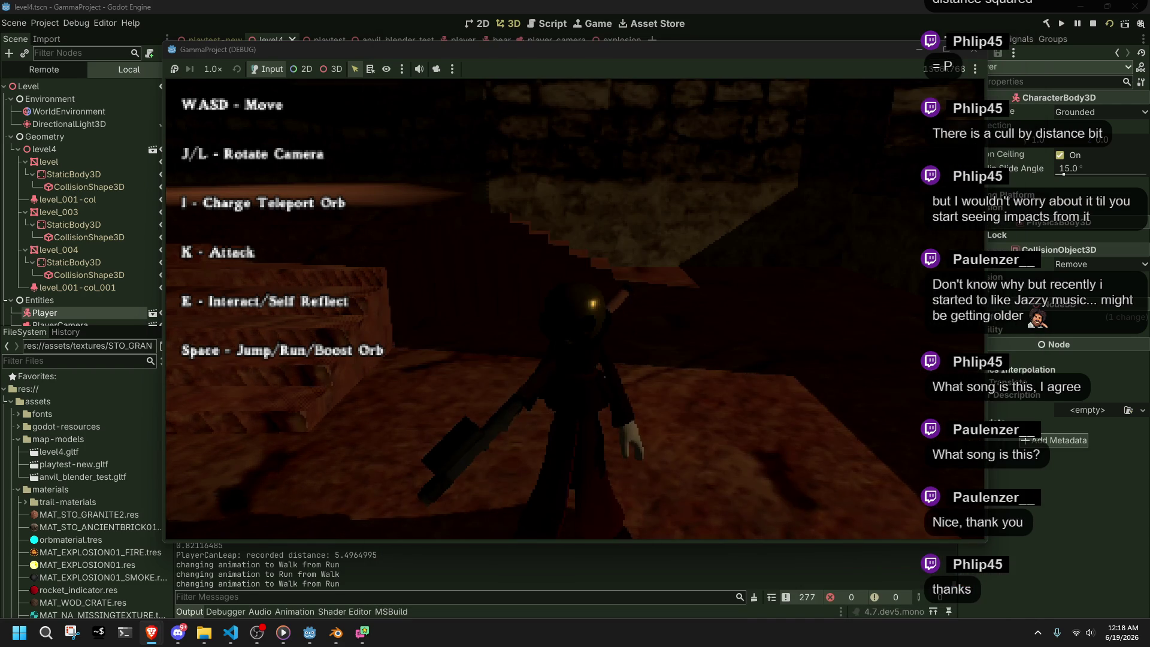
pyautogui.hotkey('alt', 'Tab')
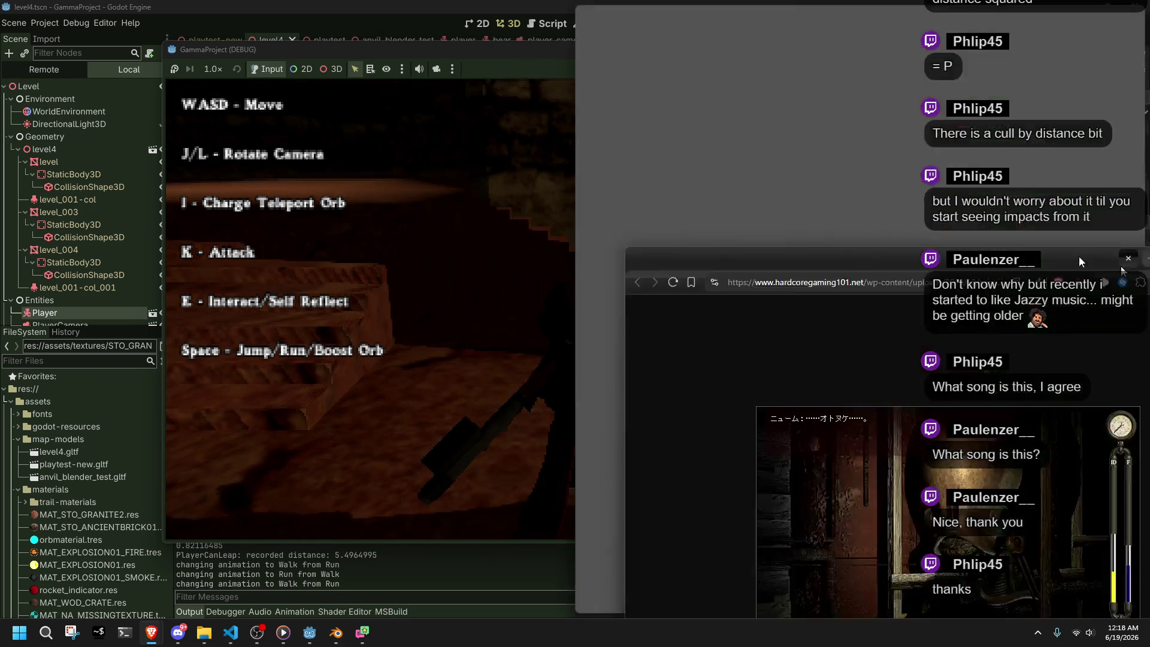
pyautogui.keyDown('ctrl'); pyautogui.scroll(3, 703, 377); pyautogui.keyUp('ctrl')
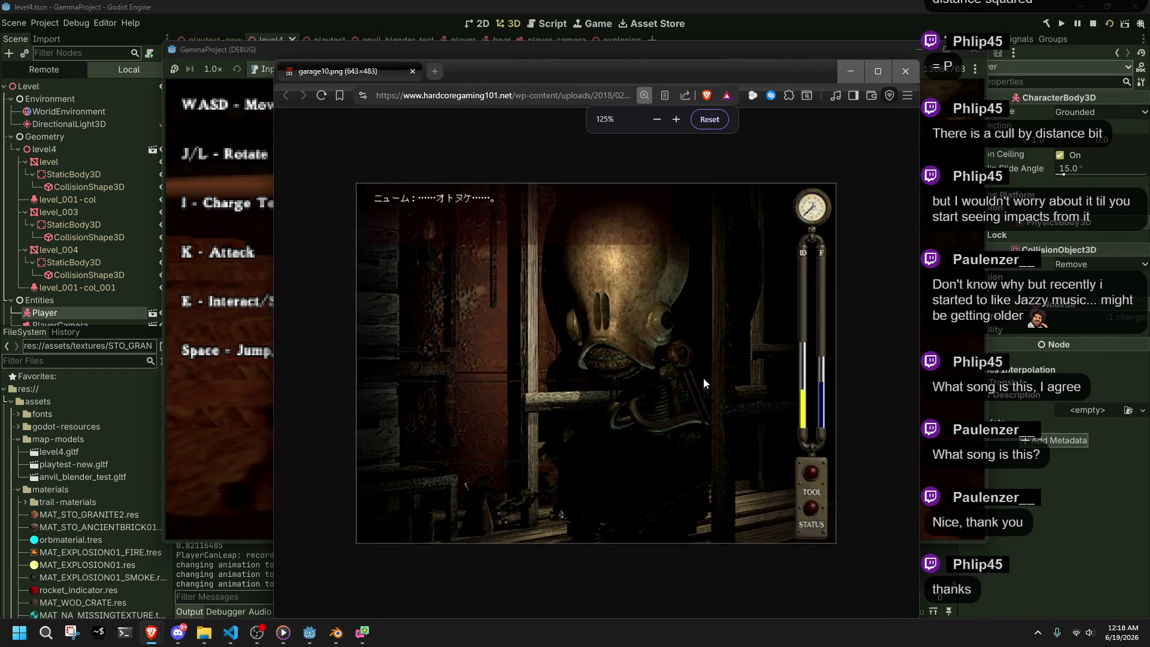
pyautogui.keyDown('ctrl'); pyautogui.scroll(-5, 703, 377); pyautogui.keyUp('ctrl')
pyautogui.keyDown('ctrl'); pyautogui.scroll(2, 703, 377); pyautogui.keyUp('ctrl')
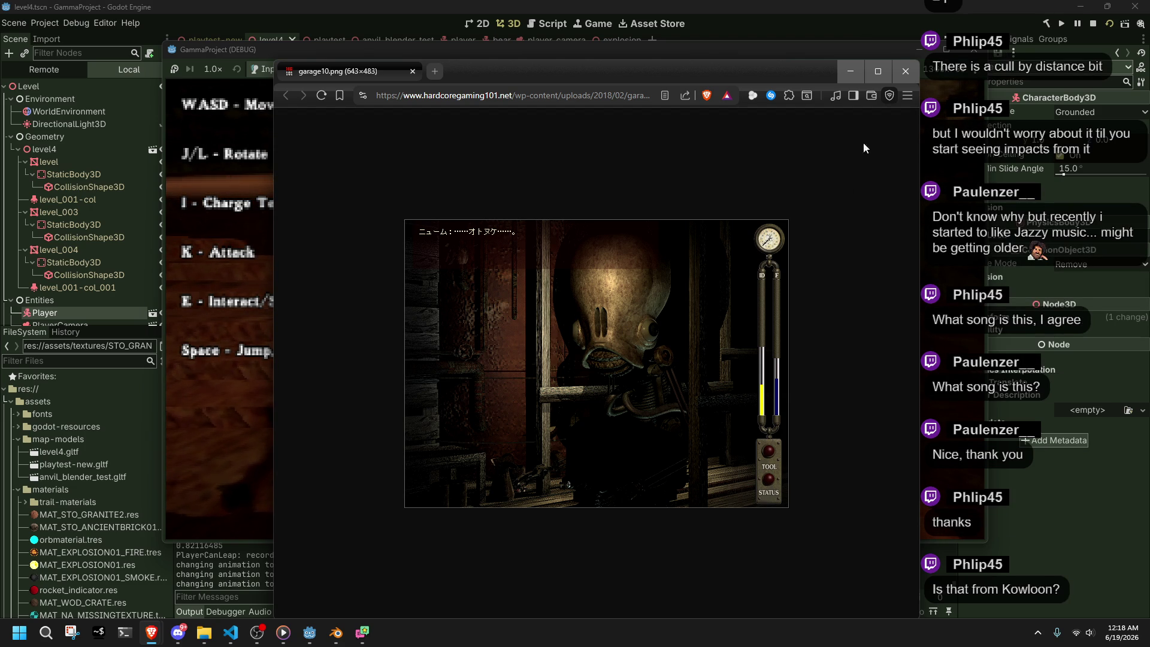
pyautogui.click(905, 71)
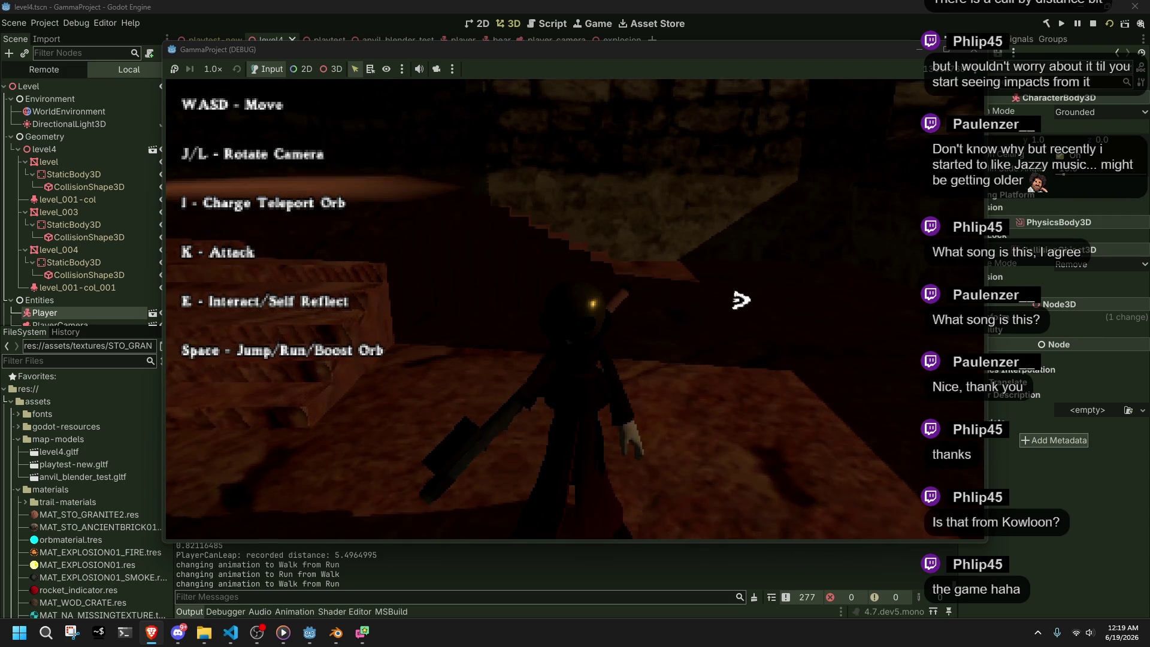
# - Walk through the dark room, jump toward the doorway, head for the windowed wall, then stop with F8
pyautogui.press('w')
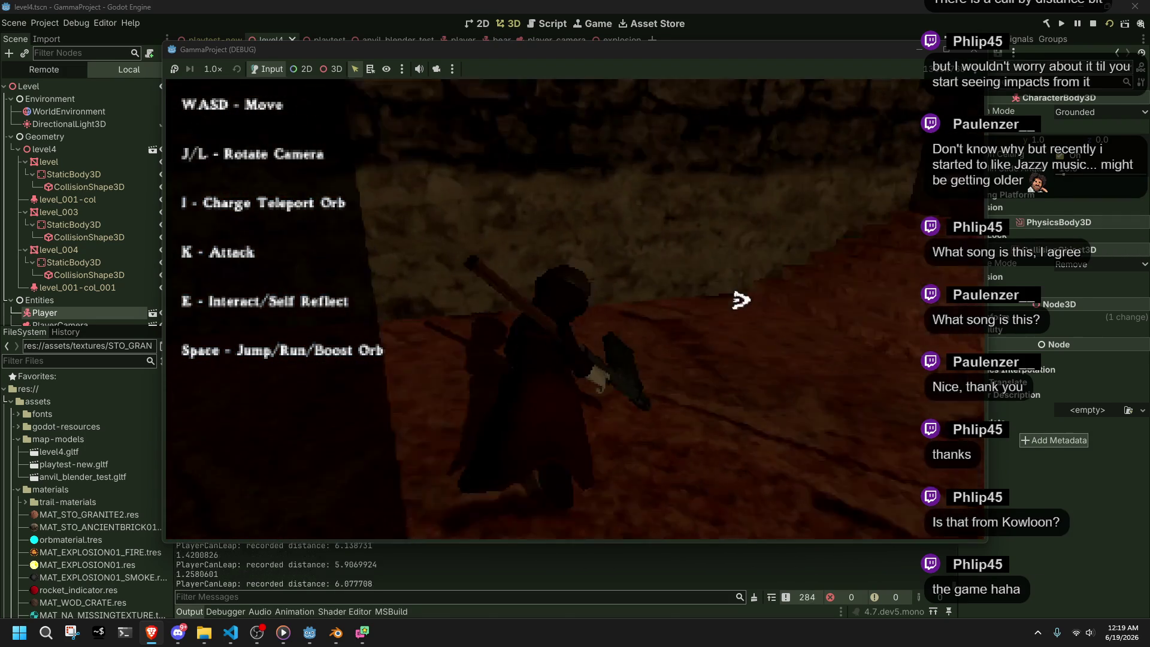
pyautogui.press('w')
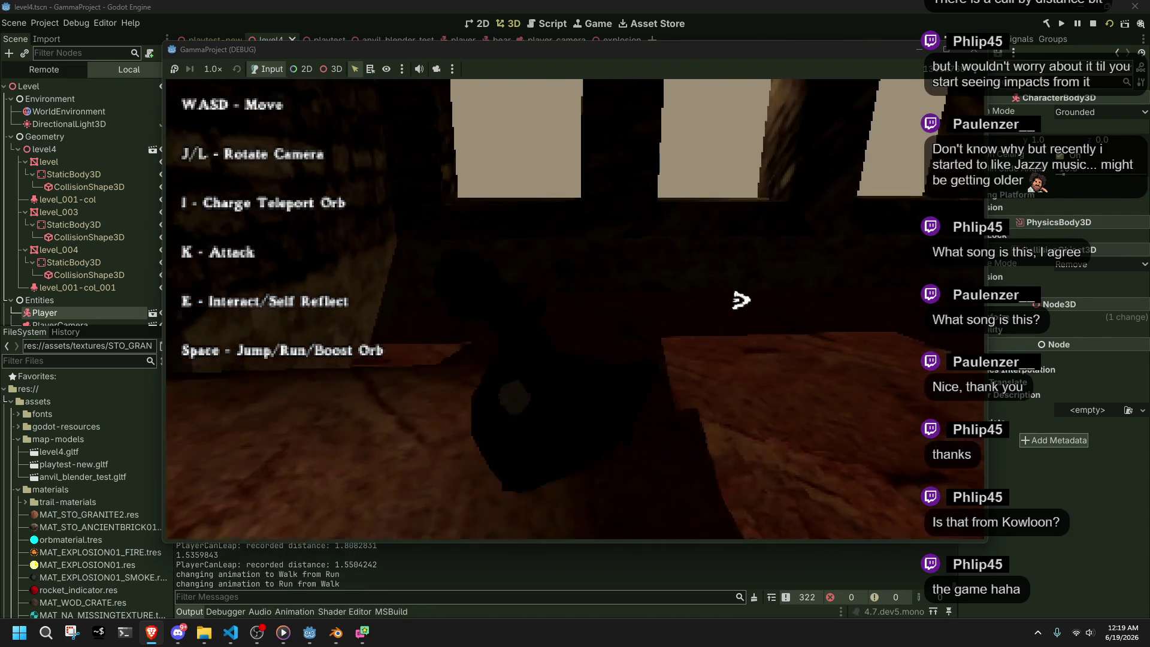
pyautogui.press('w')
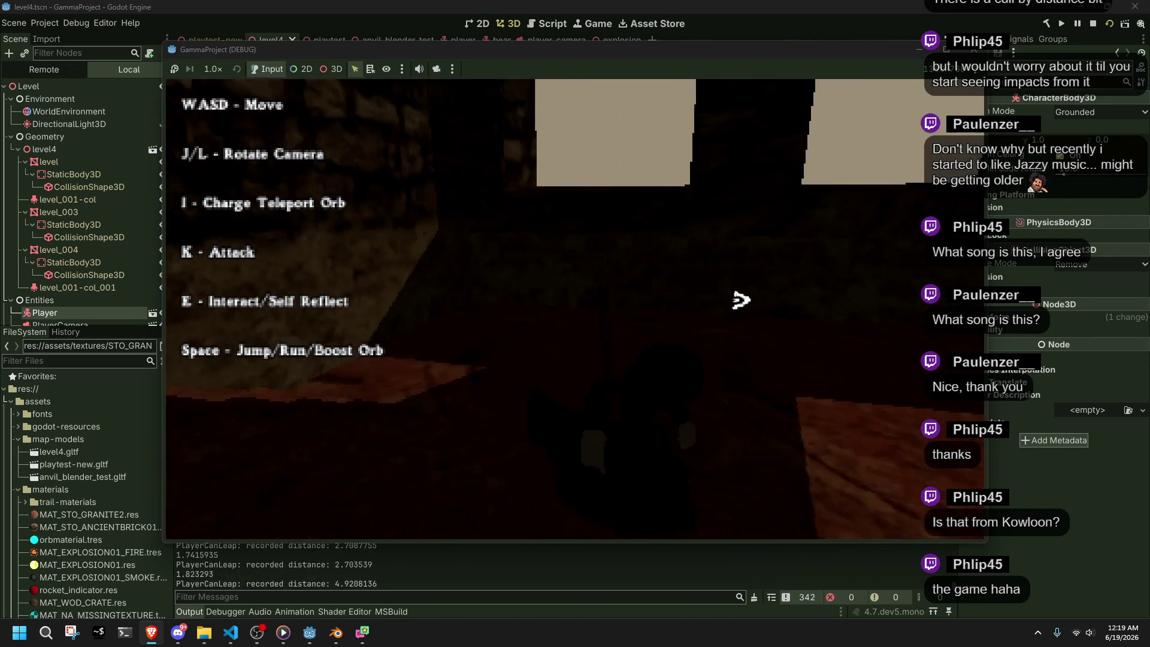
pyautogui.press('w')
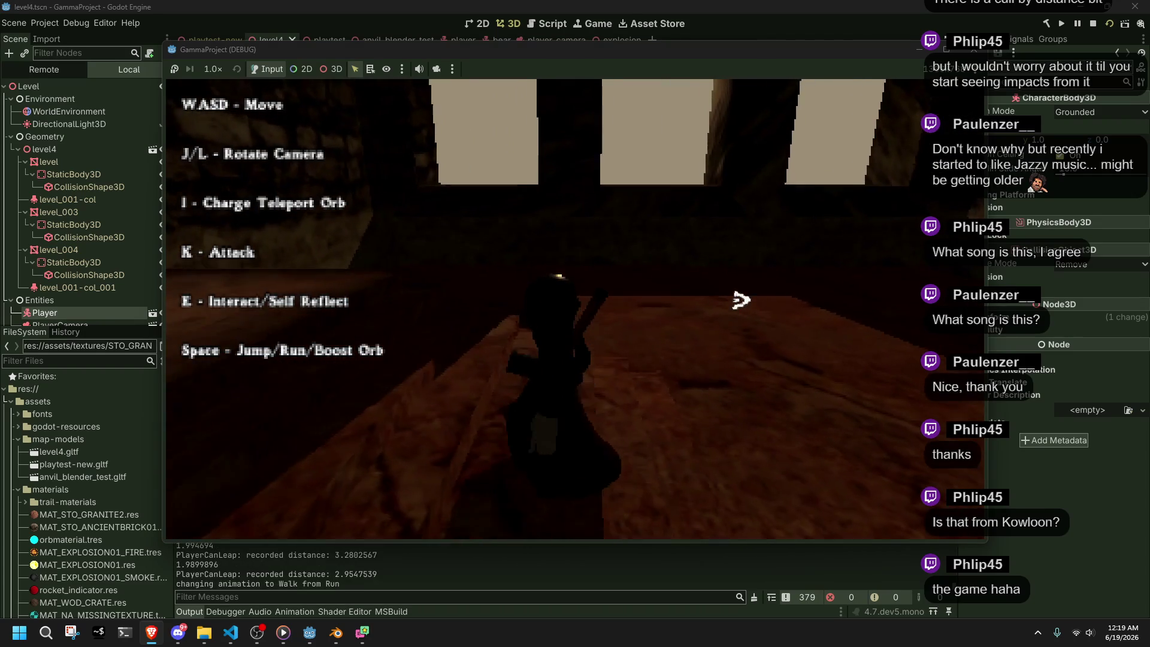
pyautogui.press('w')
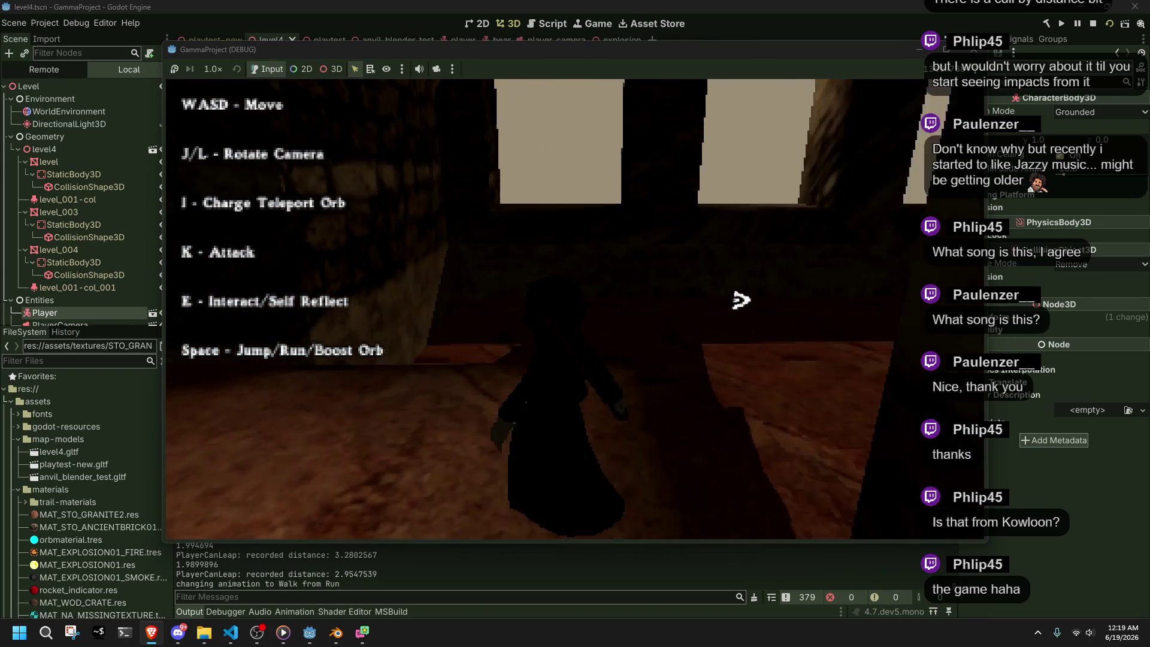
pyautogui.press('w')
pyautogui.press('w')
pyautogui.press('space')
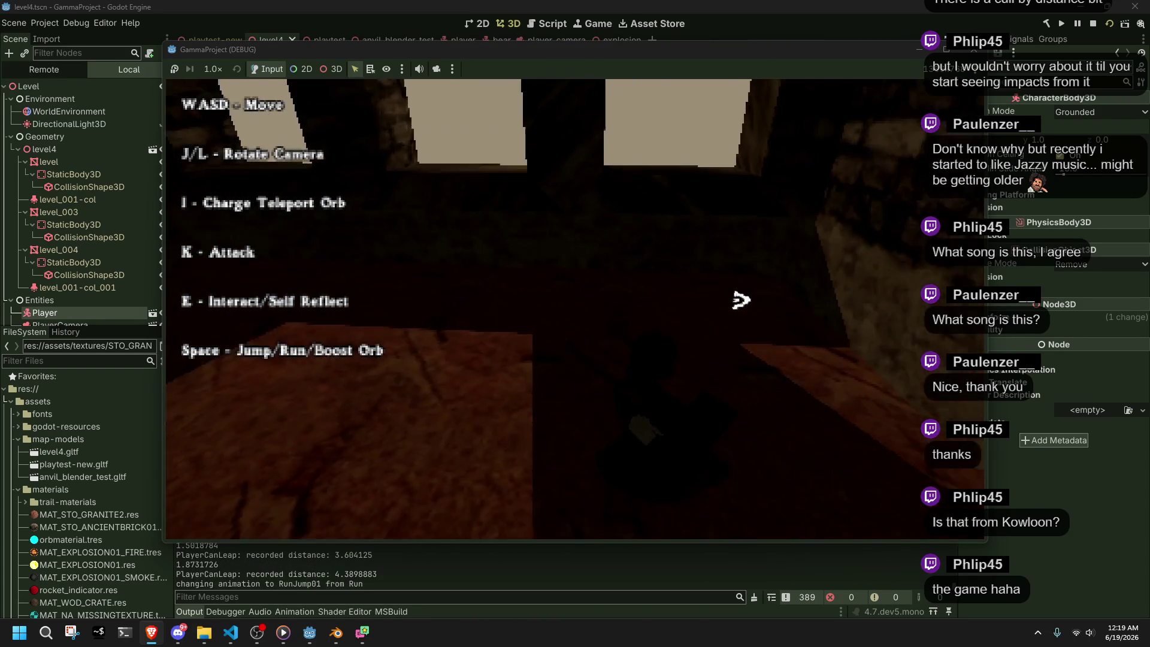
pyautogui.press('w')
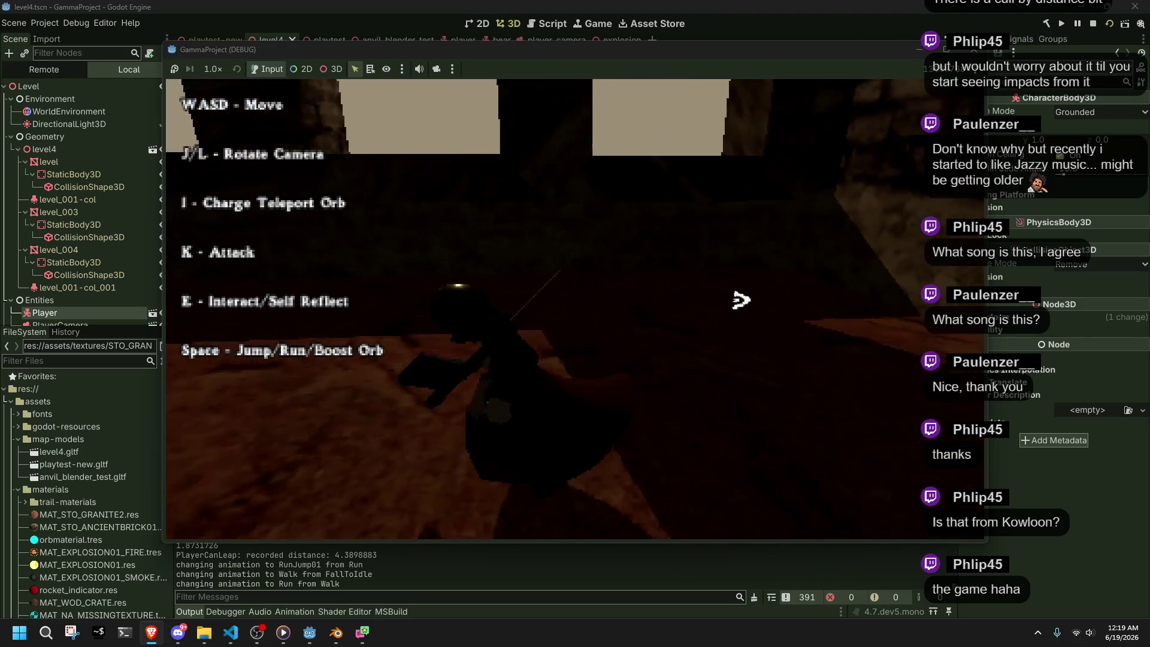
pyautogui.press('w')
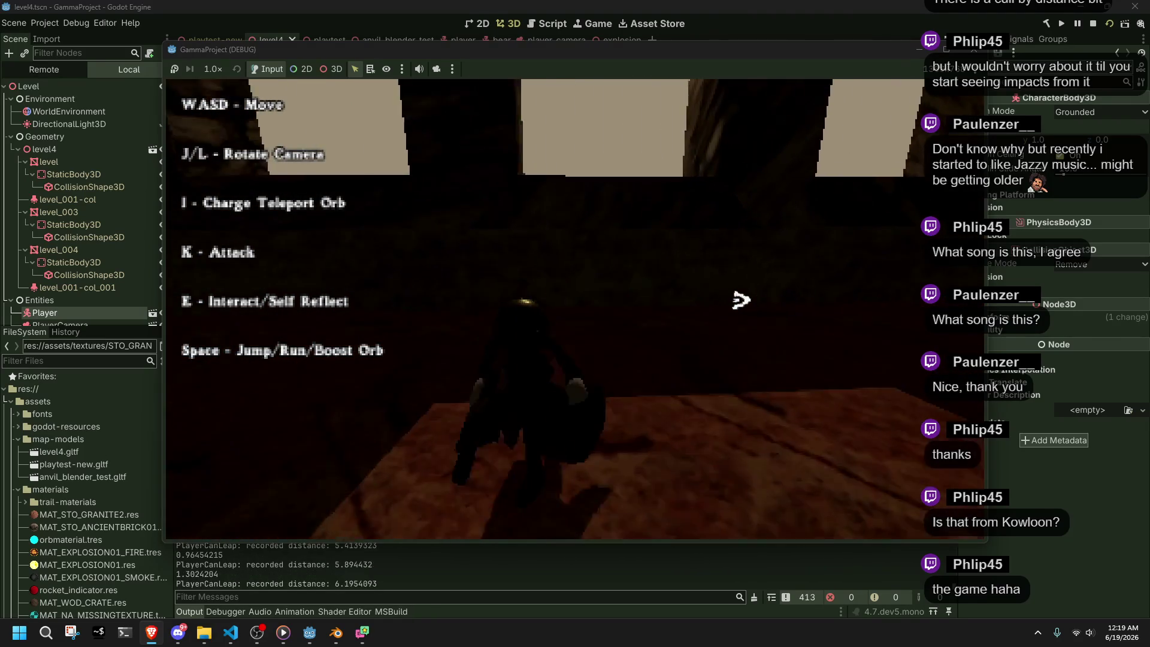
pyautogui.press('w')
pyautogui.press('F8')
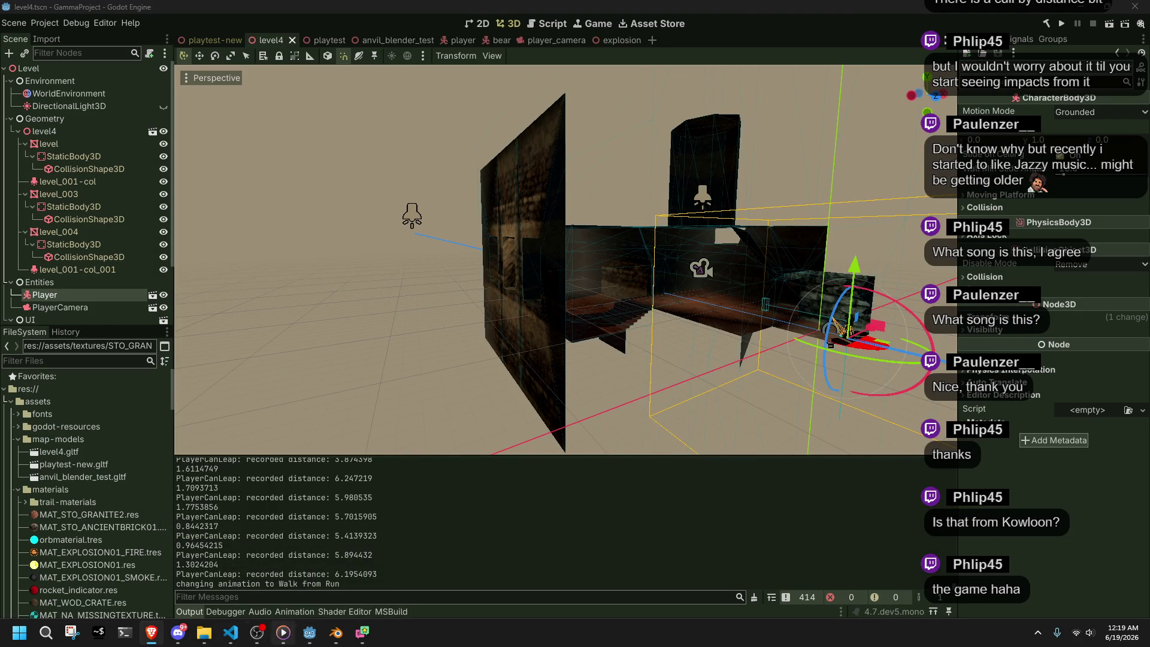
# - Check line 195 of Projectiles.cs in the code editor, then return to Godot
pyautogui.click(230, 632)
pyautogui.click(552, 148)
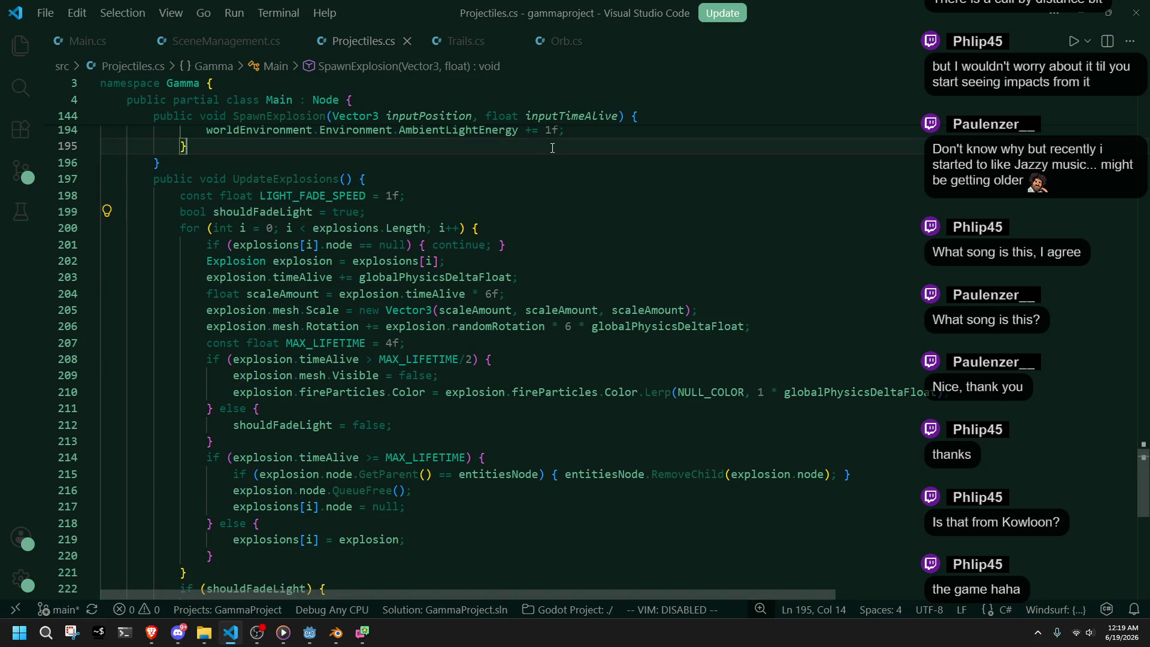
pyautogui.click(310, 632)
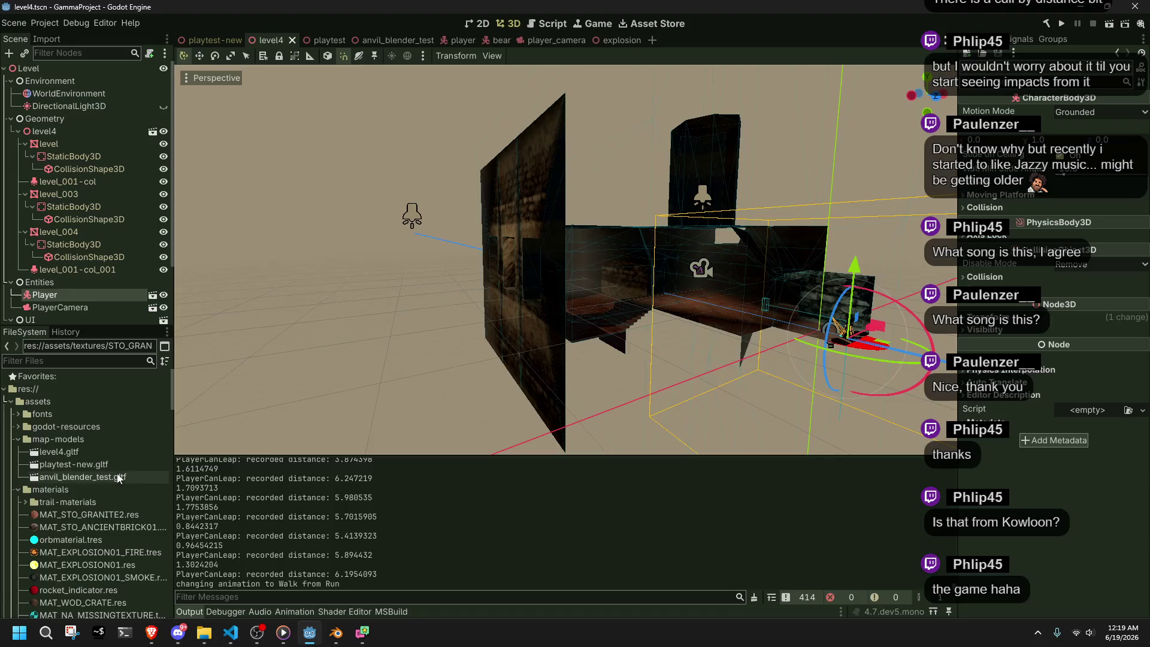
# - Expand res://src in the FileSystem dock and open SurveillanceScanner.cs in VS Code
pyautogui.moveTo(170, 441); pyautogui.dragTo(173, 597)
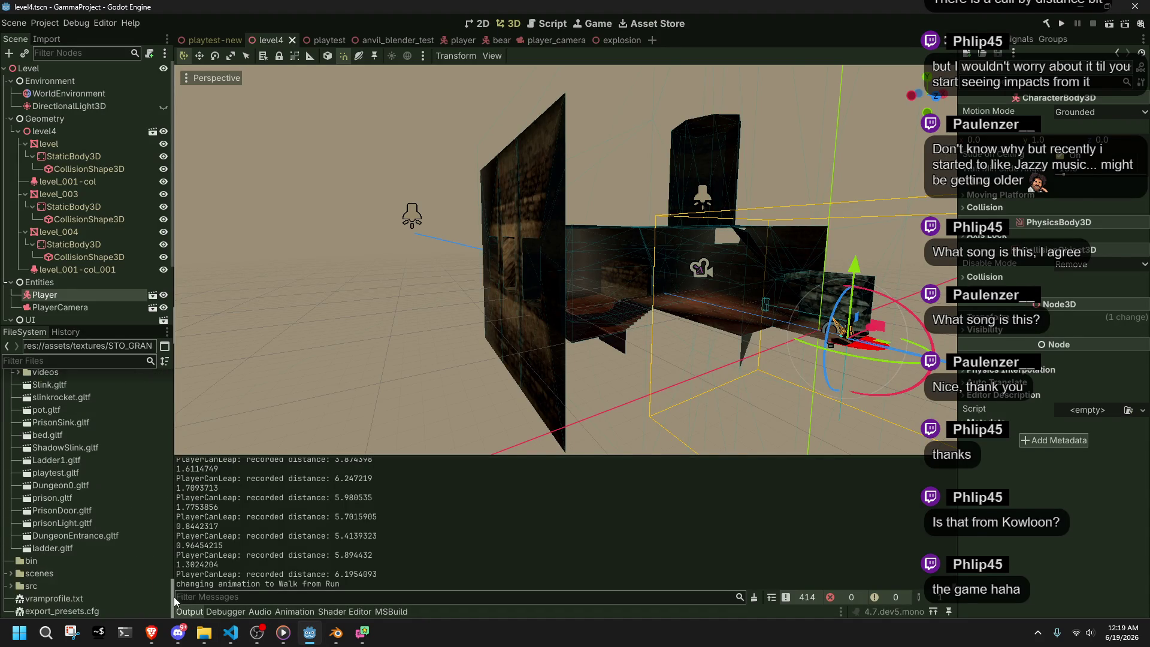
pyautogui.scroll(10, 100, 508)
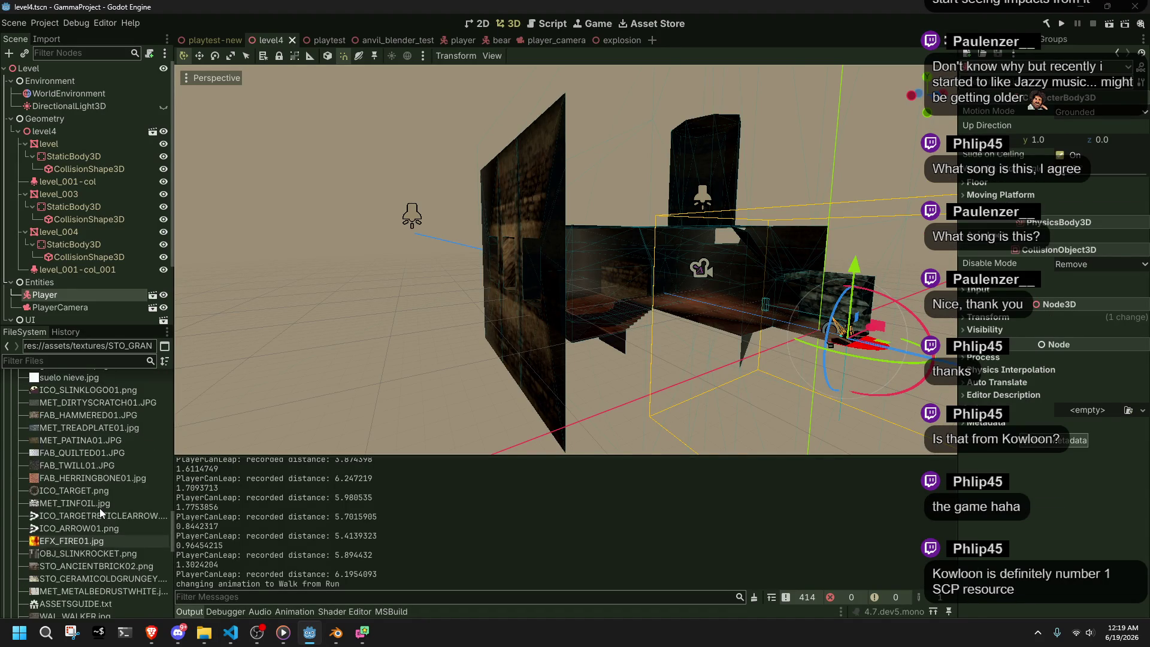
pyautogui.scroll(-10, 100, 508)
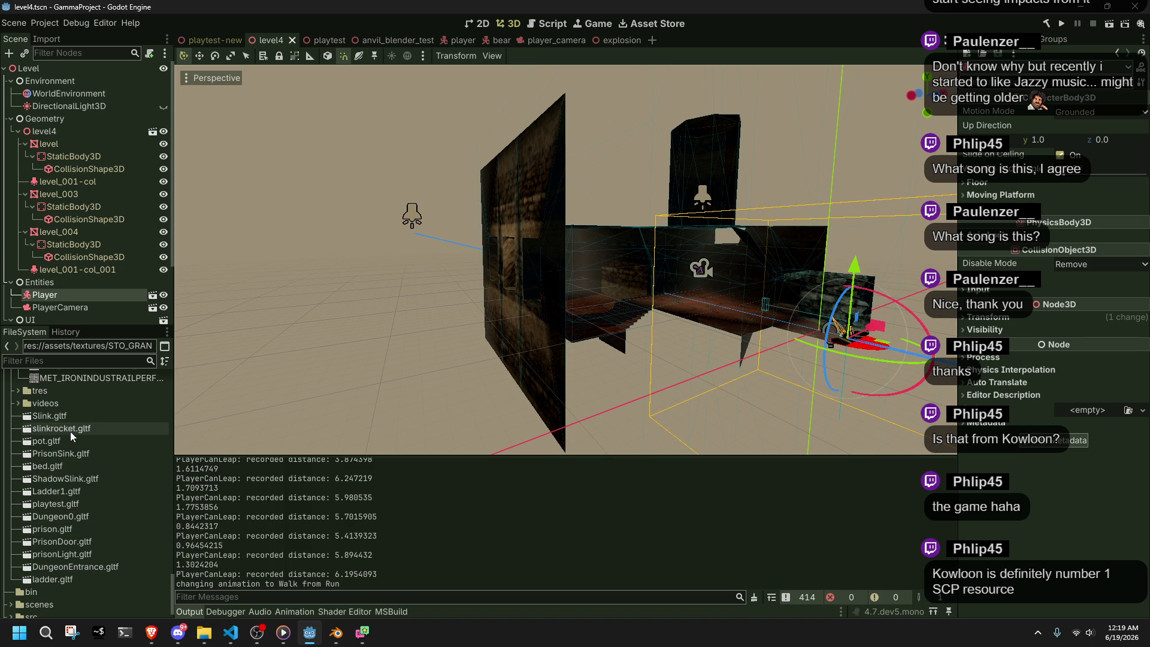
pyautogui.scroll(-2, 88, 527)
pyautogui.click(10, 586)
pyautogui.scroll(-5, 111, 548)
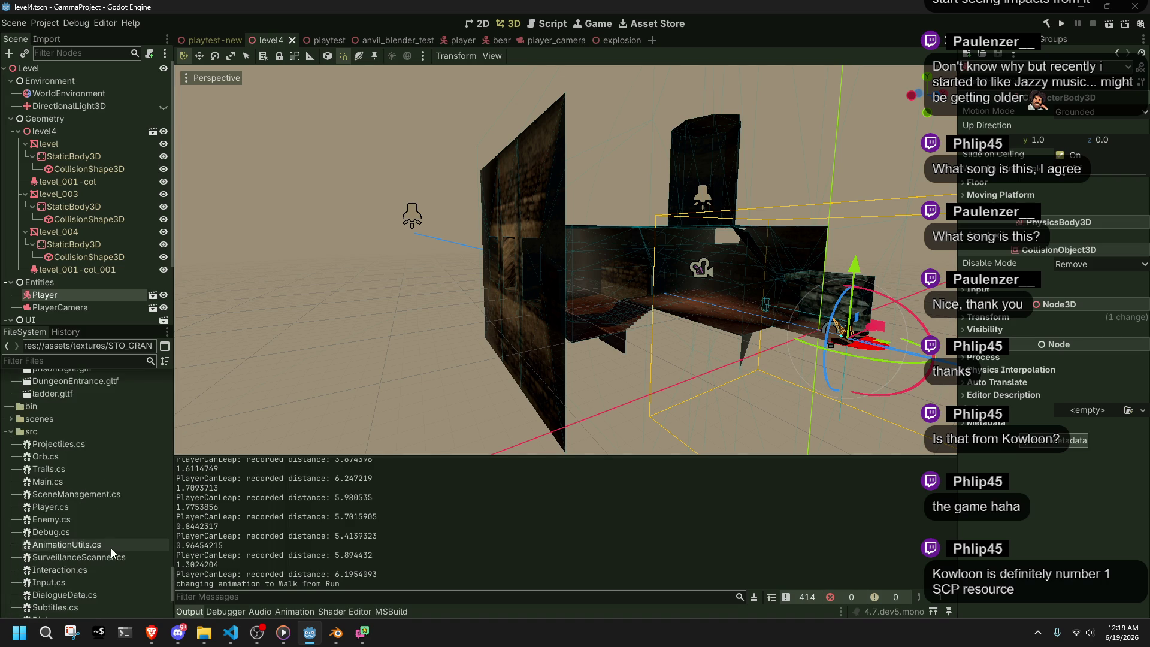
pyautogui.scroll(-2, 100, 506)
pyautogui.doubleClick(88, 497)
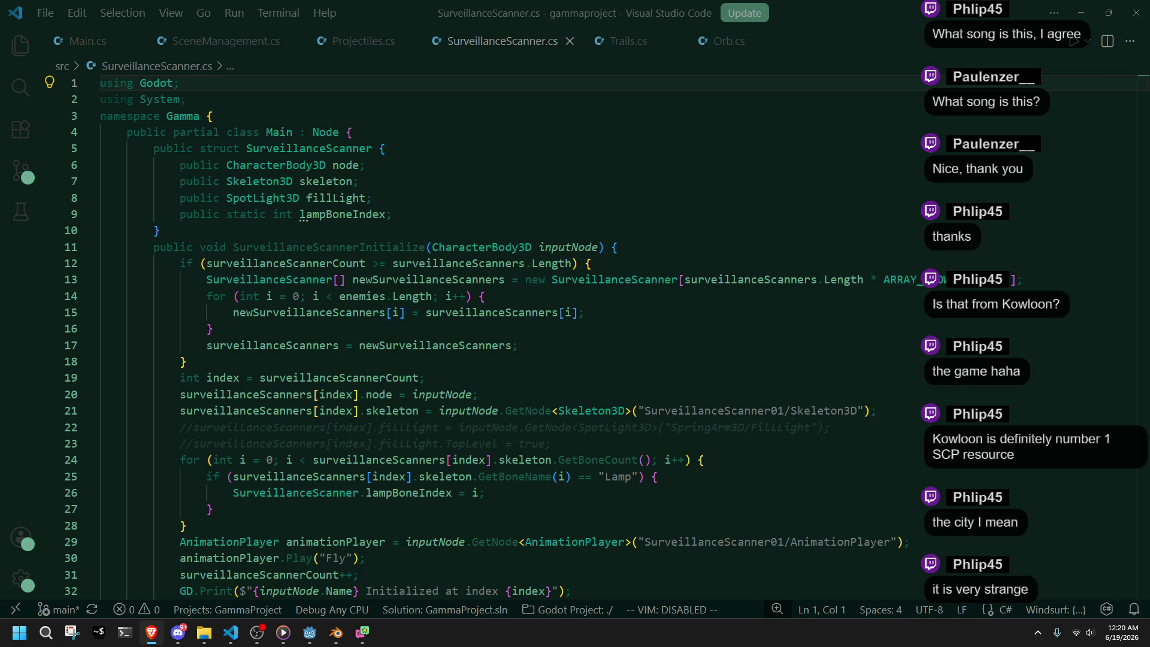
# - Orbit Godot's viewport into the dark room with bright windows, then orbit Blender's view to the spotlight cone
pyautogui.click(311, 640)
pyautogui.scroll(5, 563, 381)
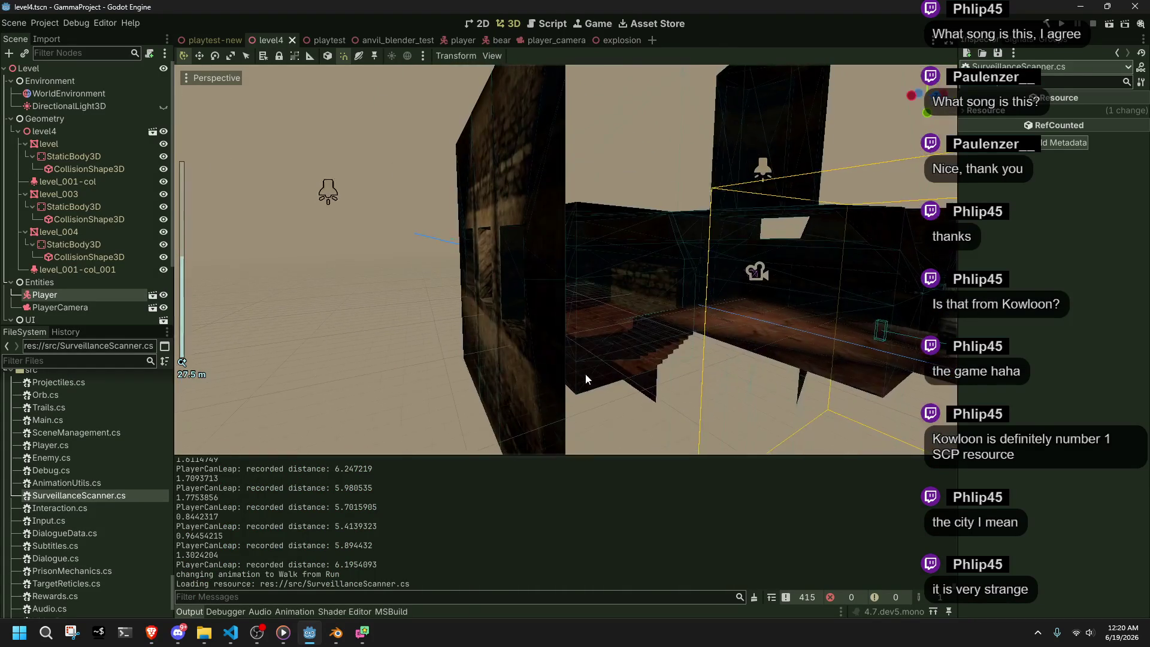
pyautogui.scroll(3, 664, 382)
pyautogui.moveTo(574, 347); pyautogui.dragTo(667, 350, button='middle')
pyautogui.moveTo(578, 327)
pyautogui.mouseDown(button='middle')
pyautogui.moveTo(322, 267)
pyautogui.moveTo(245, 279)
pyautogui.mouseUp(button='middle')
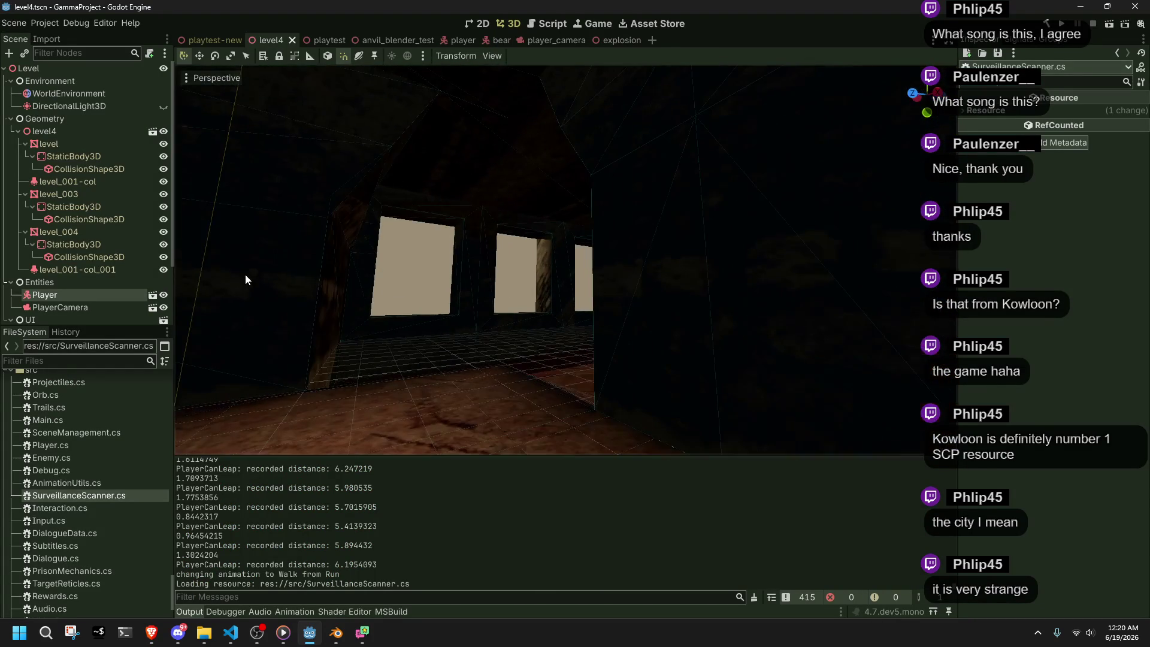
pyautogui.click(341, 629)
pyautogui.moveTo(474, 327)
pyautogui.mouseDown(button='middle')
pyautogui.moveTo(674, 387)
pyautogui.moveTo(693, 406)
pyautogui.moveTo(462, 359)
pyautogui.moveTo(592, 404)
pyautogui.mouseUp(button='middle')
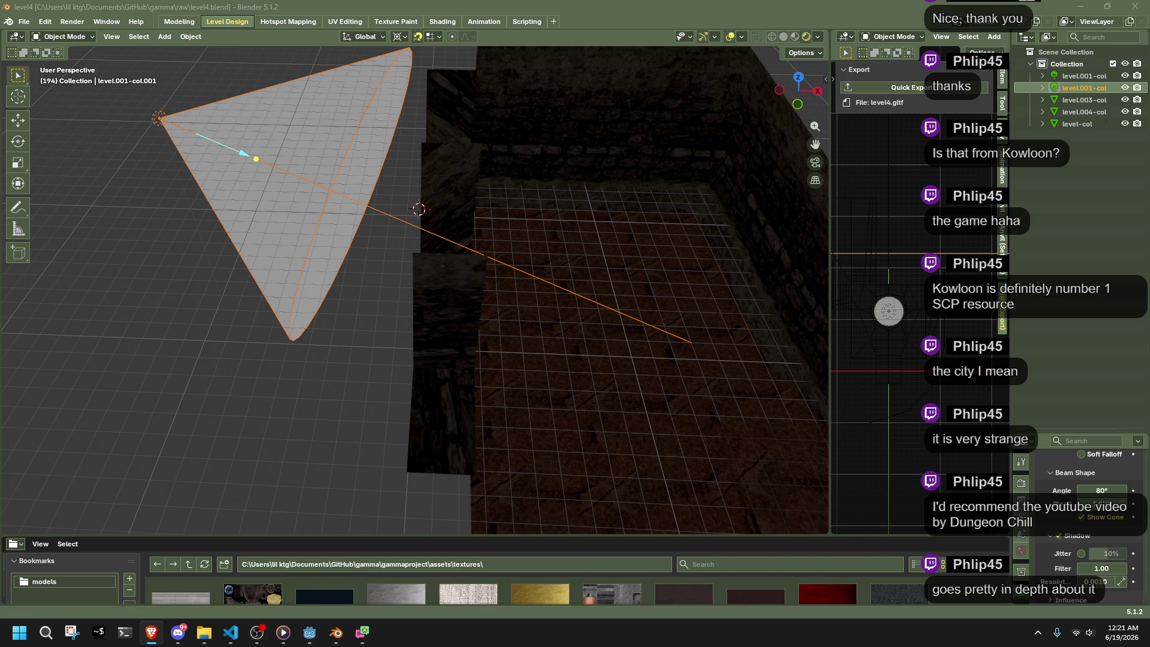
# - Highlight every use of inputNode in SurveillanceScanner.cs and place the caret at the end of line 20
pyautogui.hotkey('alt', 'Tab')
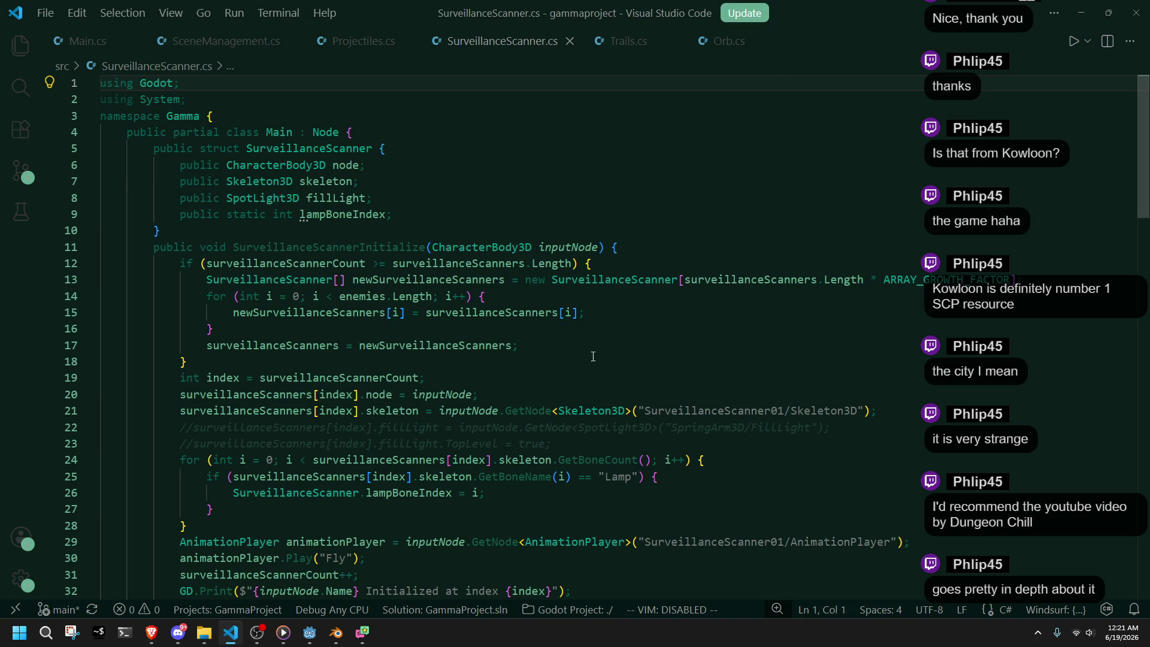
pyautogui.doubleClick(568, 246)
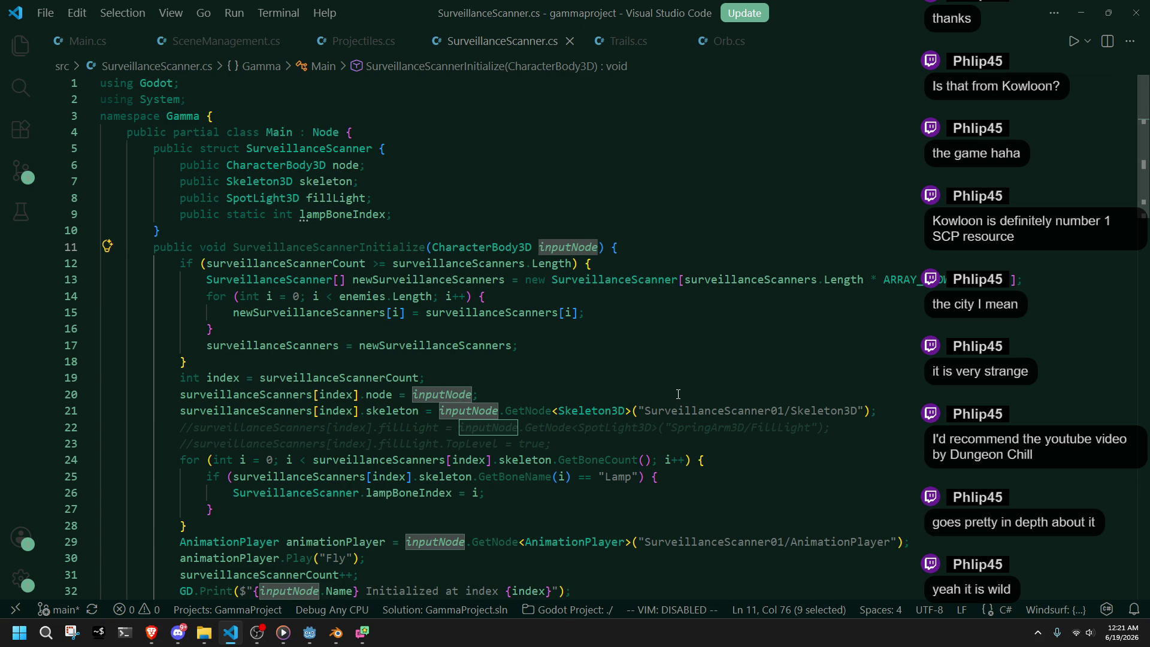
pyautogui.click(678, 394)
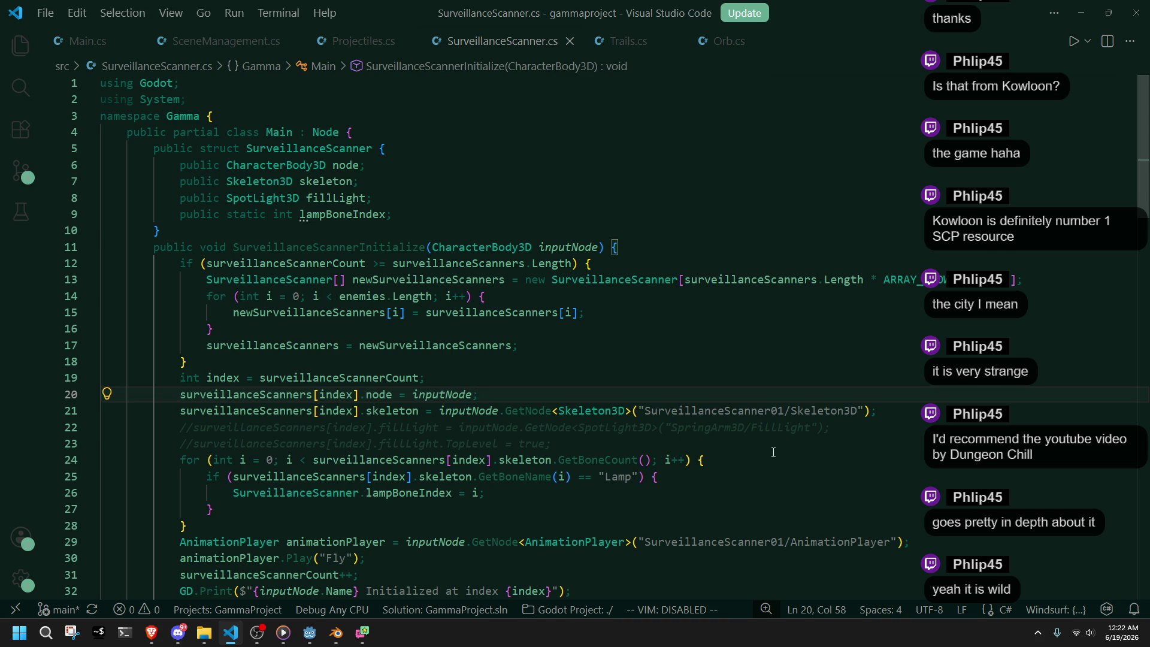
# - Inspect the targetposition and playerCamera lines 37–42 in SurveillanceScannerUpdate
pyautogui.scroll(-4, 712, 387)
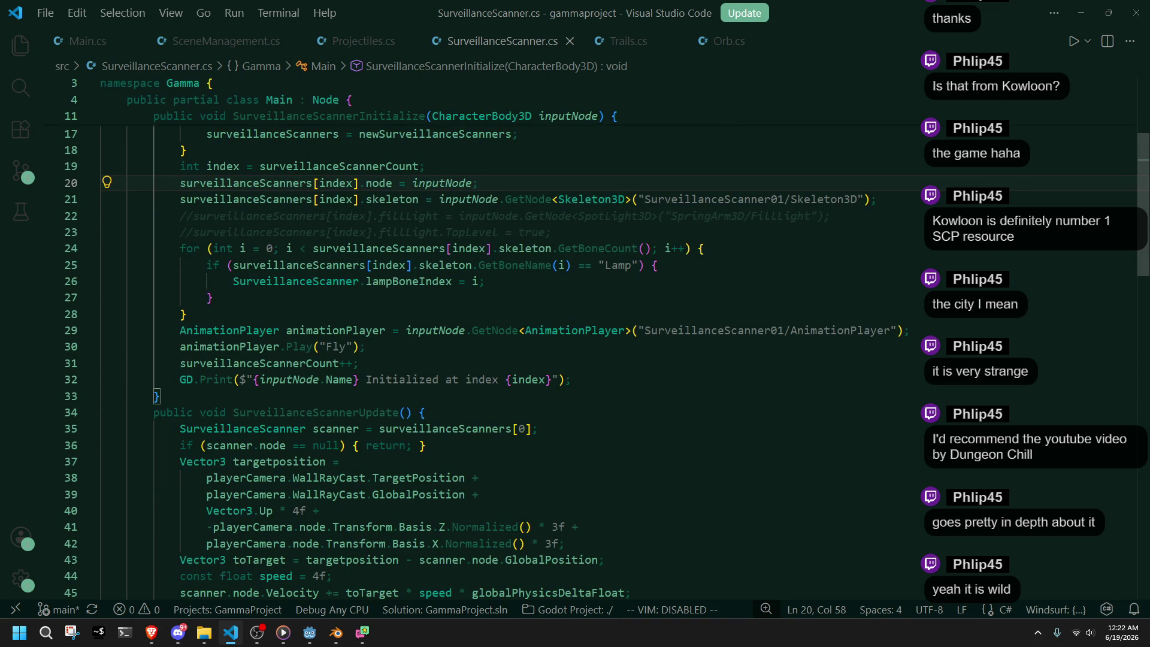
pyautogui.scroll(-1, 781, 399)
pyautogui.scroll(-1, 698, 340)
pyautogui.click(320, 420)
pyautogui.click(261, 430)
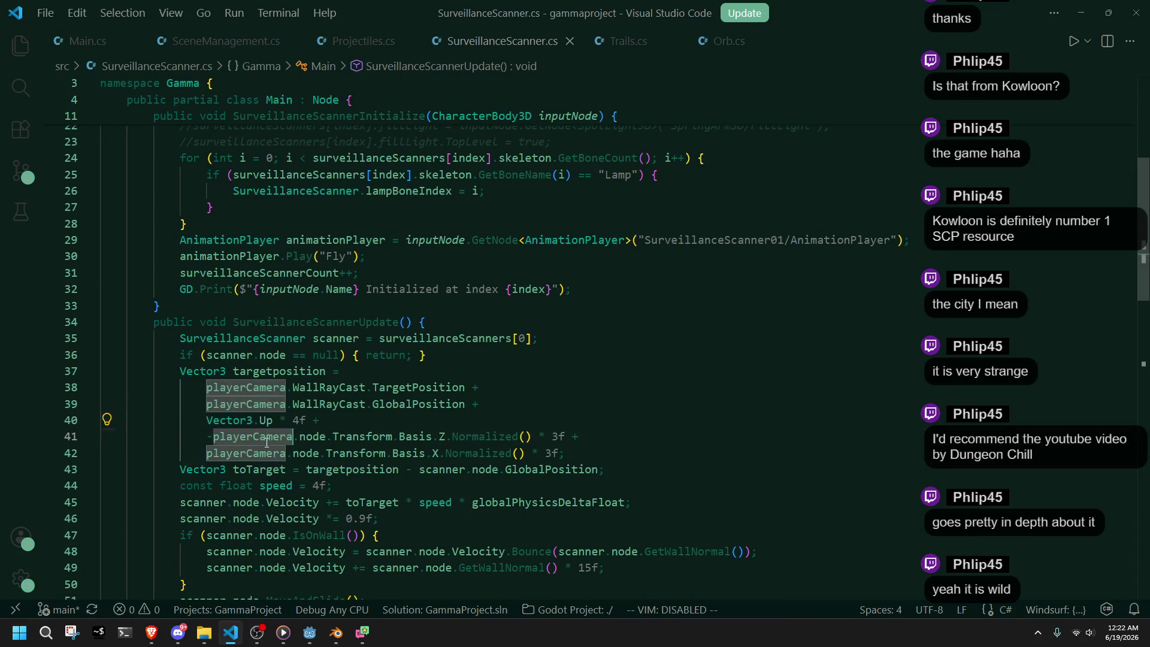
pyautogui.click(606, 444)
pyautogui.click(482, 387)
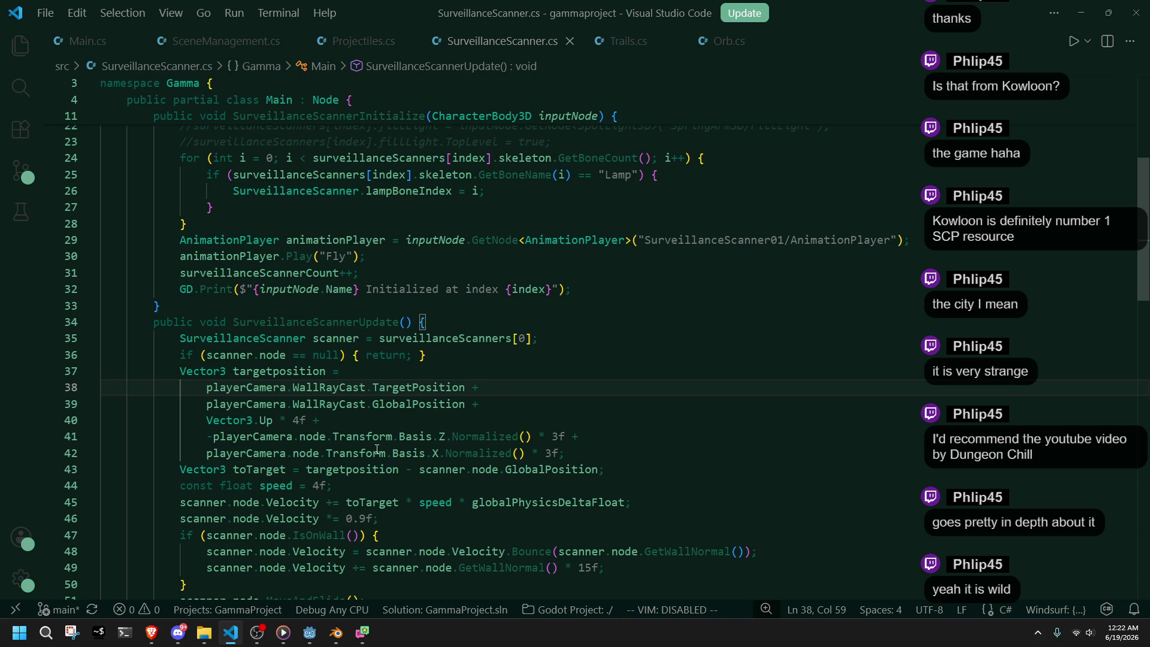
pyautogui.click(325, 348)
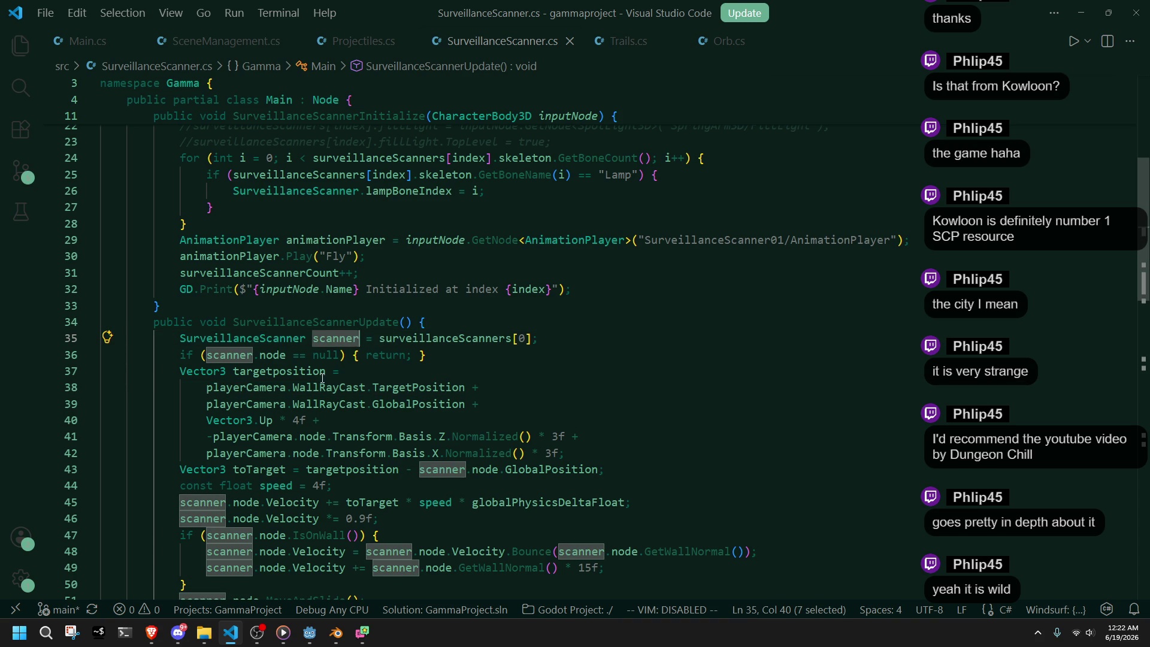
pyautogui.doubleClick(282, 372)
pyautogui.click(260, 402)
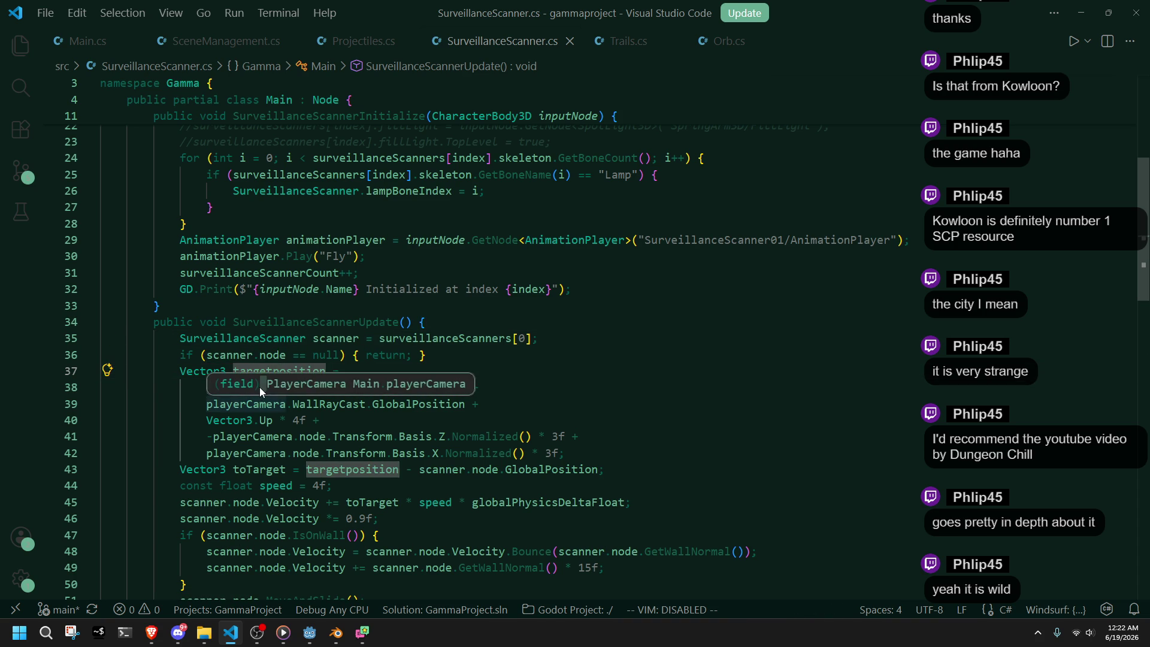
pyautogui.click(511, 409)
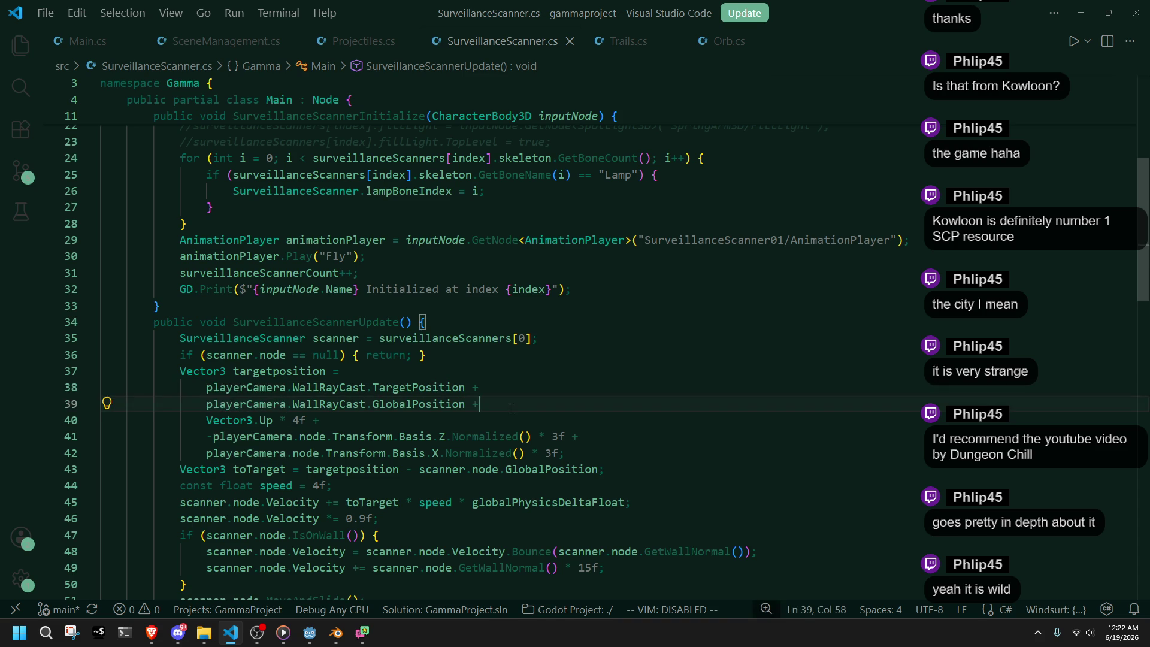
pyautogui.click(446, 372)
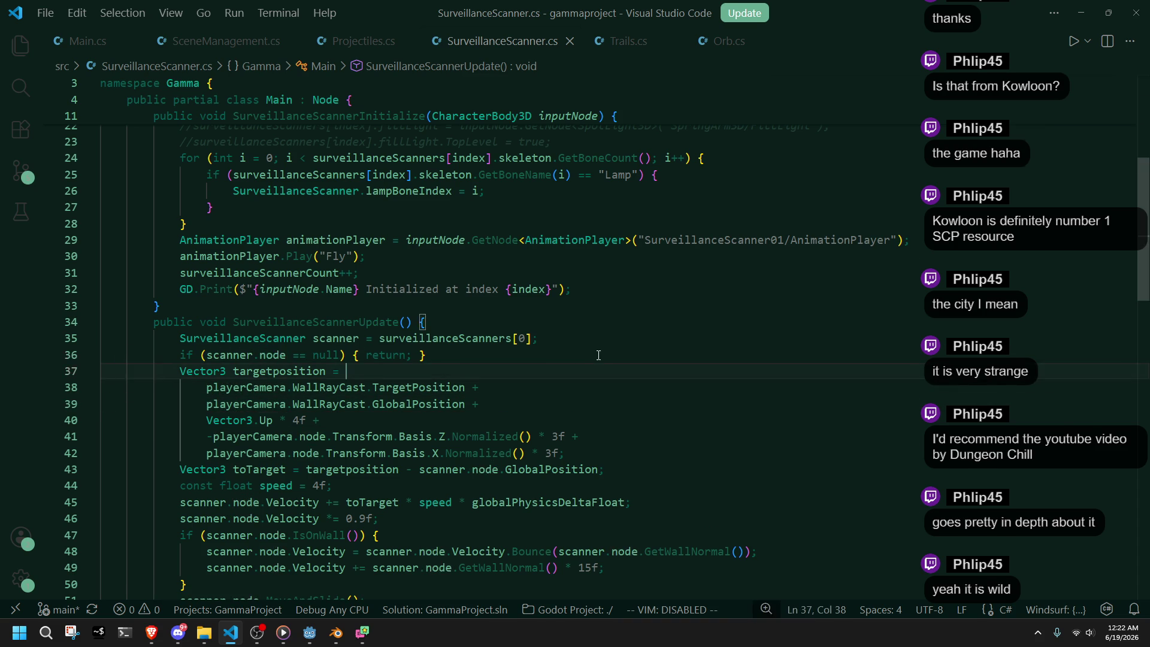
# - Delete the 'if (scanner.node == null) { return; }' line and run the project in Godot
pyautogui.moveTo(596, 358); pyautogui.dragTo(594, 344)
pyautogui.press('BackSpace')
pyautogui.press('Up')
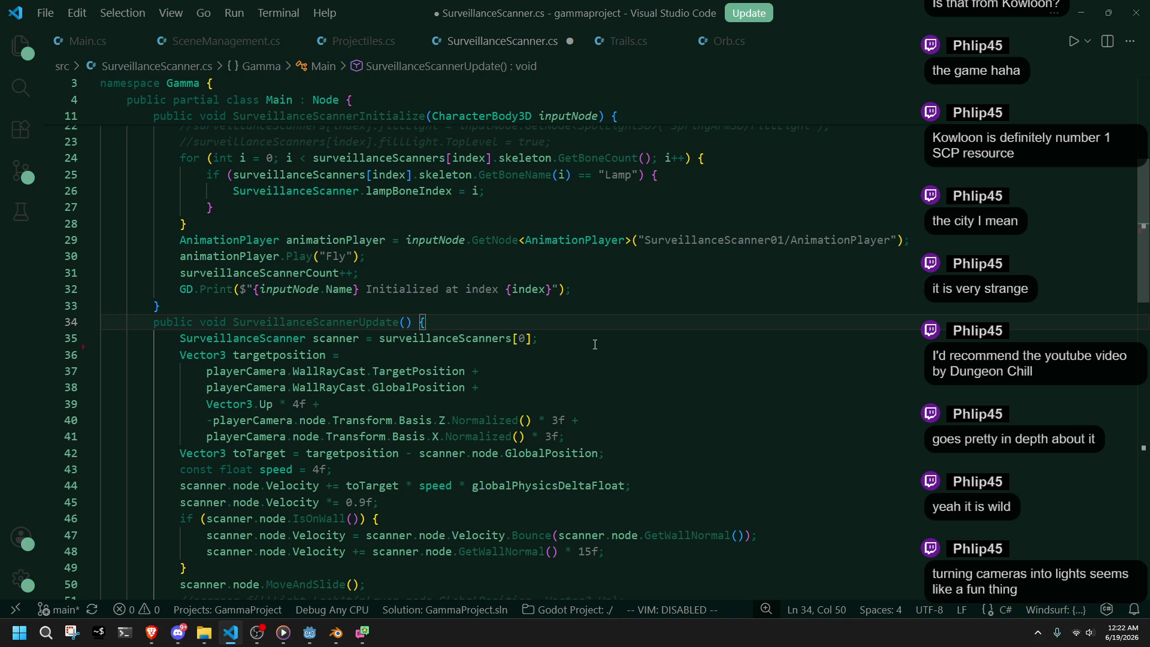
pyautogui.hotkey('alt', 'Tab')
pyautogui.click(1062, 24)
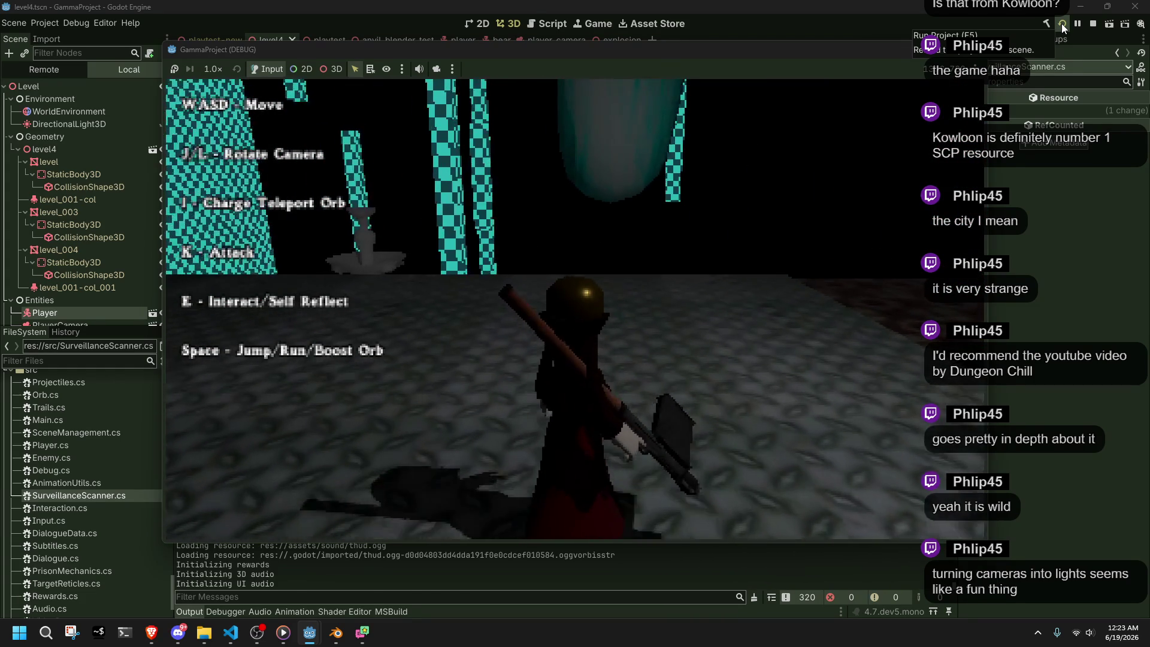
# - Close the game and review the constants at the top of Main.cs in VS Code
pyautogui.click(1092, 23)
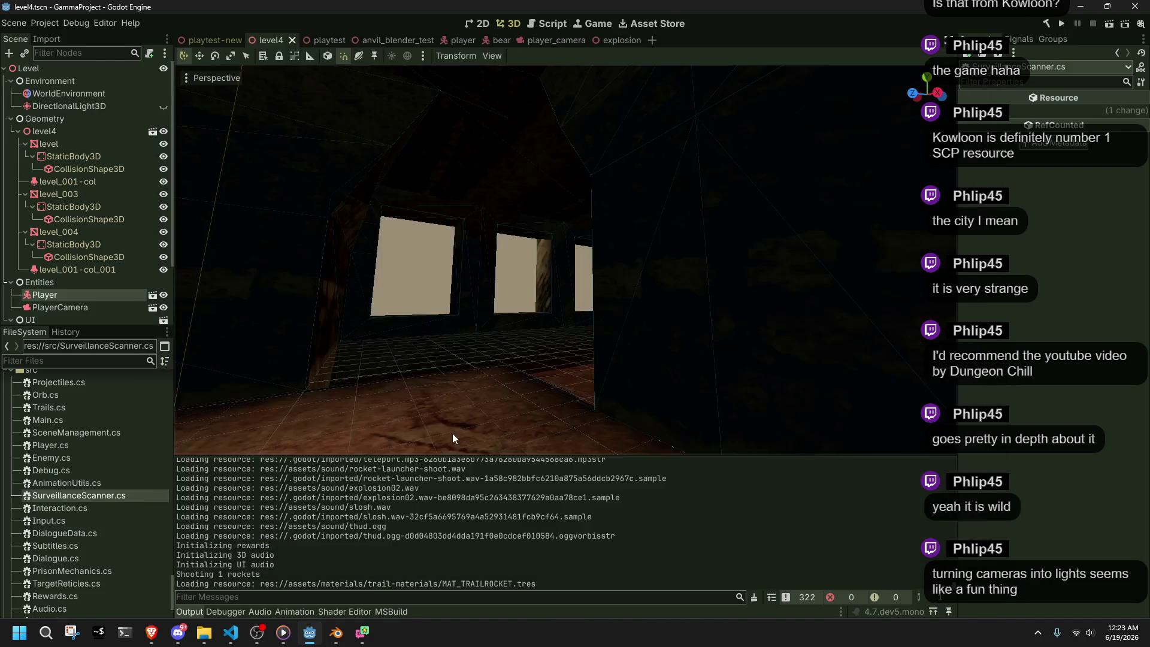
pyautogui.click(231, 630)
pyautogui.click(88, 40)
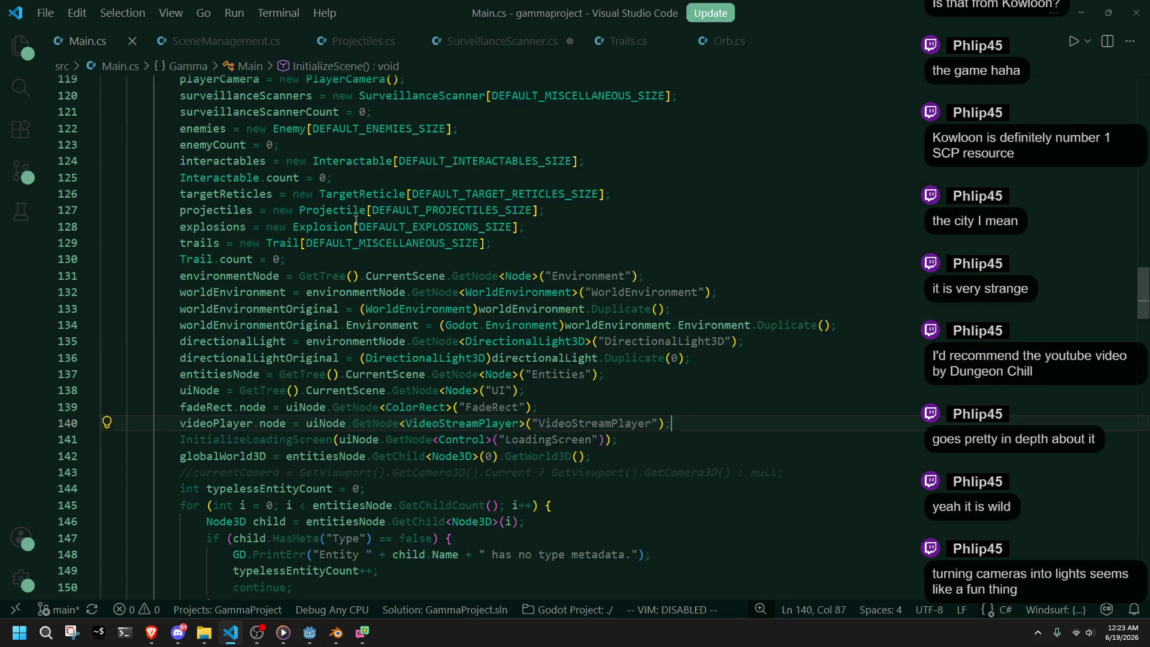
pyautogui.scroll(4, 607, 383)
pyautogui.scroll(20, 607, 384)
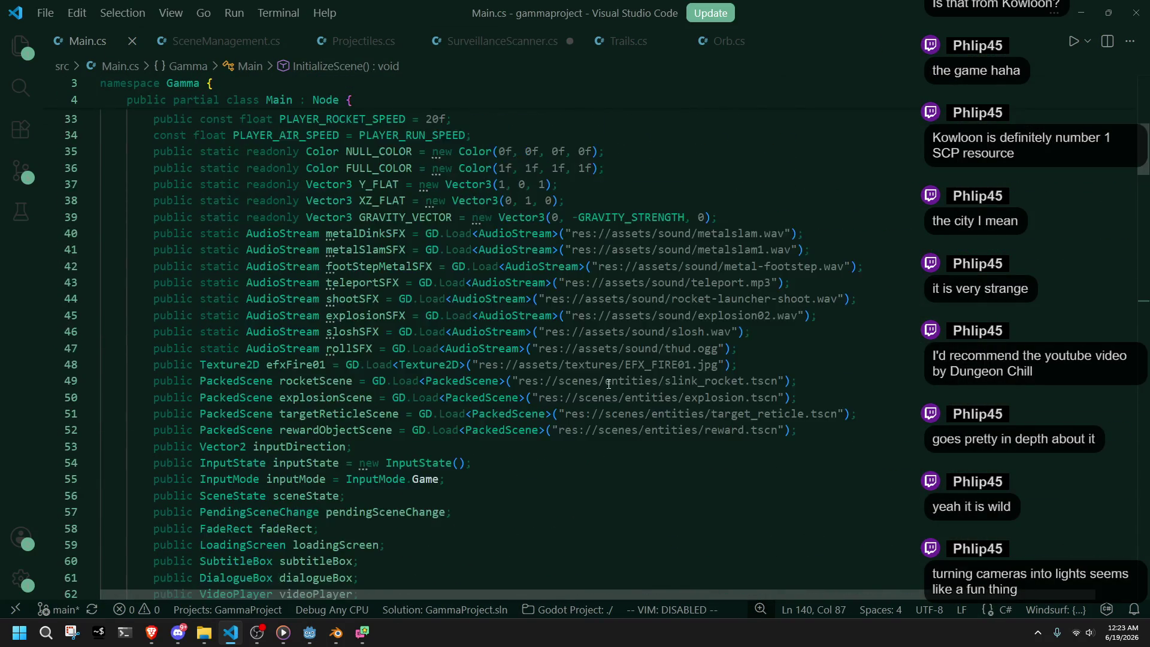
pyautogui.scroll(6, 607, 384)
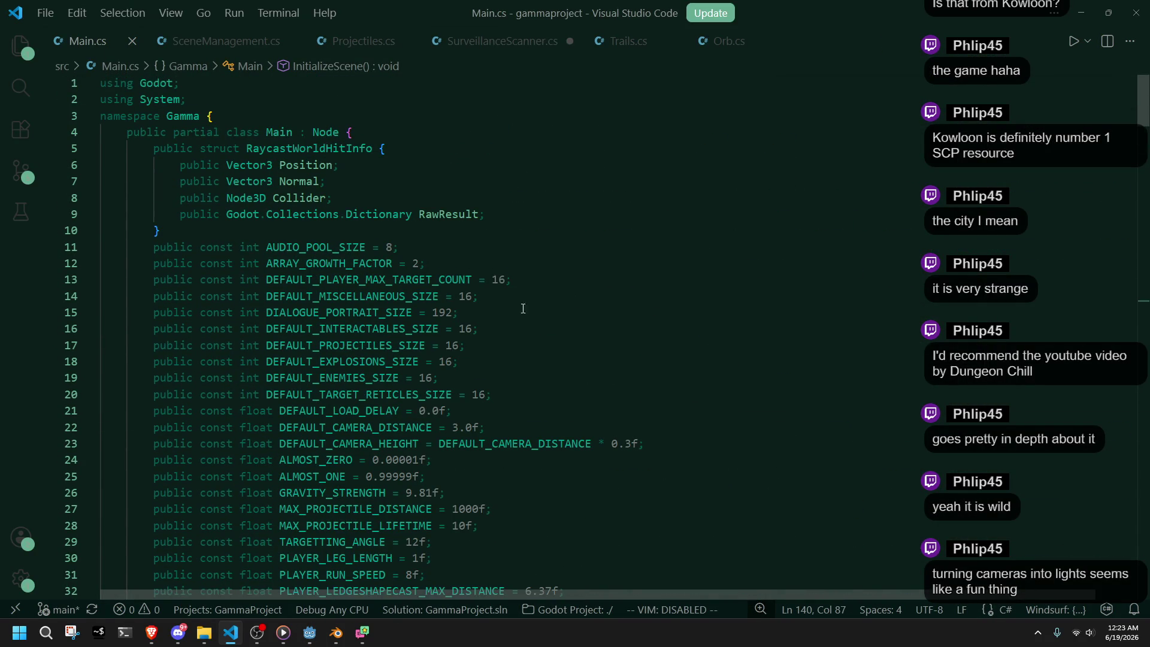
pyautogui.click(529, 329)
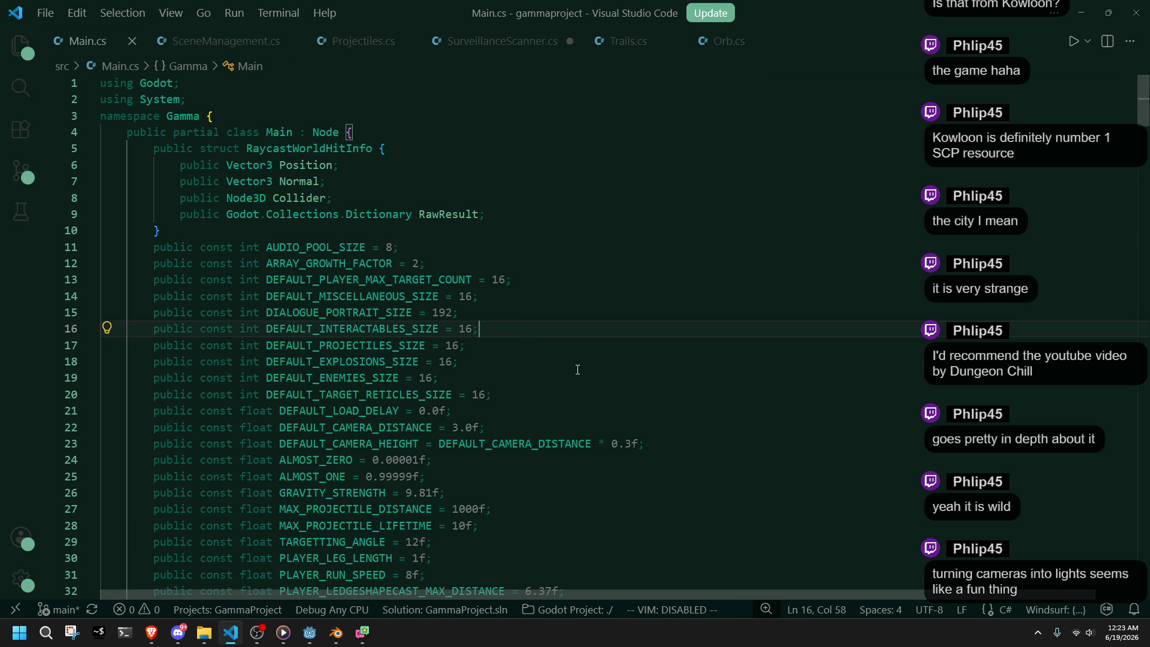
pyautogui.click(622, 475)
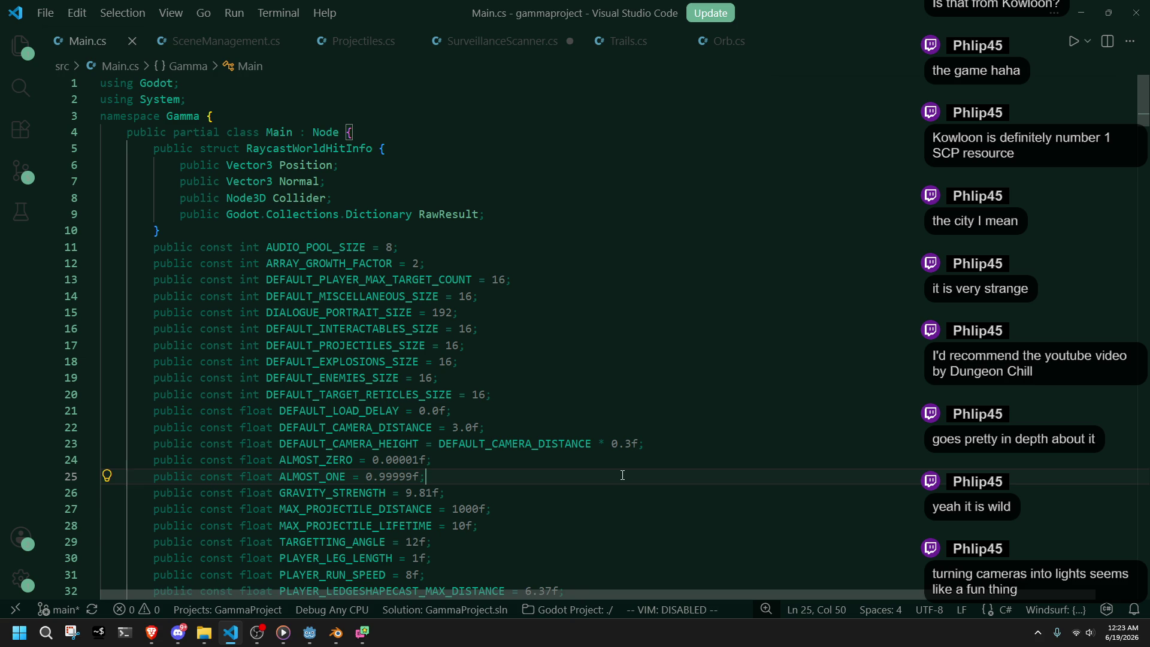
pyautogui.click(598, 459)
pyautogui.click(535, 412)
pyautogui.click(508, 392)
pyautogui.click(494, 378)
pyautogui.click(489, 361)
# - Change DEFAULT_CAMERA_DISTANCE from 3.0f to 5.0f and save Main.cs
pyautogui.scroll(-1, 536, 375)
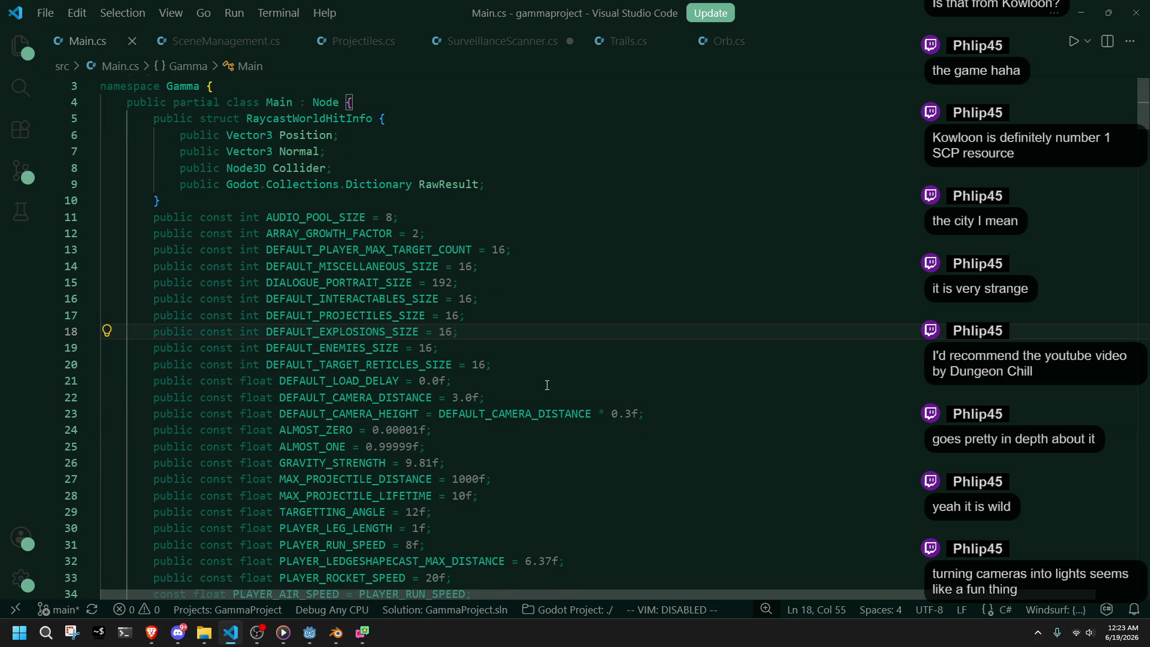
pyautogui.click(554, 396)
pyautogui.doubleClick(532, 419)
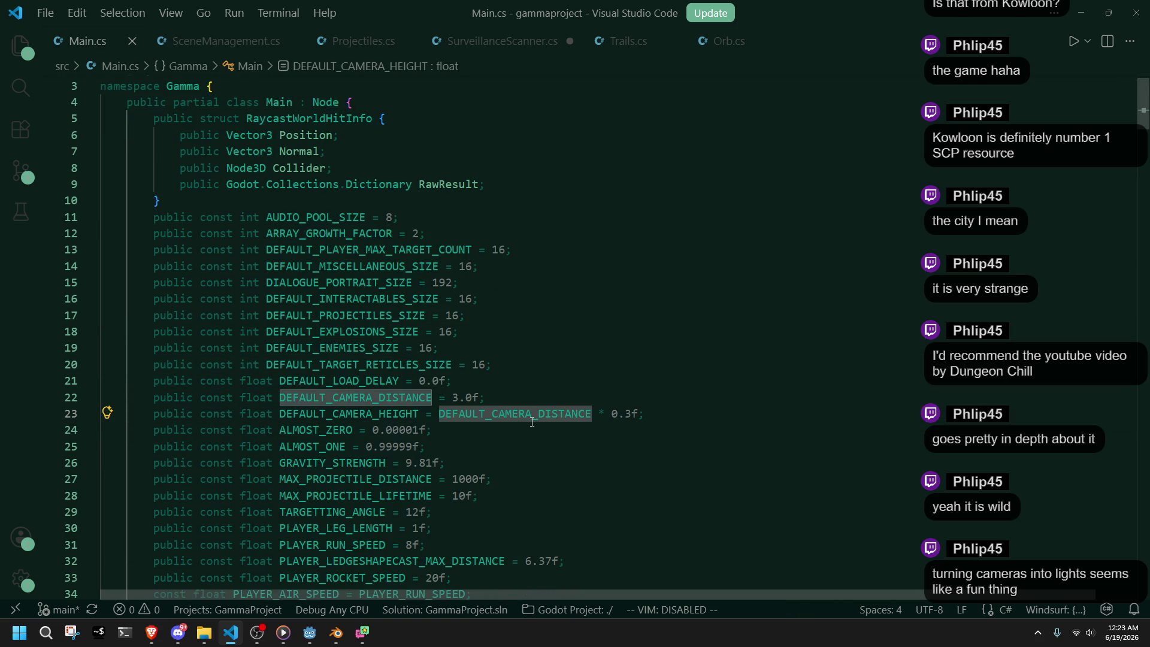
pyautogui.click(458, 397)
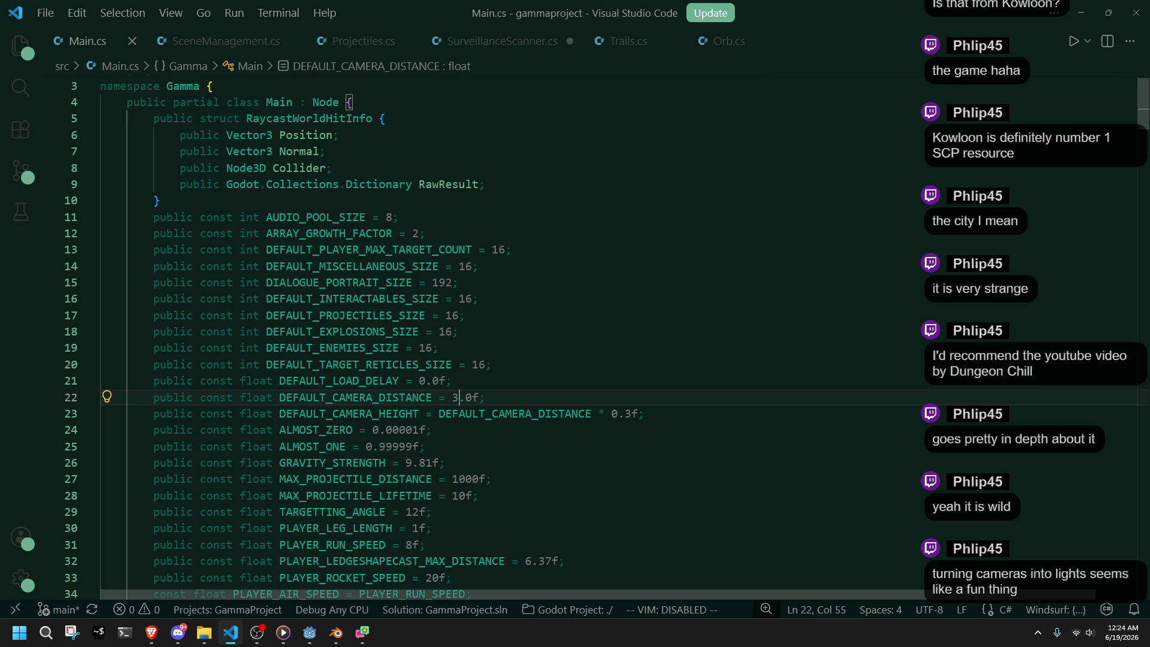
pyautogui.press('BackSpace')
pyautogui.write('5')
pyautogui.press('Down')
pyautogui.hotkey('ctrl', 's')
pyautogui.press('Down')
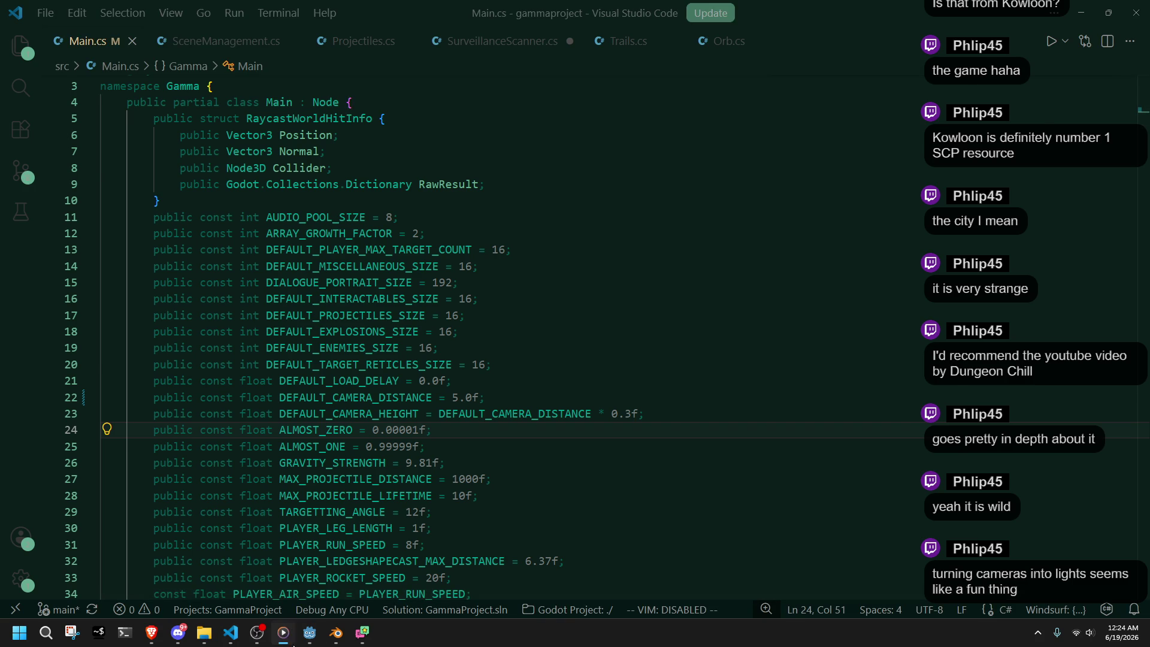
# - Run the level with the farther camera, run and jump near the checkered pillars, rotate the camera, then close the game
pyautogui.click(310, 632)
pyautogui.click(1061, 27)
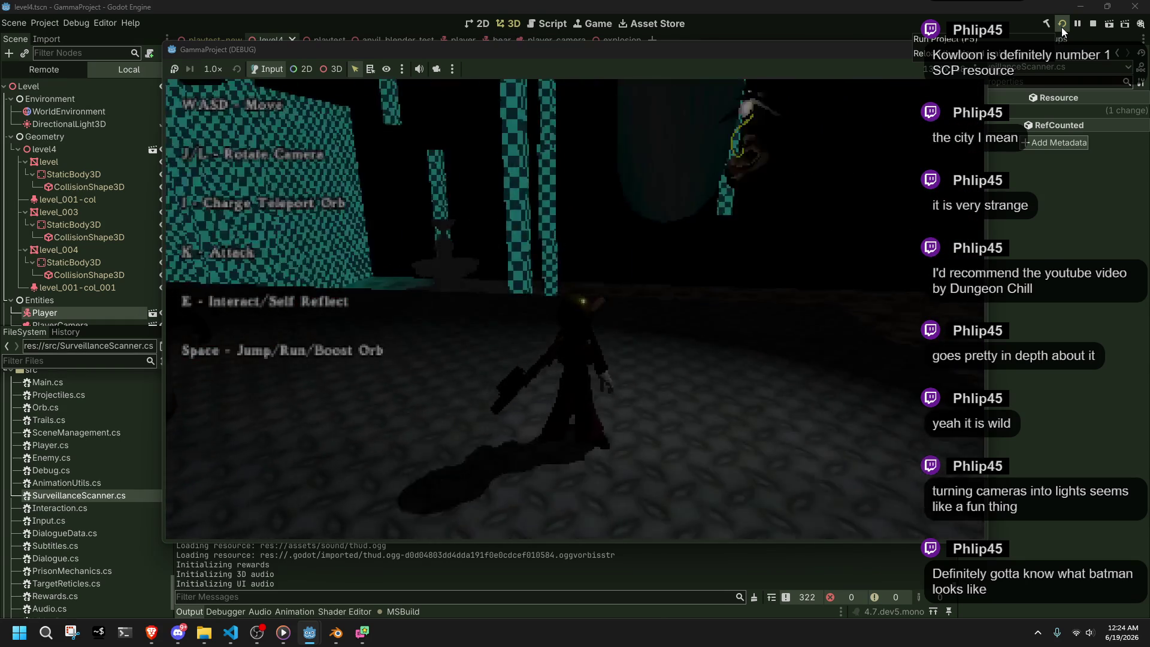
pyautogui.press('w')
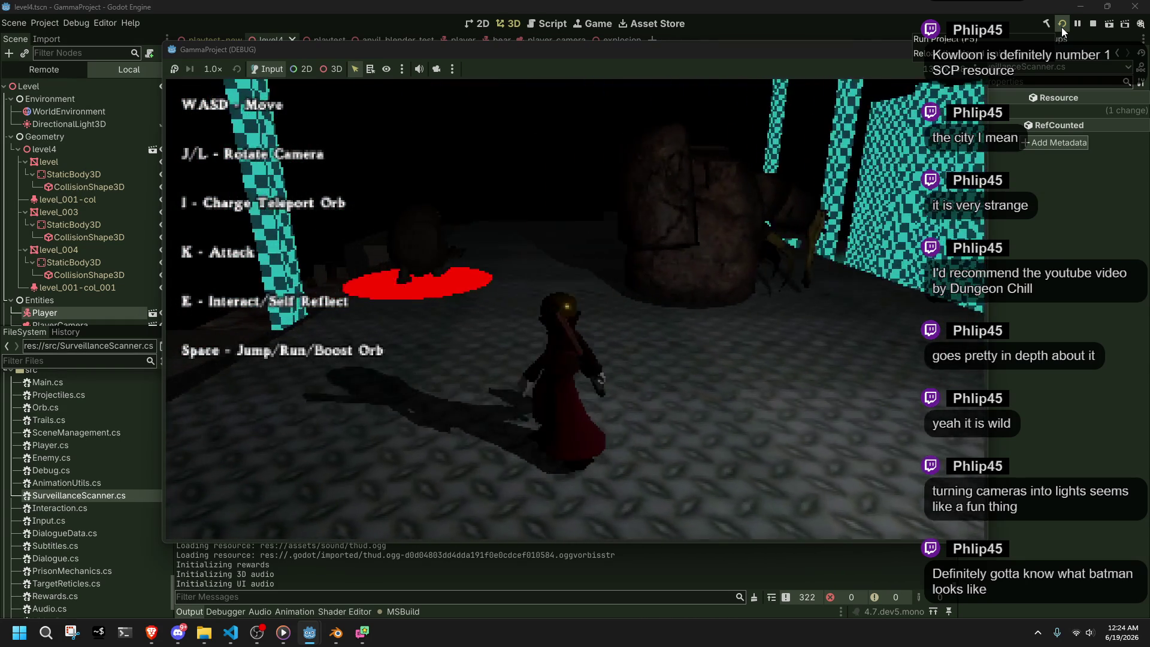
pyautogui.press('d')
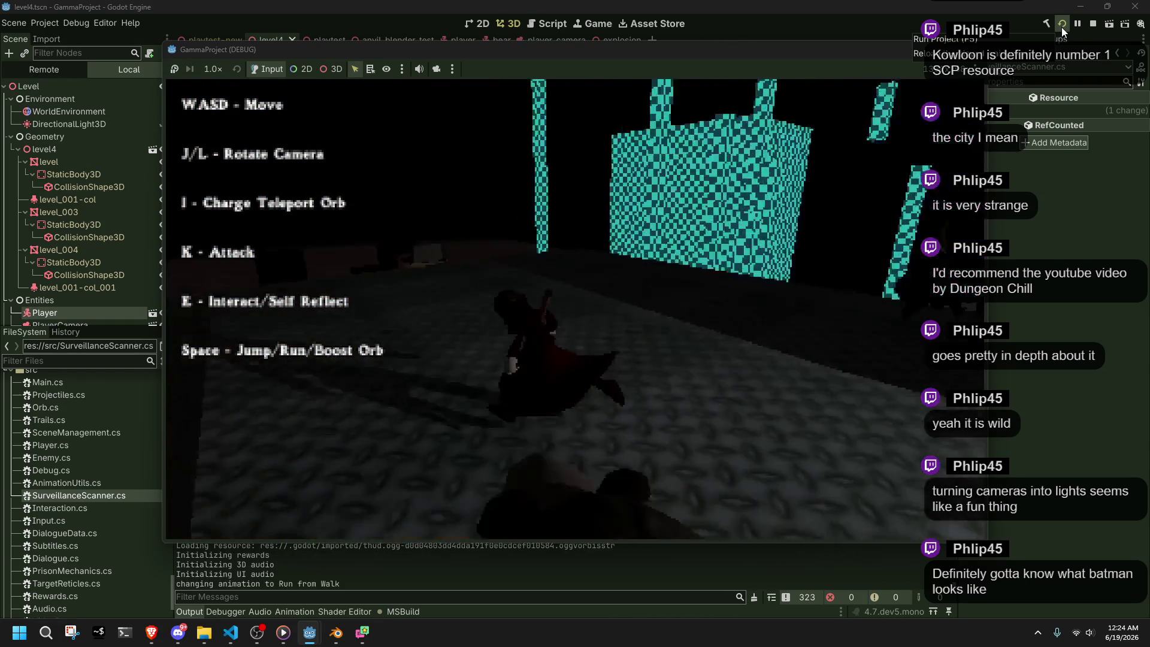
pyautogui.press('a')
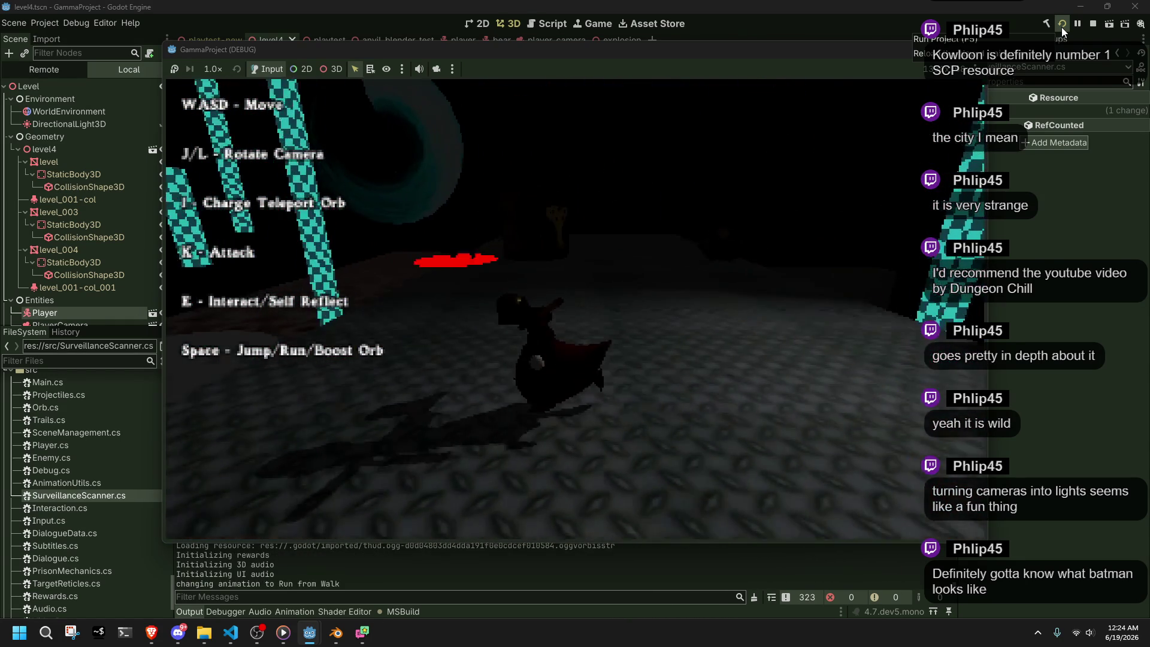
pyautogui.press('space')
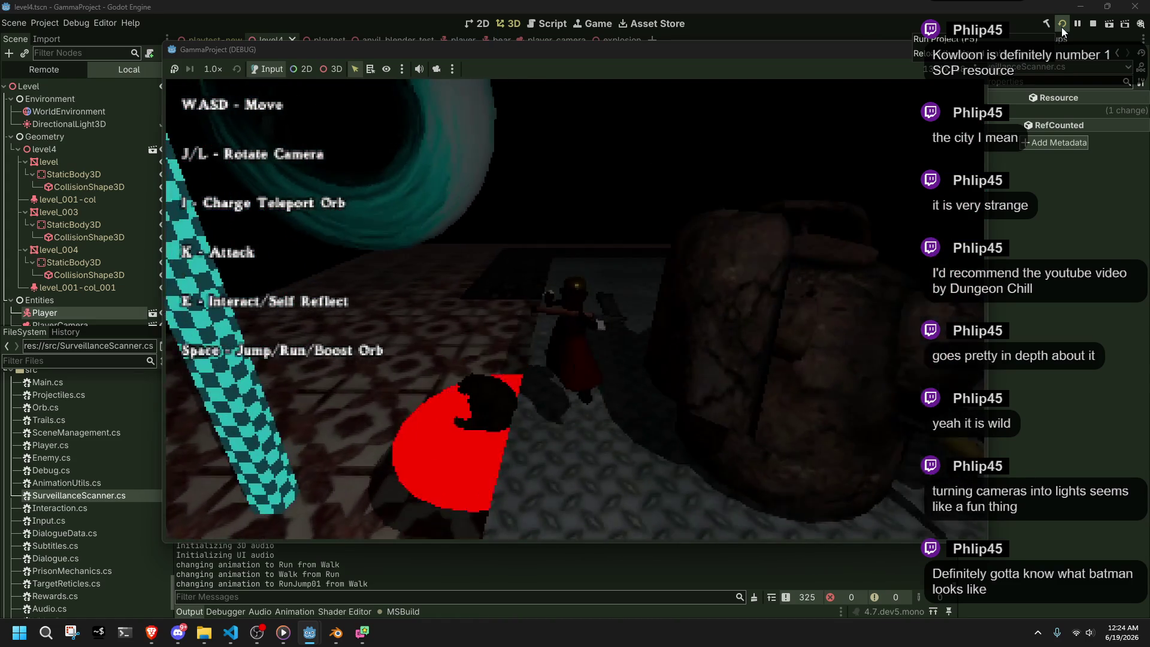
pyautogui.press('w')
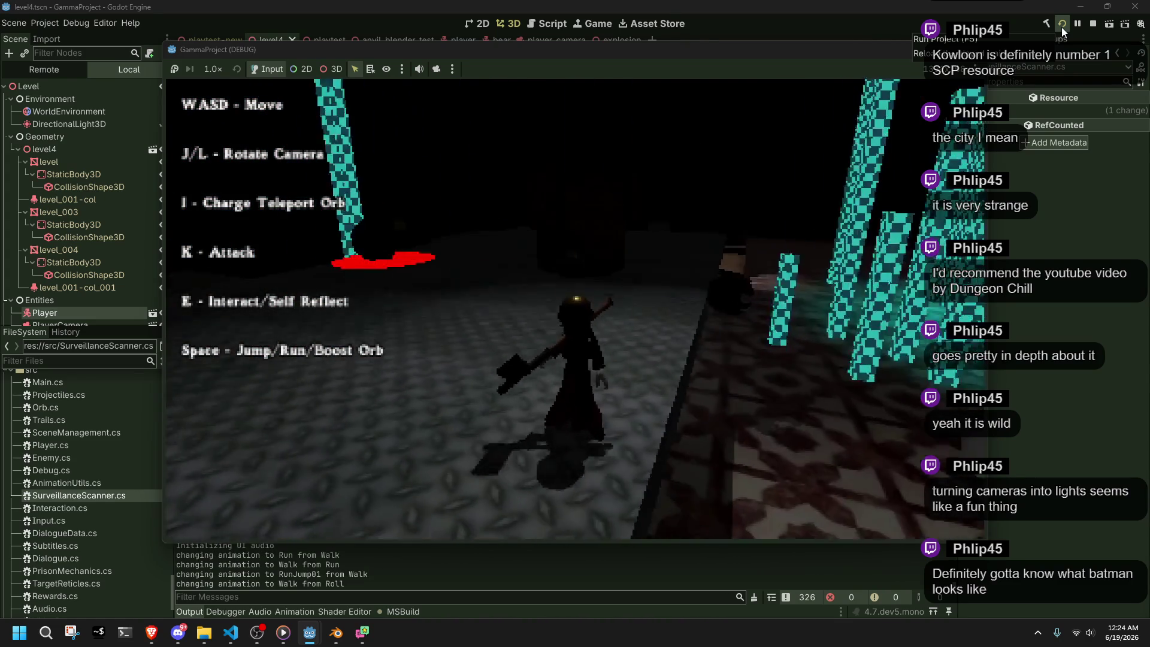
pyautogui.press('space')
pyautogui.press('l')
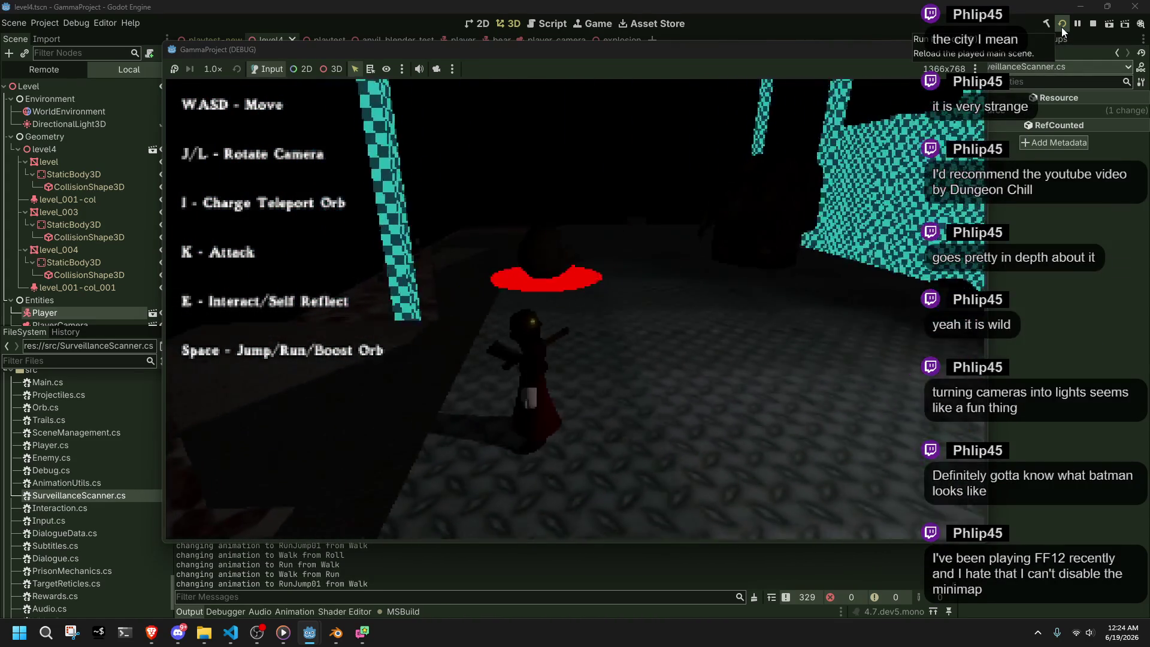
pyautogui.press('l')
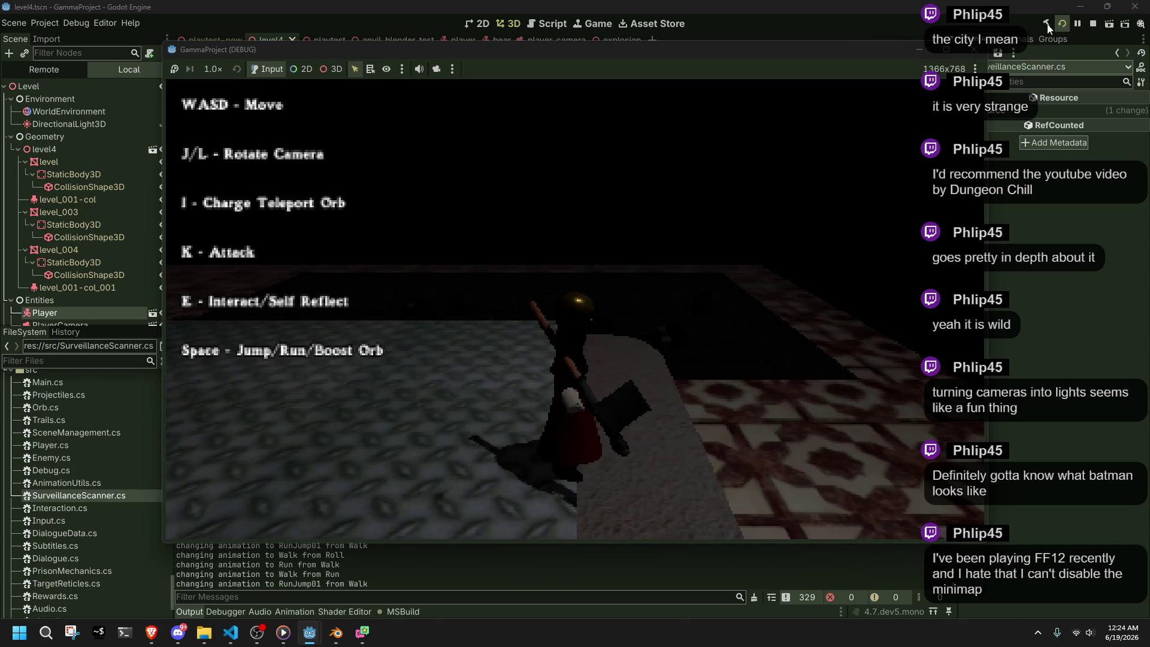
pyautogui.click(987, 53)
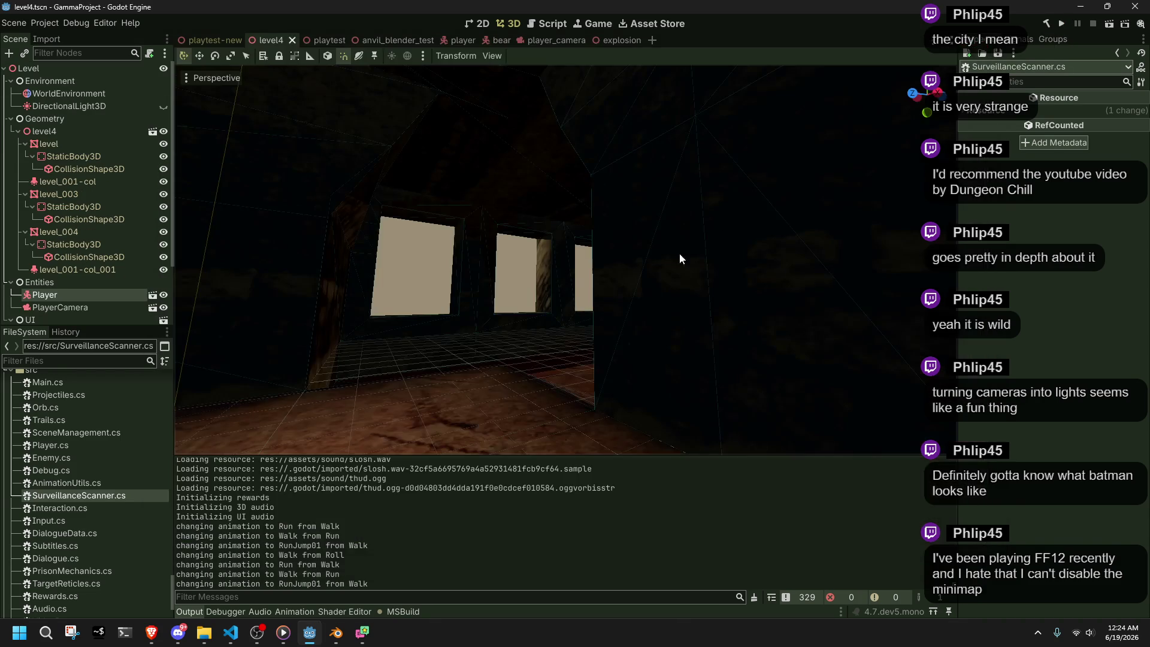
# - Start another playtest, running and jumping the character forward and over the block
pyautogui.click(223, 645)
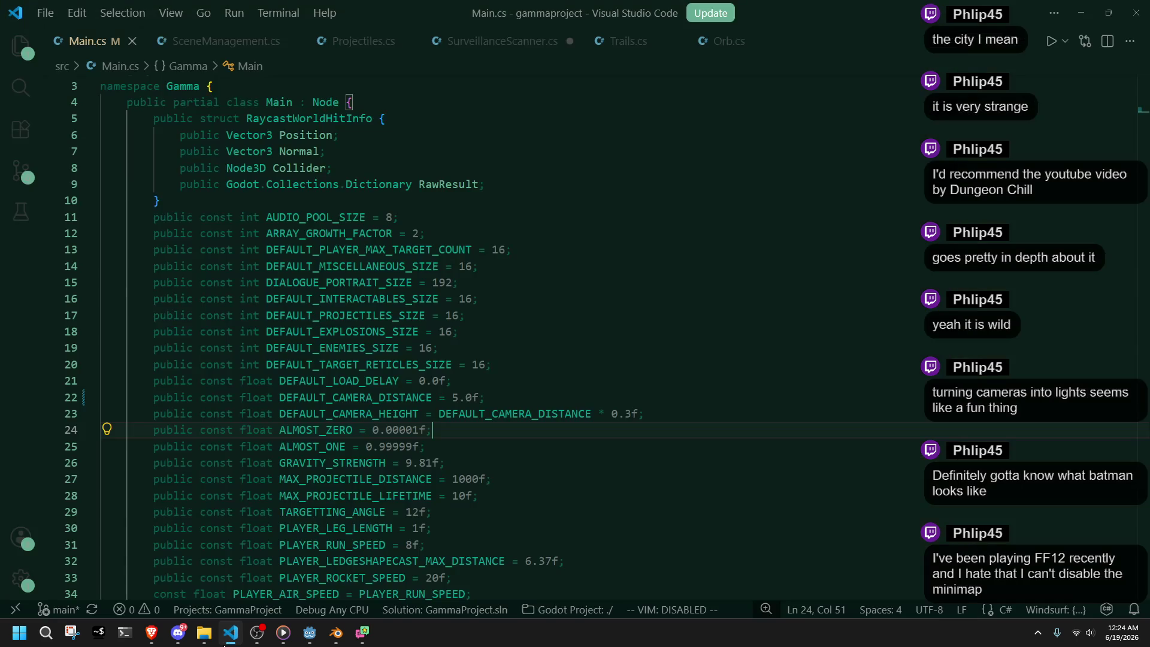
pyautogui.click(301, 640)
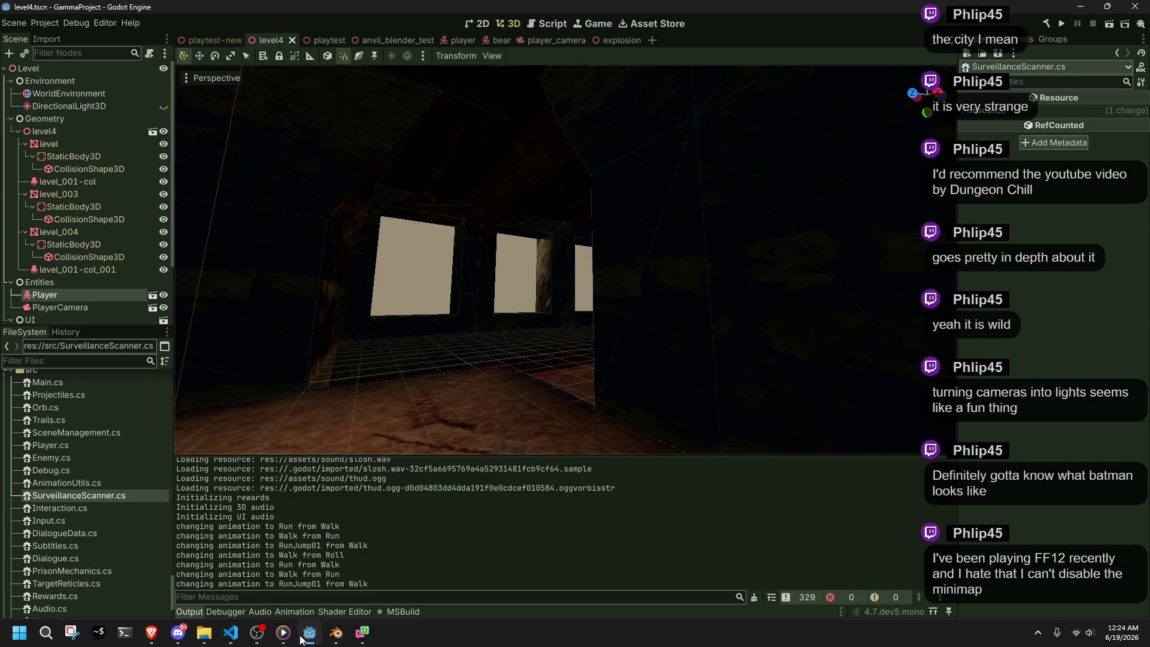
pyautogui.click(301, 640)
pyautogui.click(301, 640)
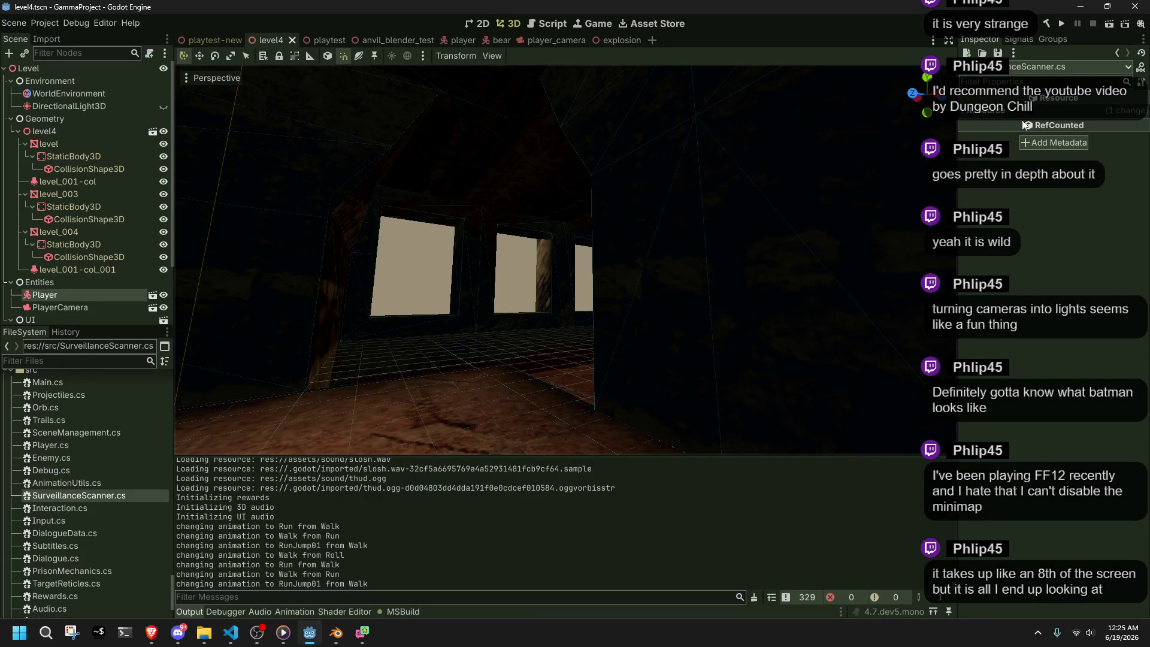
pyautogui.click(1063, 28)
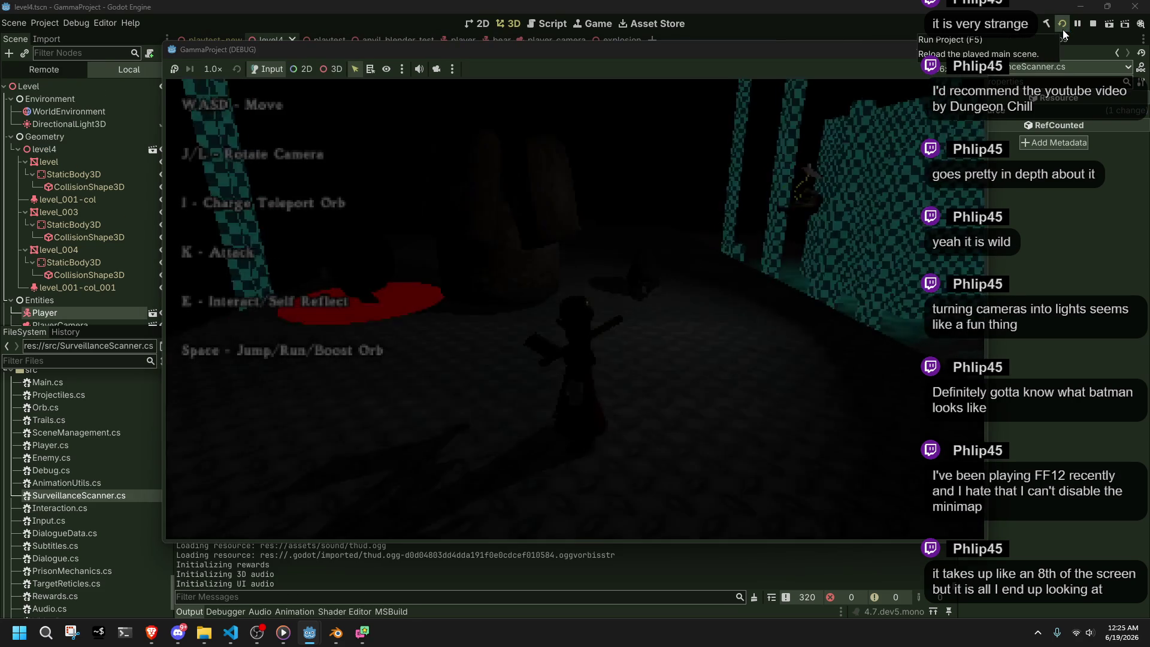
pyautogui.press('w')
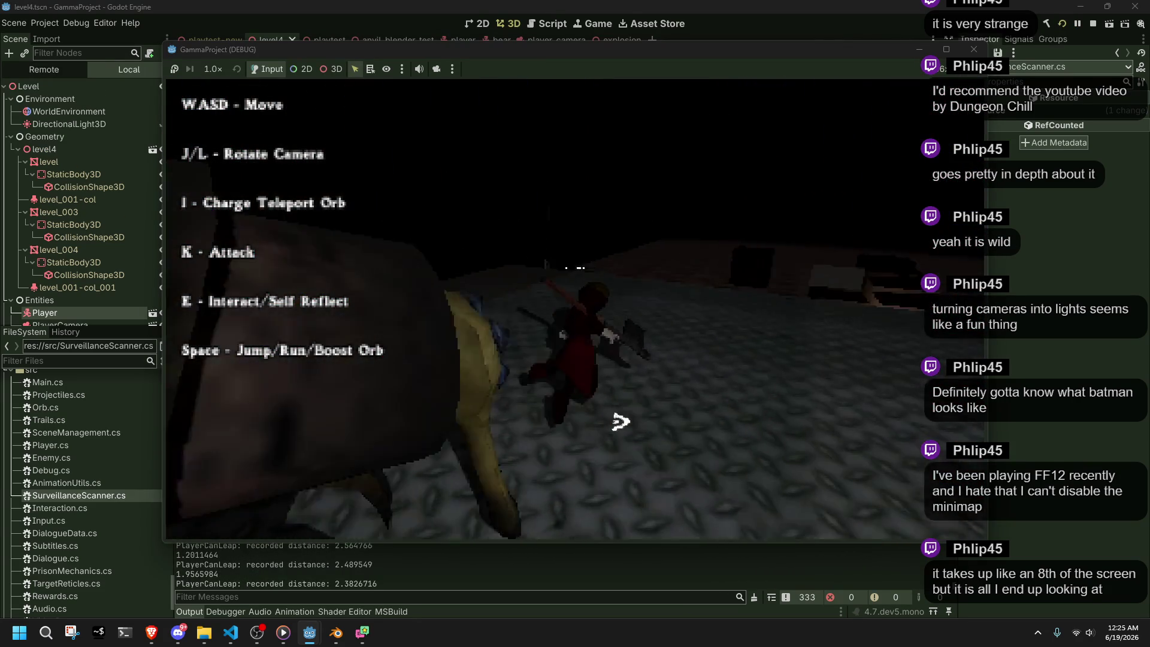
pyautogui.press('space')
pyautogui.press('w')
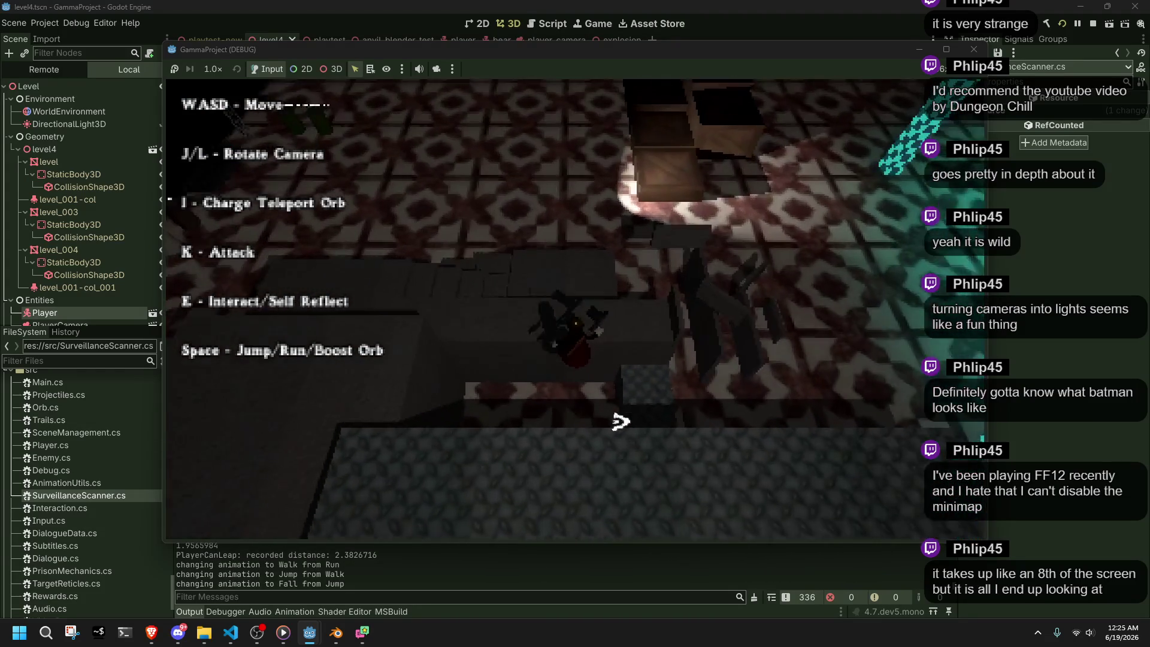
pyautogui.press('w')
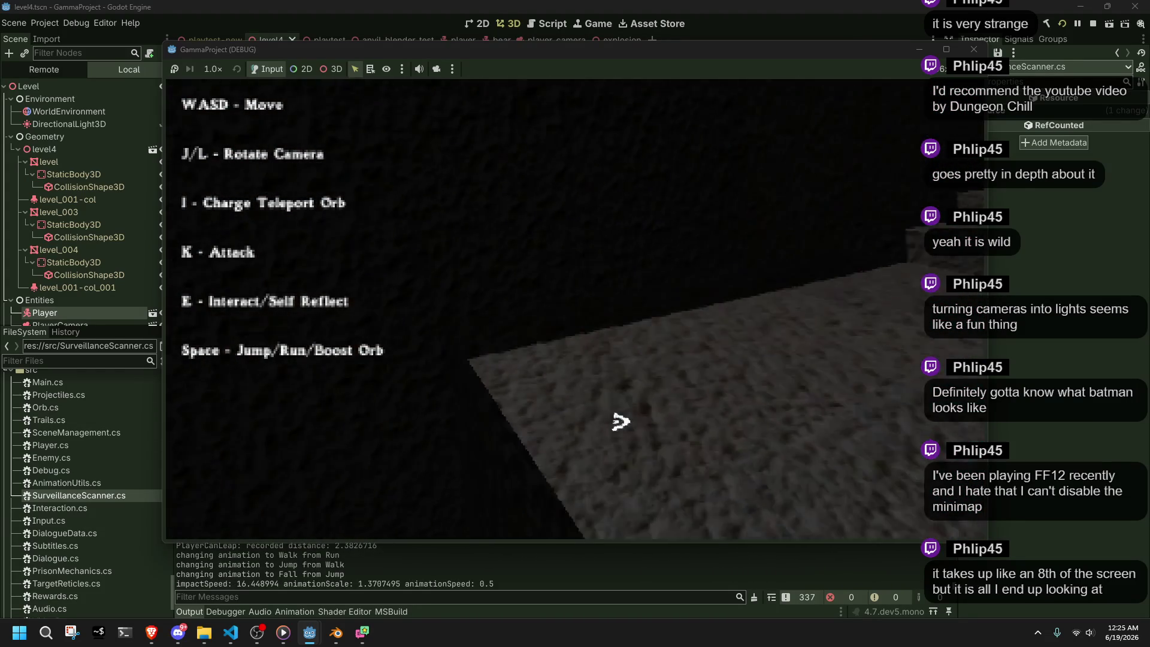
pyautogui.press('w')
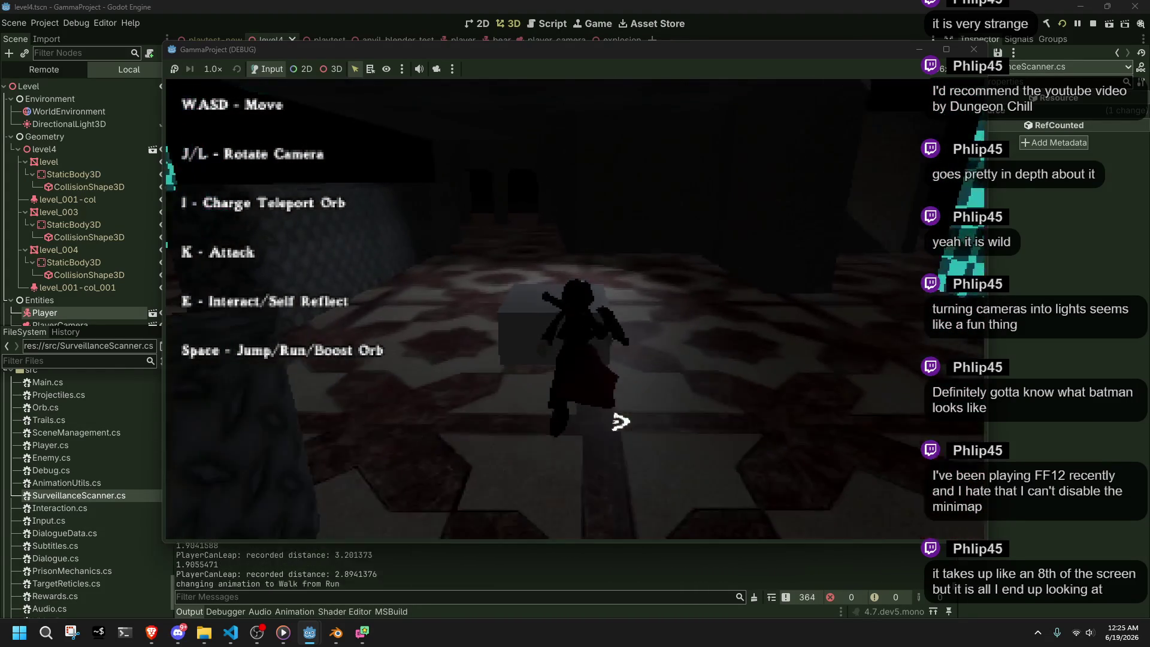
pyautogui.press('w')
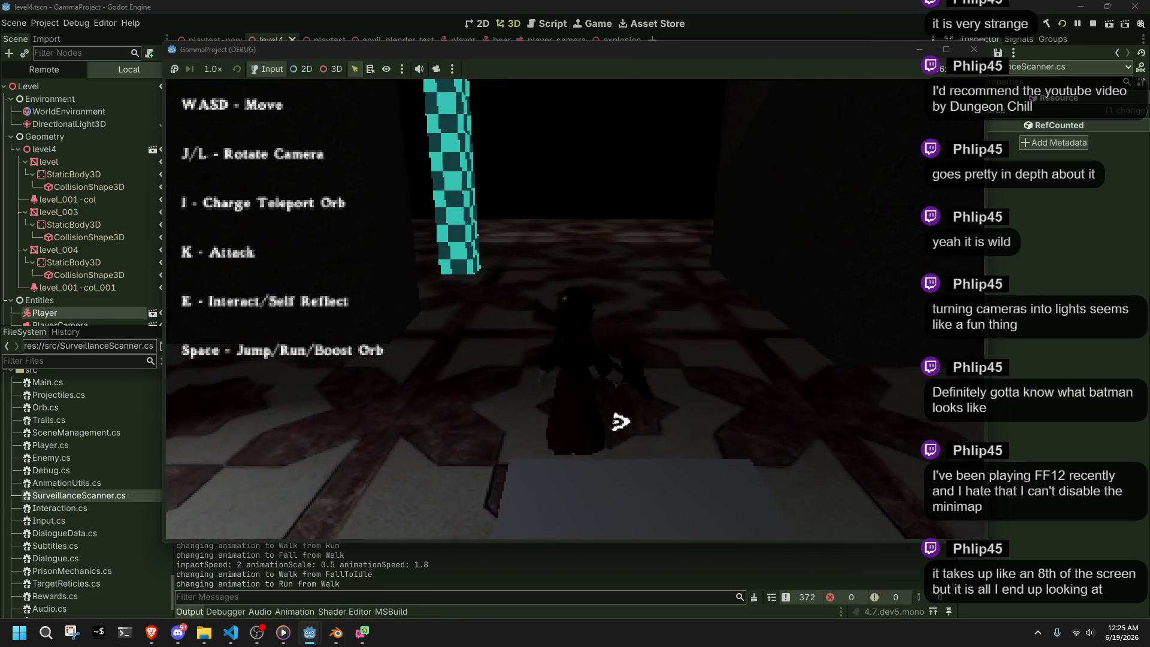
# - Swing the camera around the pillar and teal checkered wall, jump once more, then stop and return to Main.cs
pyautogui.press('l')
pyautogui.press('l')
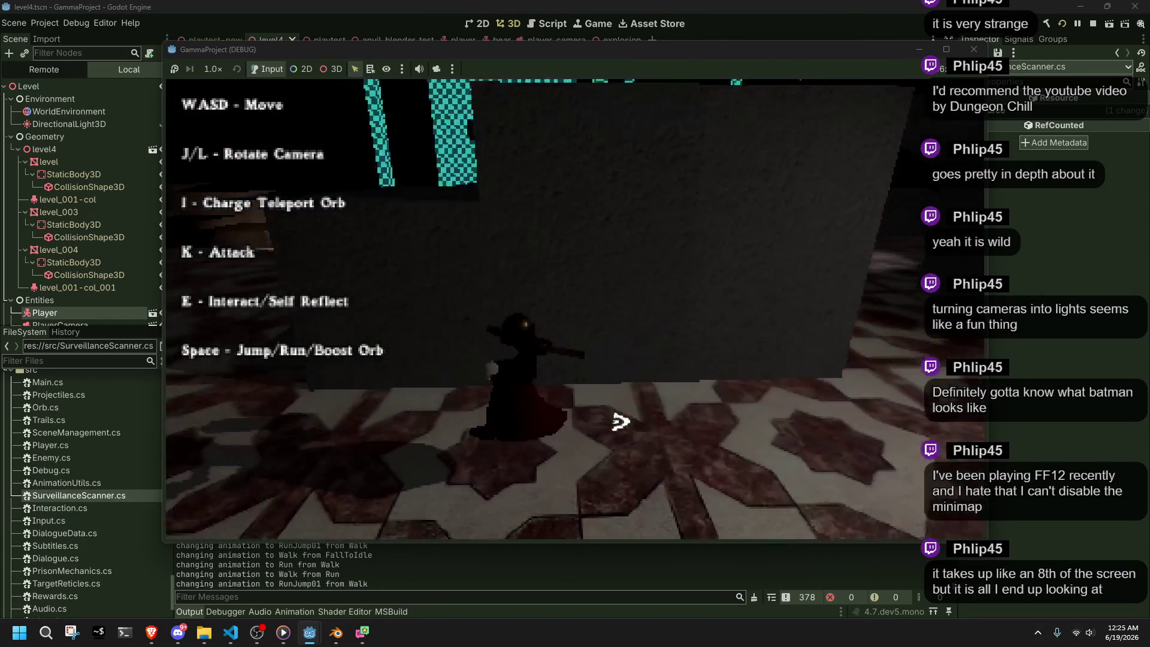
pyautogui.press('j')
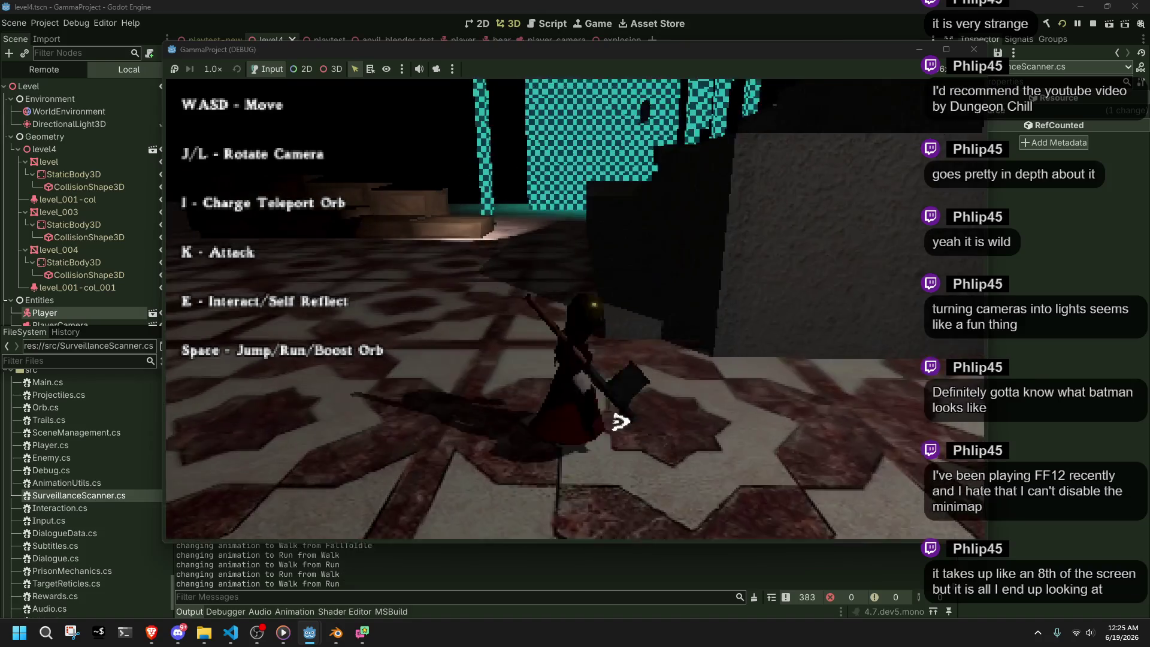
pyautogui.press('l')
pyautogui.press('l')
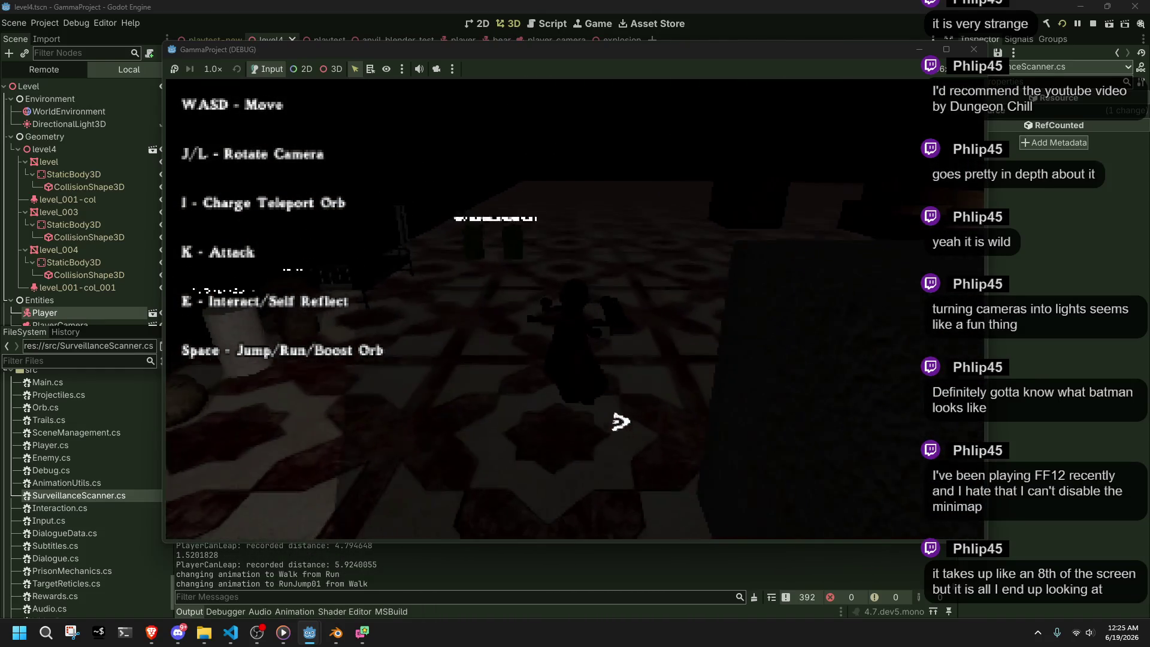
pyautogui.press('j')
pyautogui.press('l')
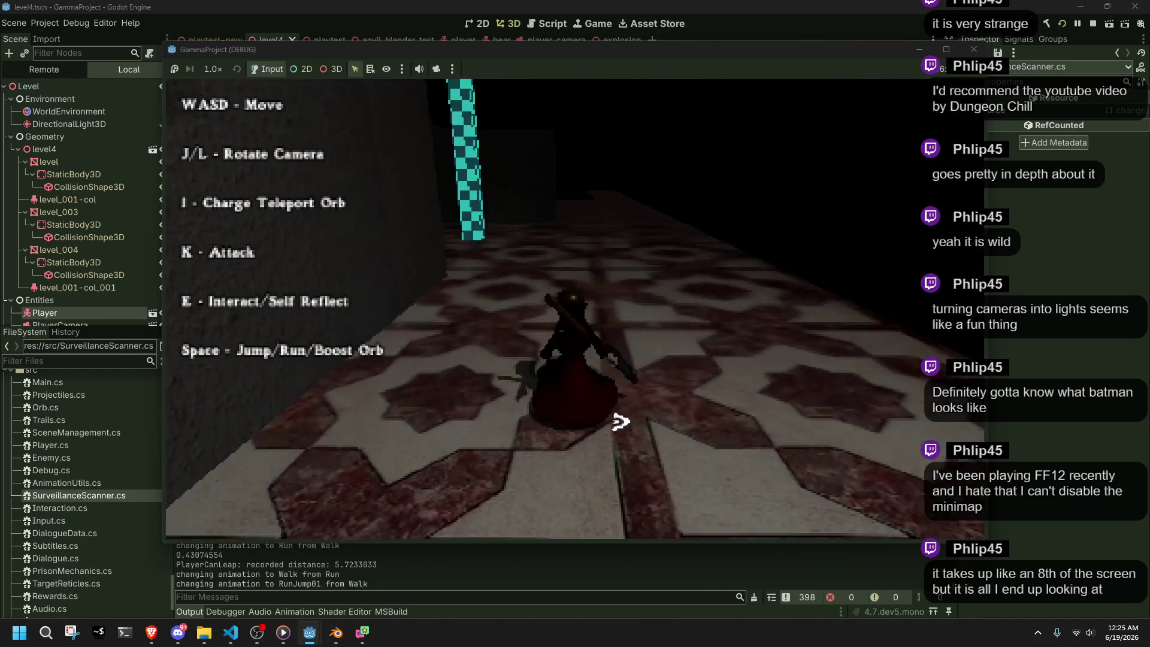
pyautogui.press('j')
pyautogui.press('j')
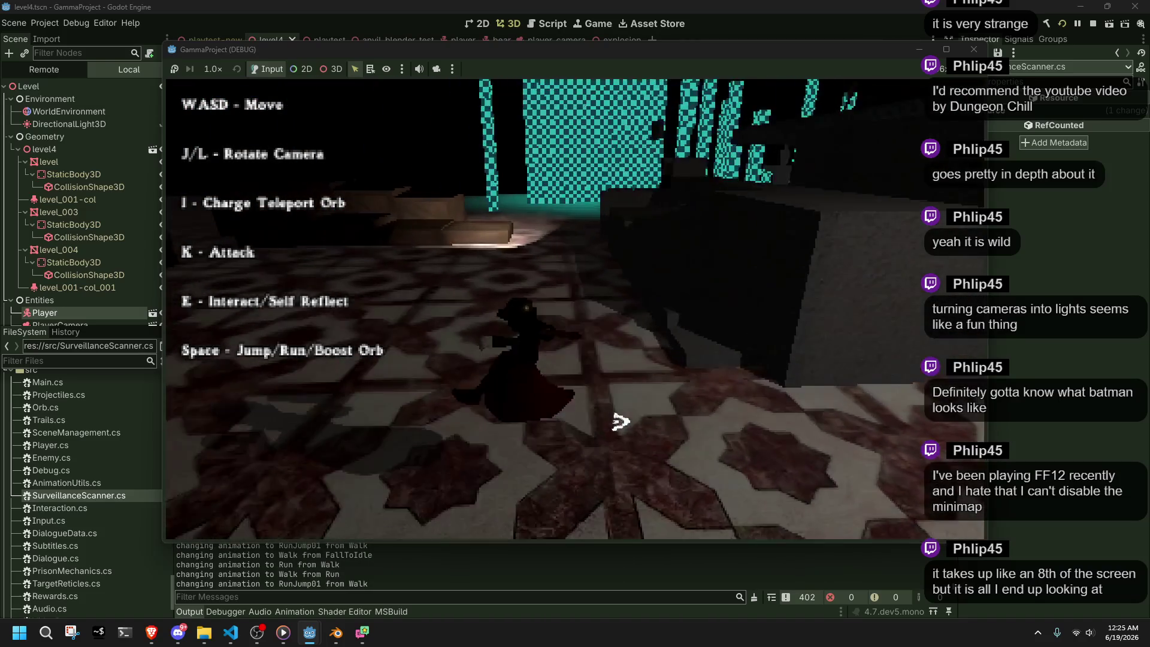
pyautogui.press('space')
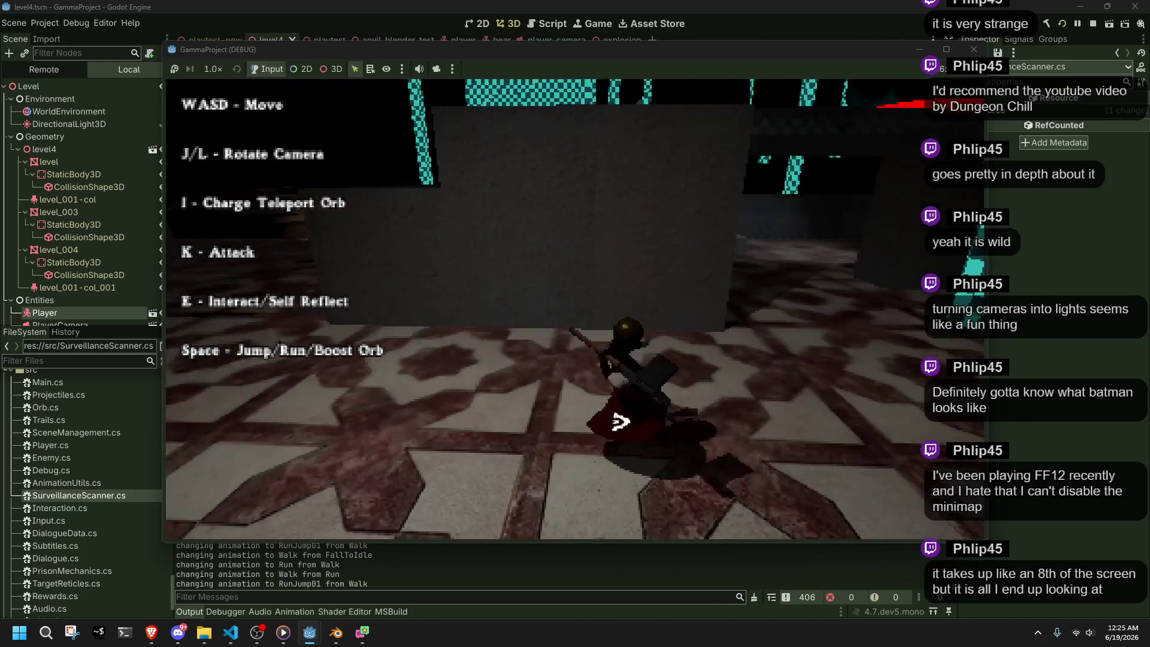
pyautogui.press('j')
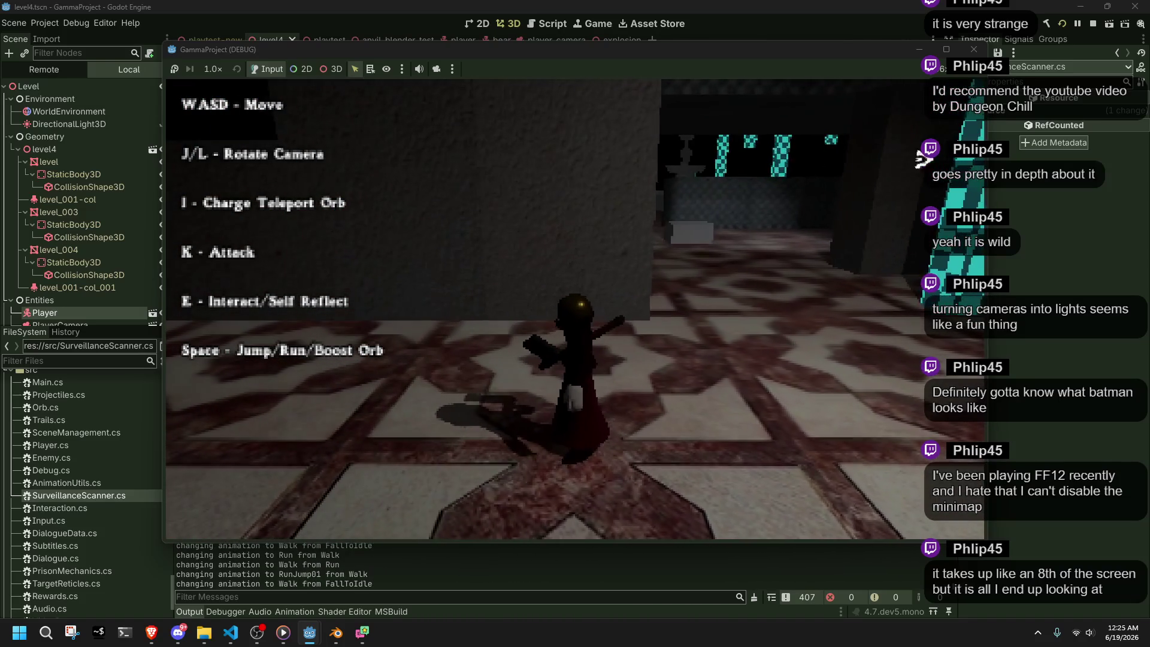
pyautogui.press('F8')
pyautogui.click(240, 635)
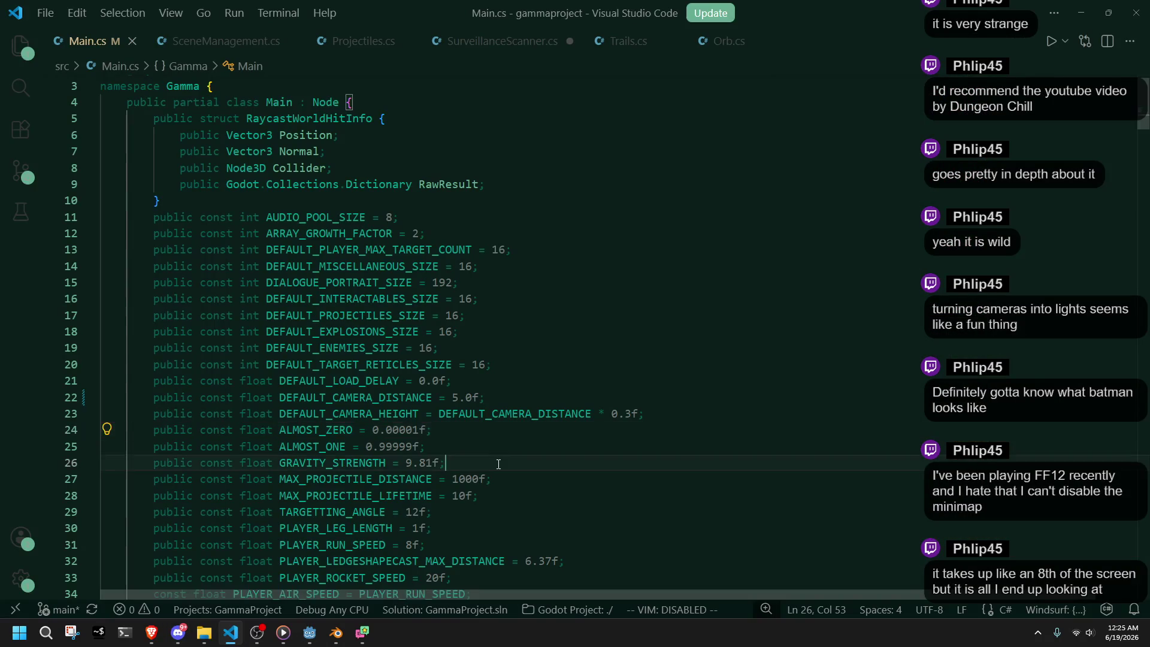
# - Start a search in Main.cs for 'Fa', then dismiss it
pyautogui.hotkey('ctrl', 'f')
pyautogui.write('F')
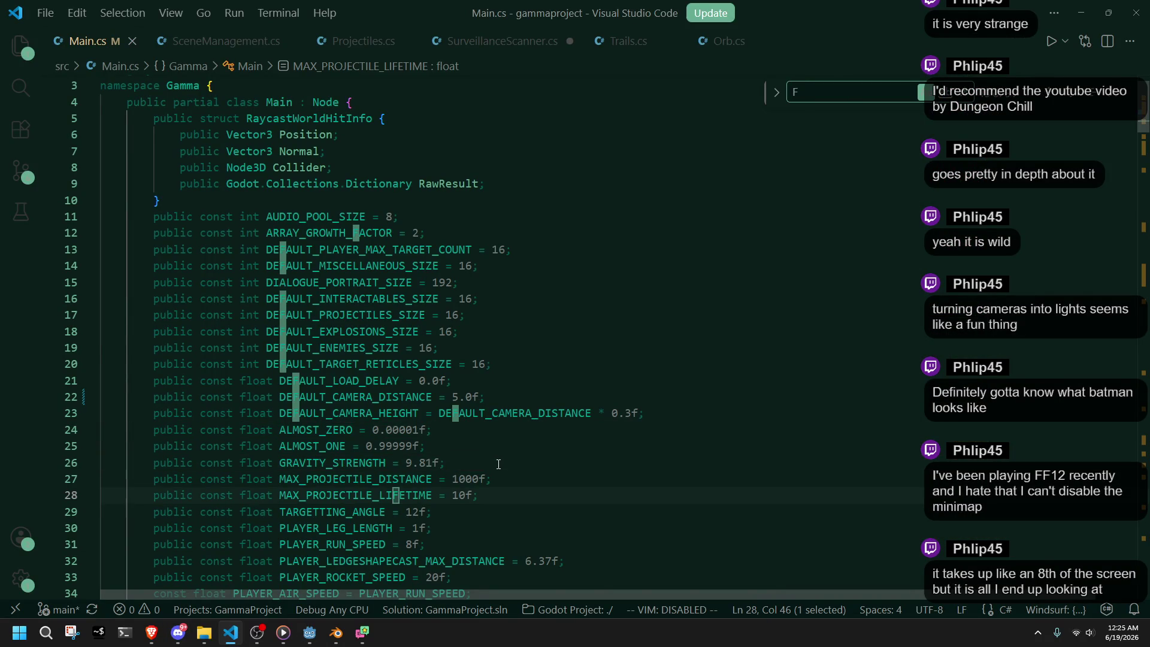
pyautogui.write('a')
pyautogui.press('BackSpace')
pyautogui.press('BackSpace')
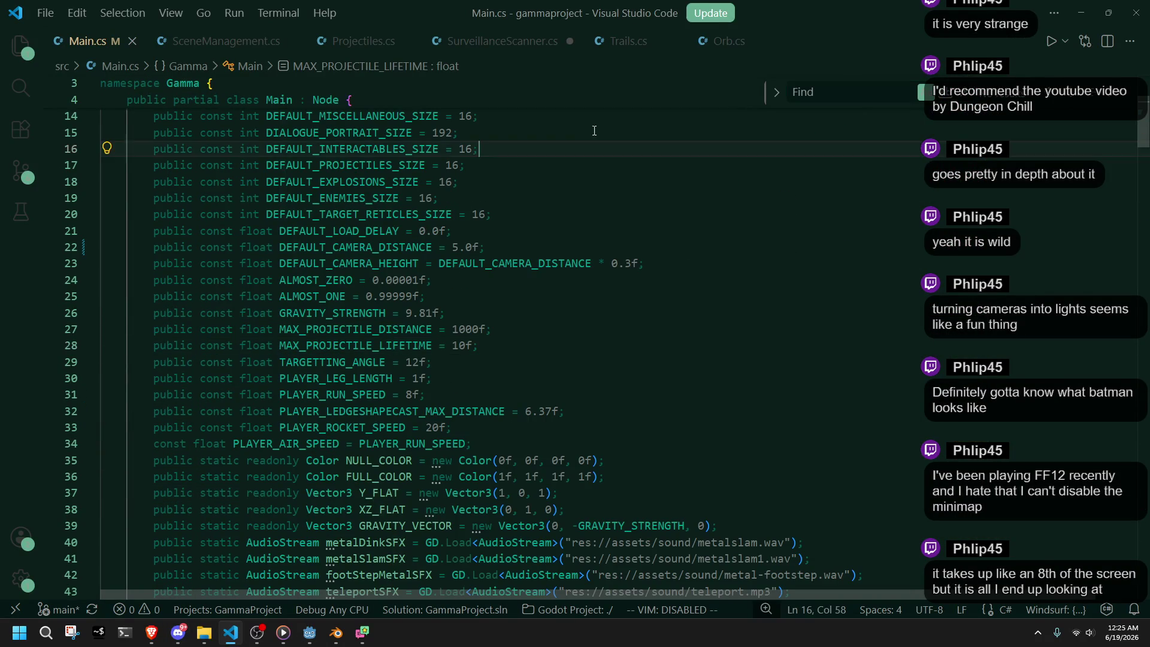
# - Review SurveillanceScannerUpdate's target-position lines in SurveillanceScanner.cs and relaunch the game in Godot
pyautogui.click(503, 41)
pyautogui.click(691, 351)
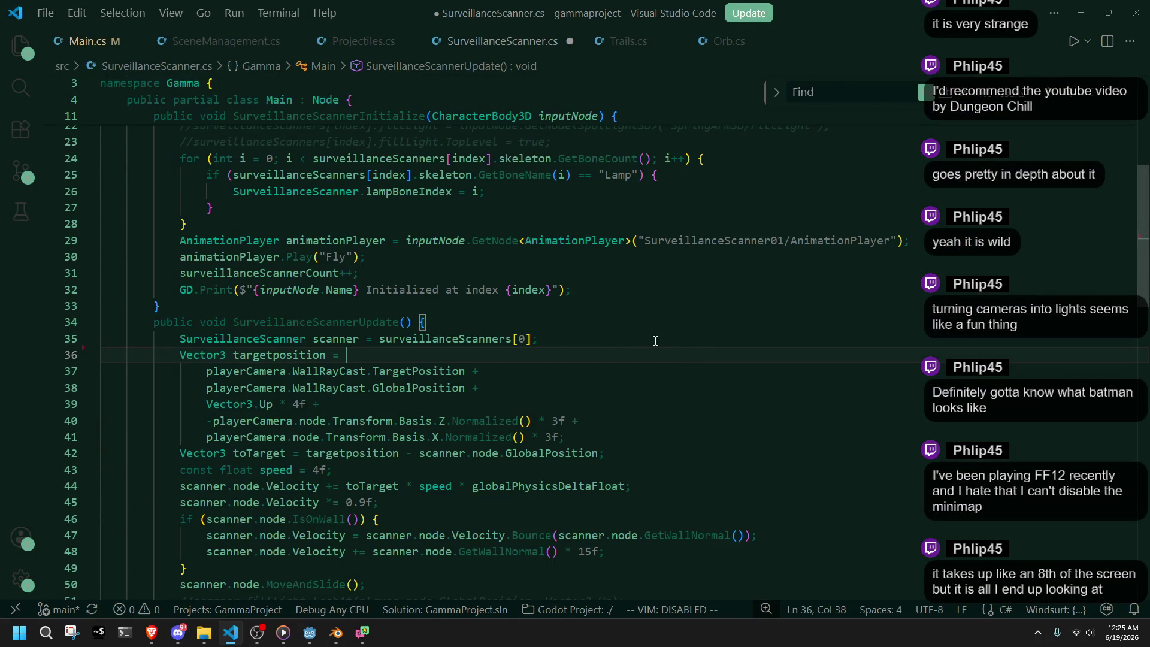
pyautogui.click(549, 324)
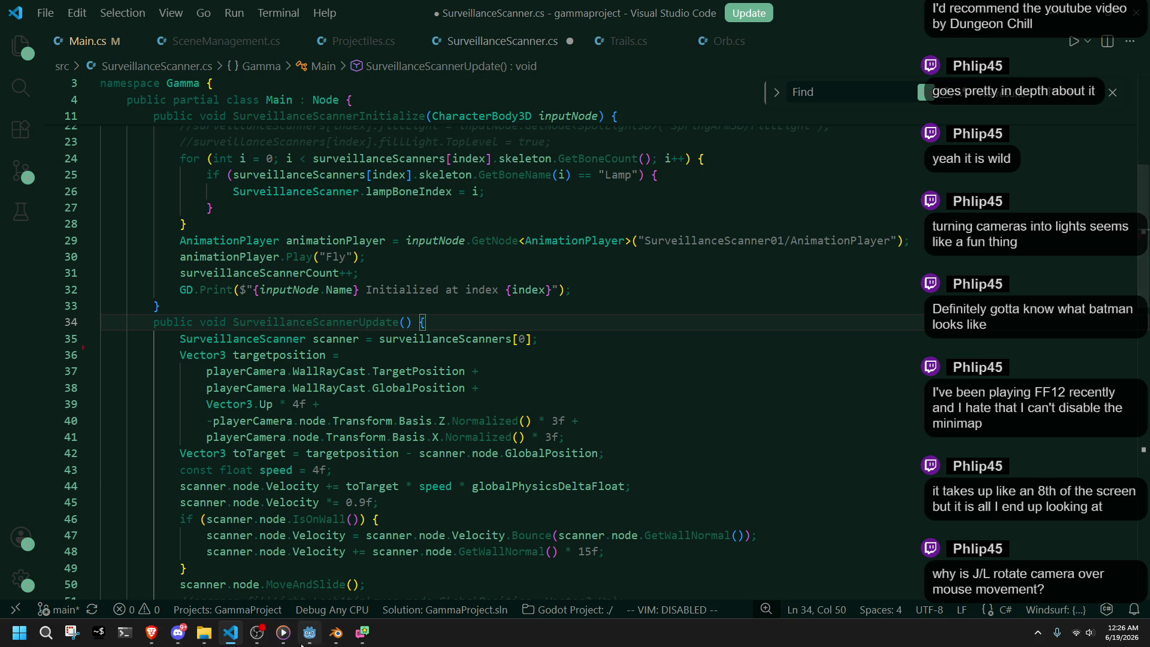
pyautogui.click(310, 633)
pyautogui.click(1061, 25)
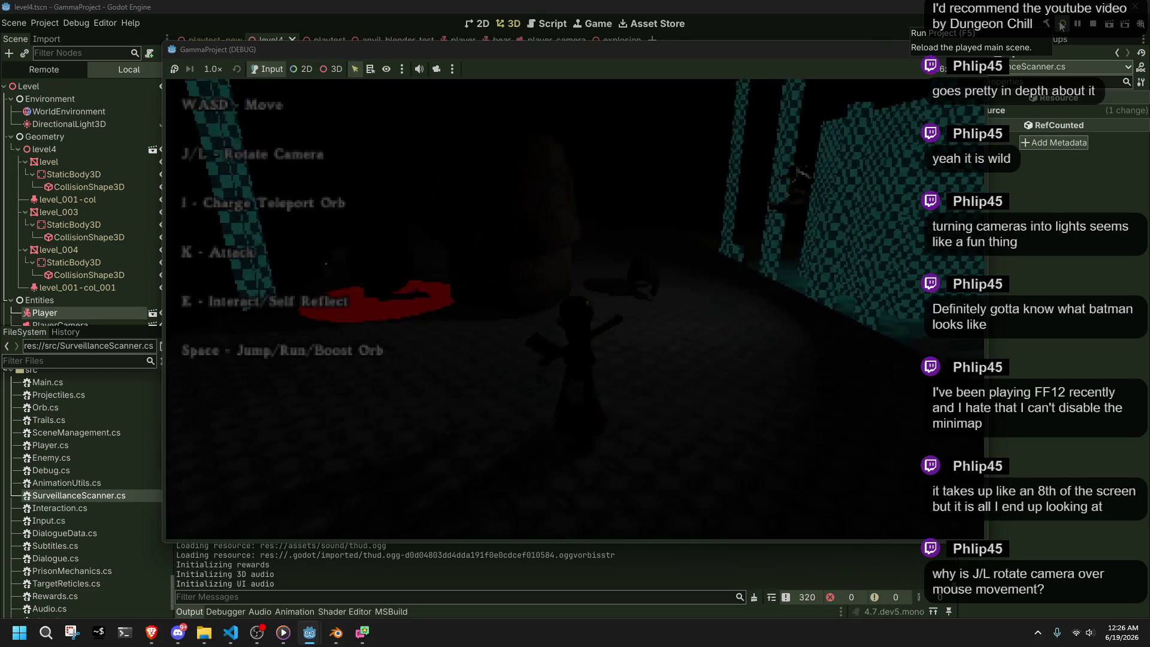
# - Run, jump and climb past the red circle to the checkered pillars, turning the camera with J/L
pyautogui.press('w')
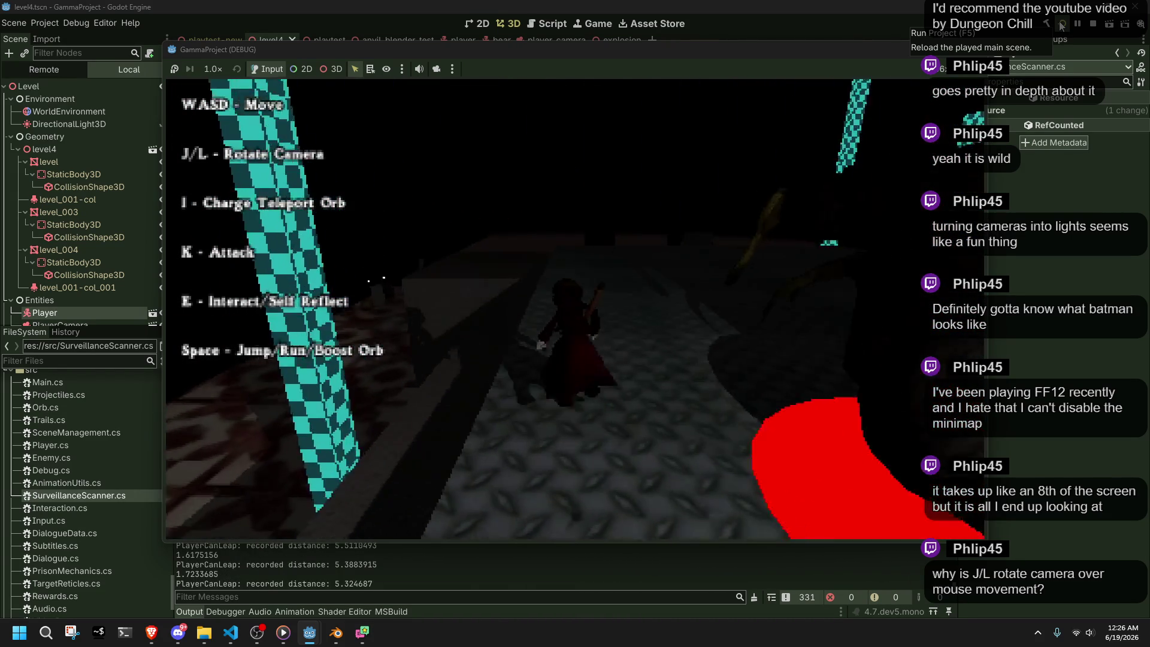
pyautogui.press('space')
pyautogui.press('j')
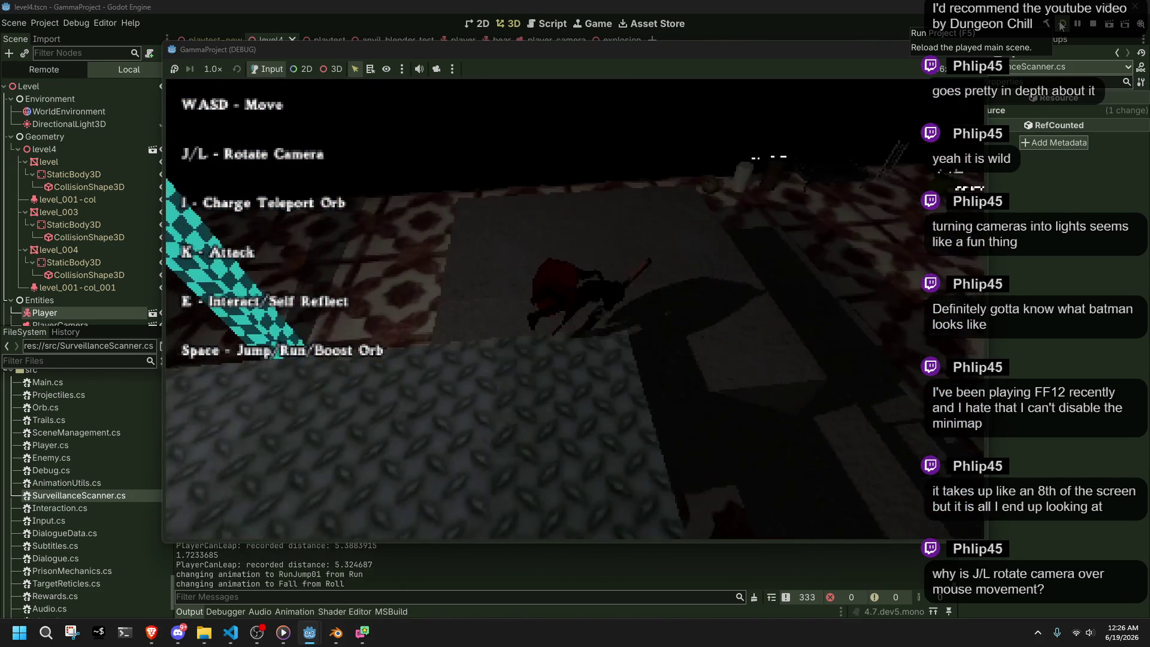
pyautogui.press('w')
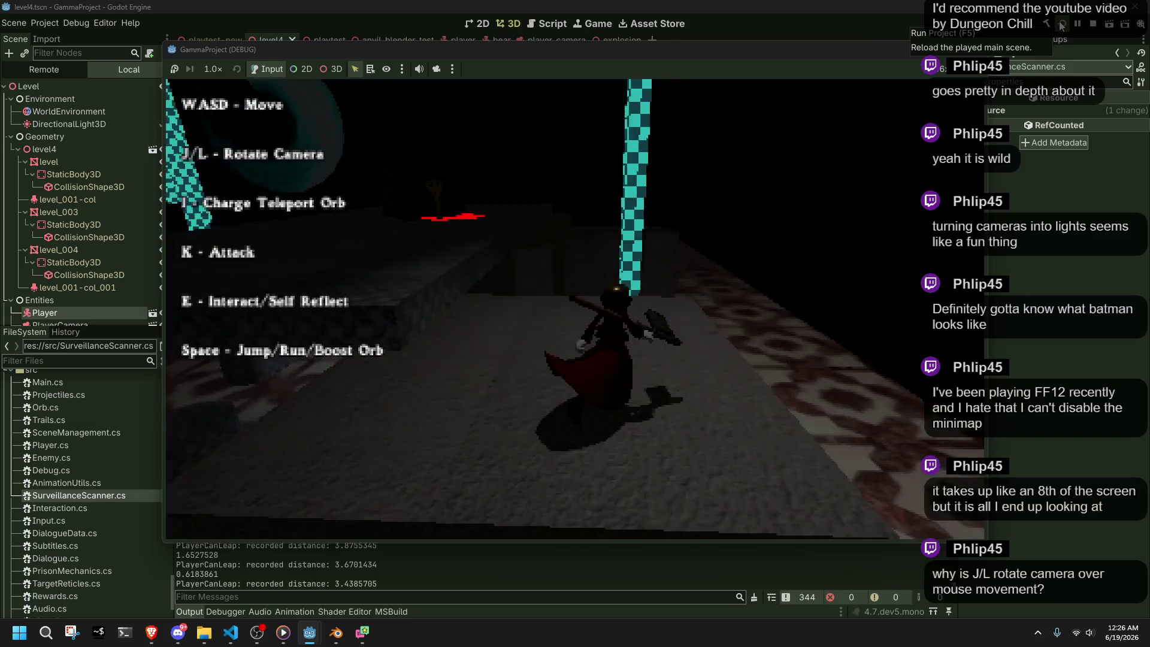
pyautogui.press('w')
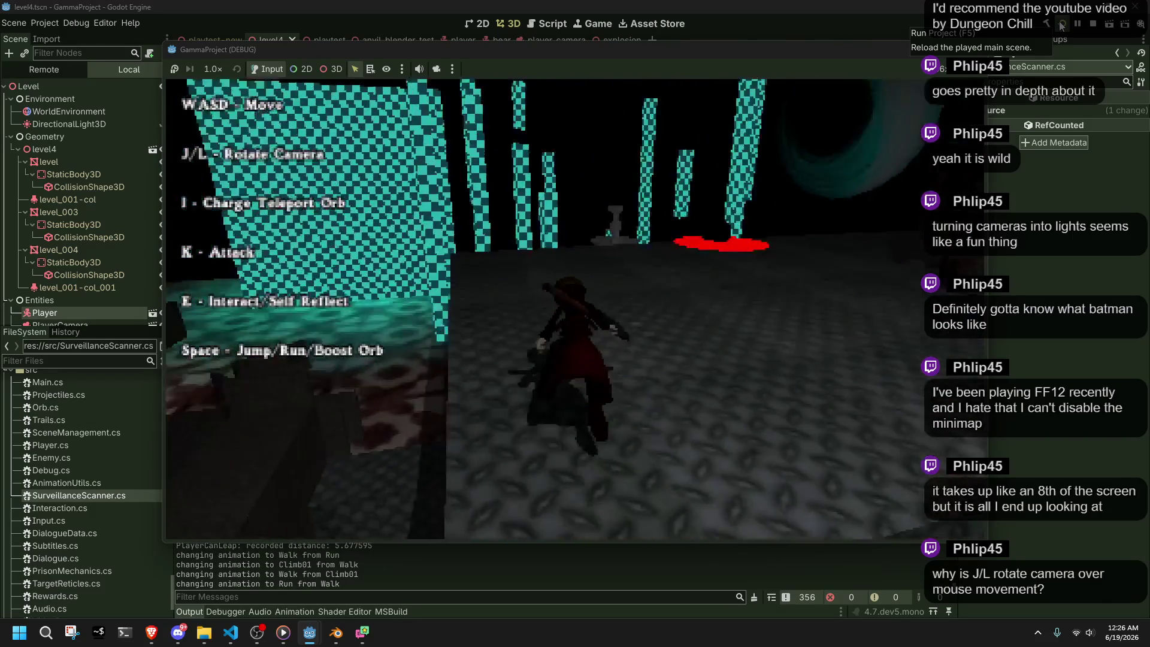
pyautogui.press('w')
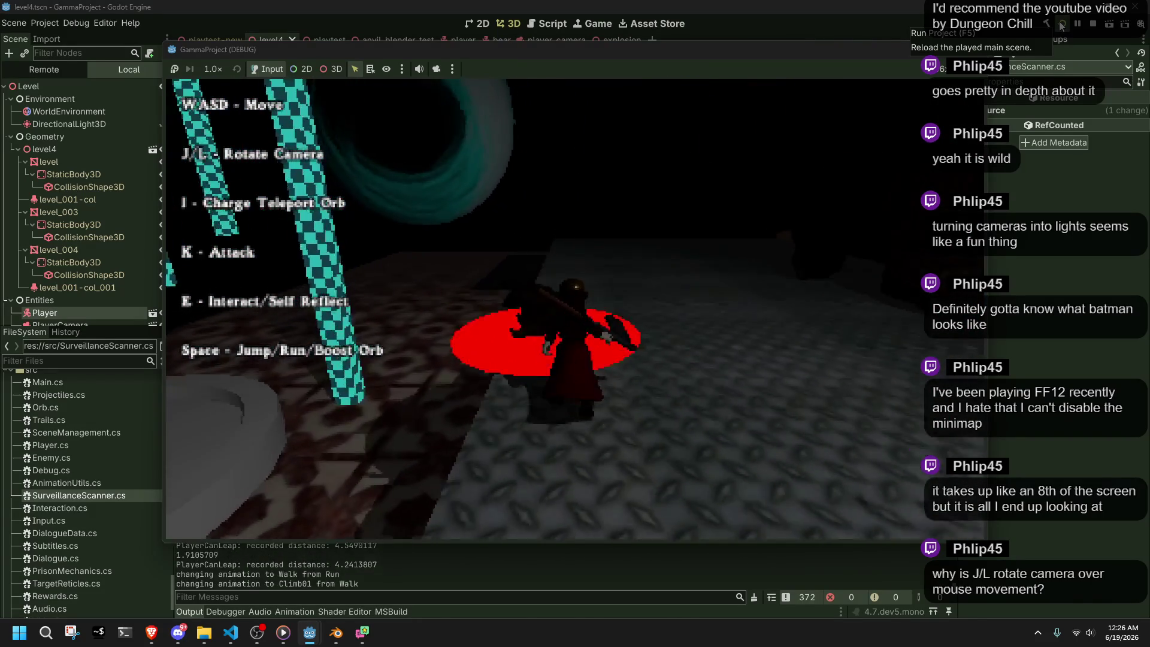
pyautogui.press('w')
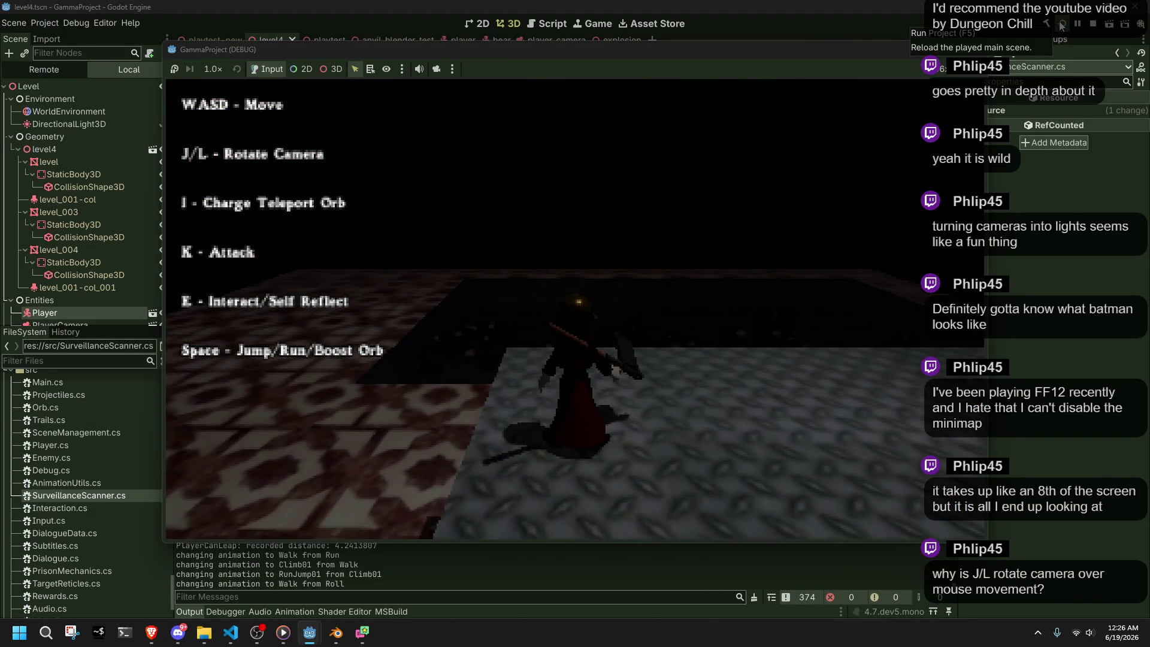
pyautogui.press('w')
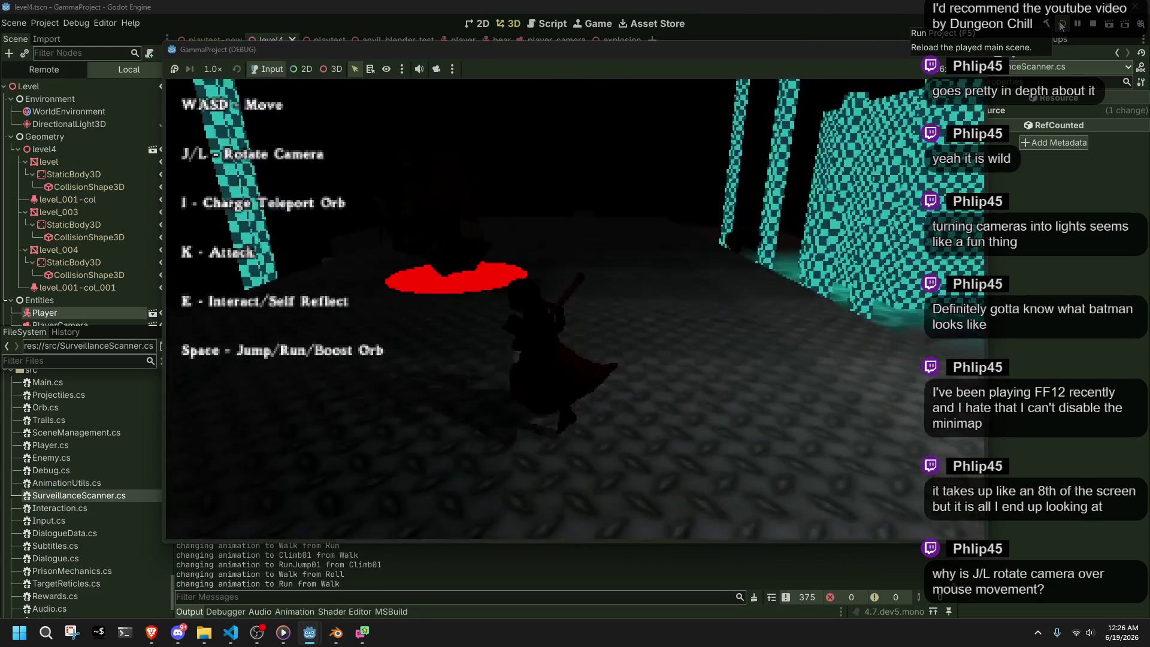
pyautogui.press('w')
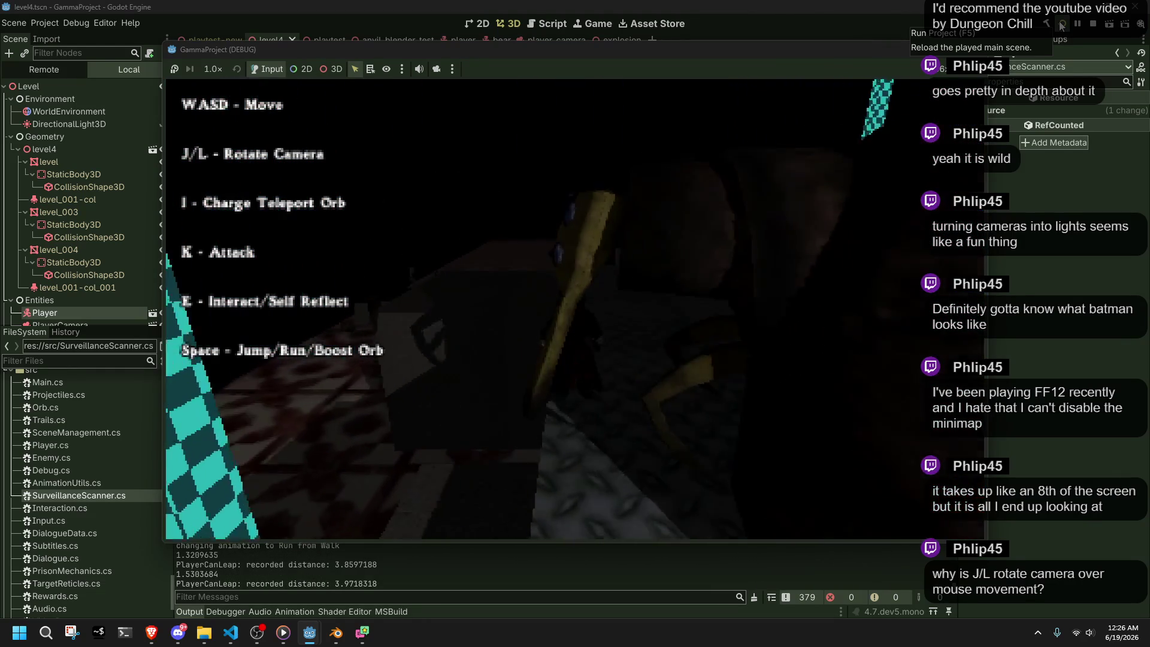
pyautogui.press('l')
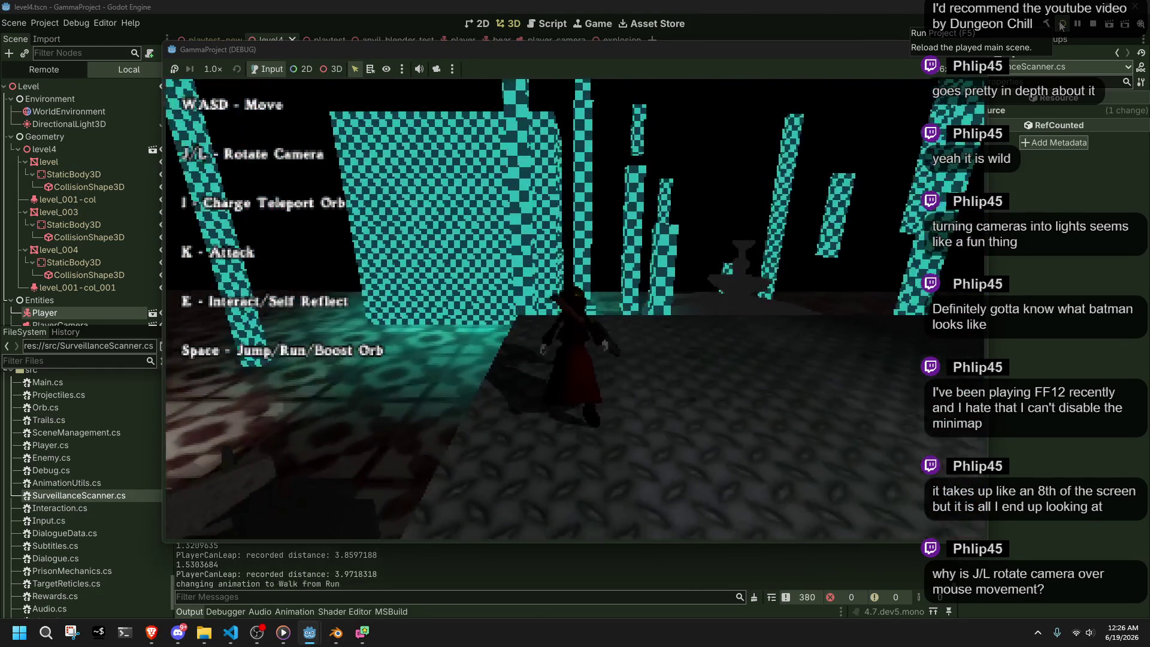